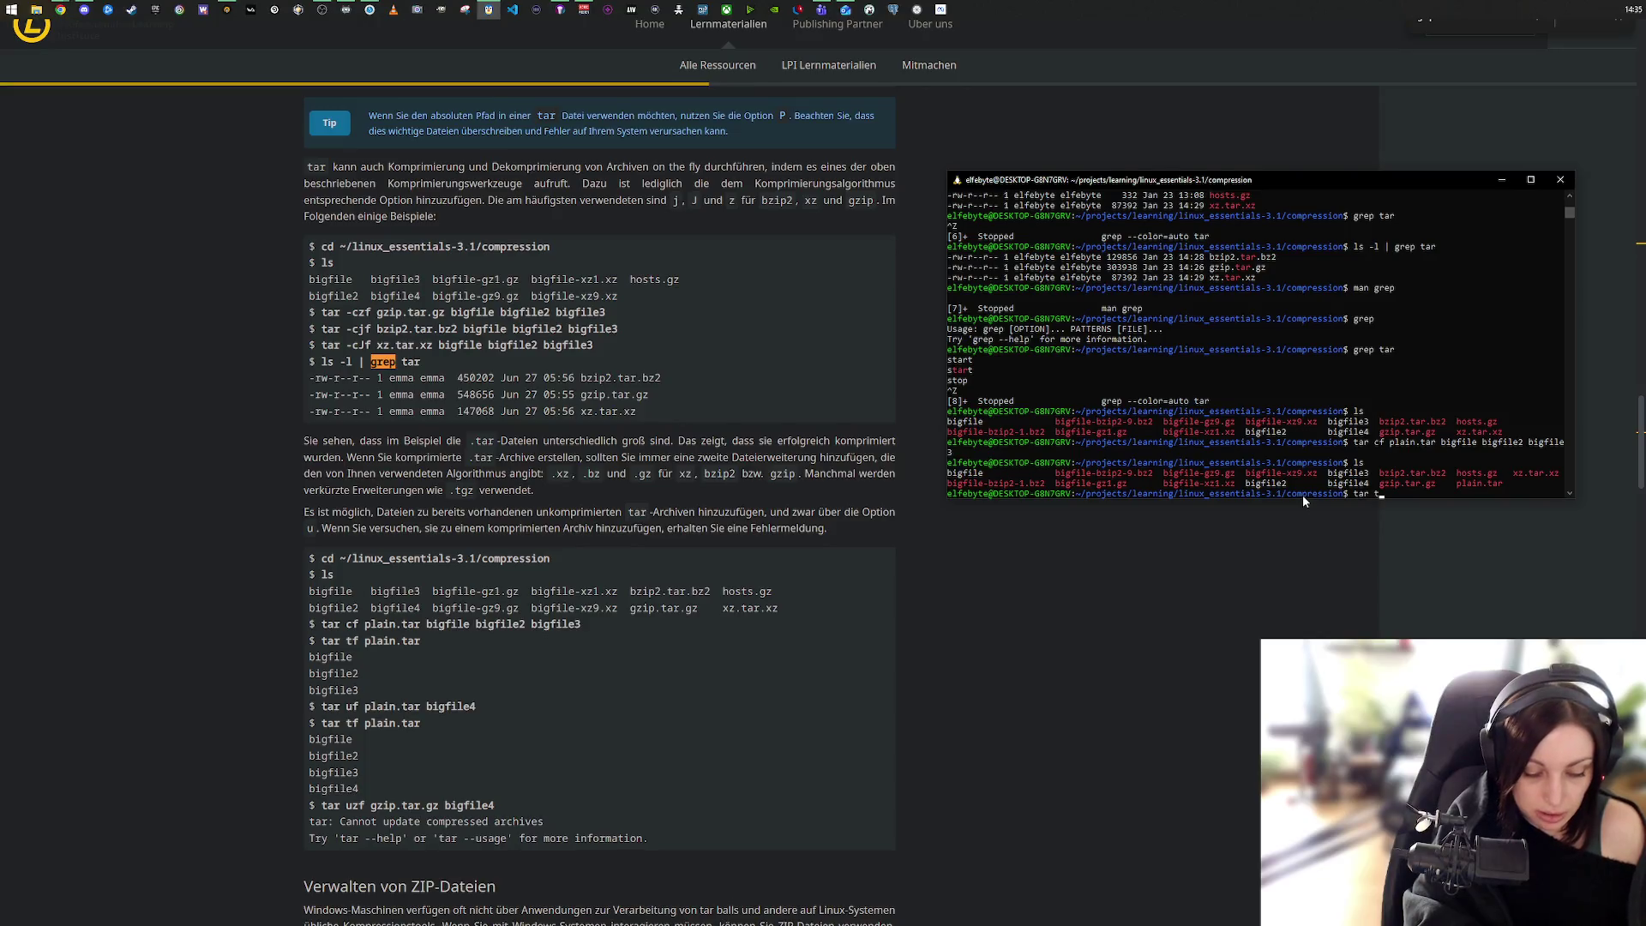
Step: List the contents of plain.tar with tar tf, glancing at the lesson page
type("f plain.tar")
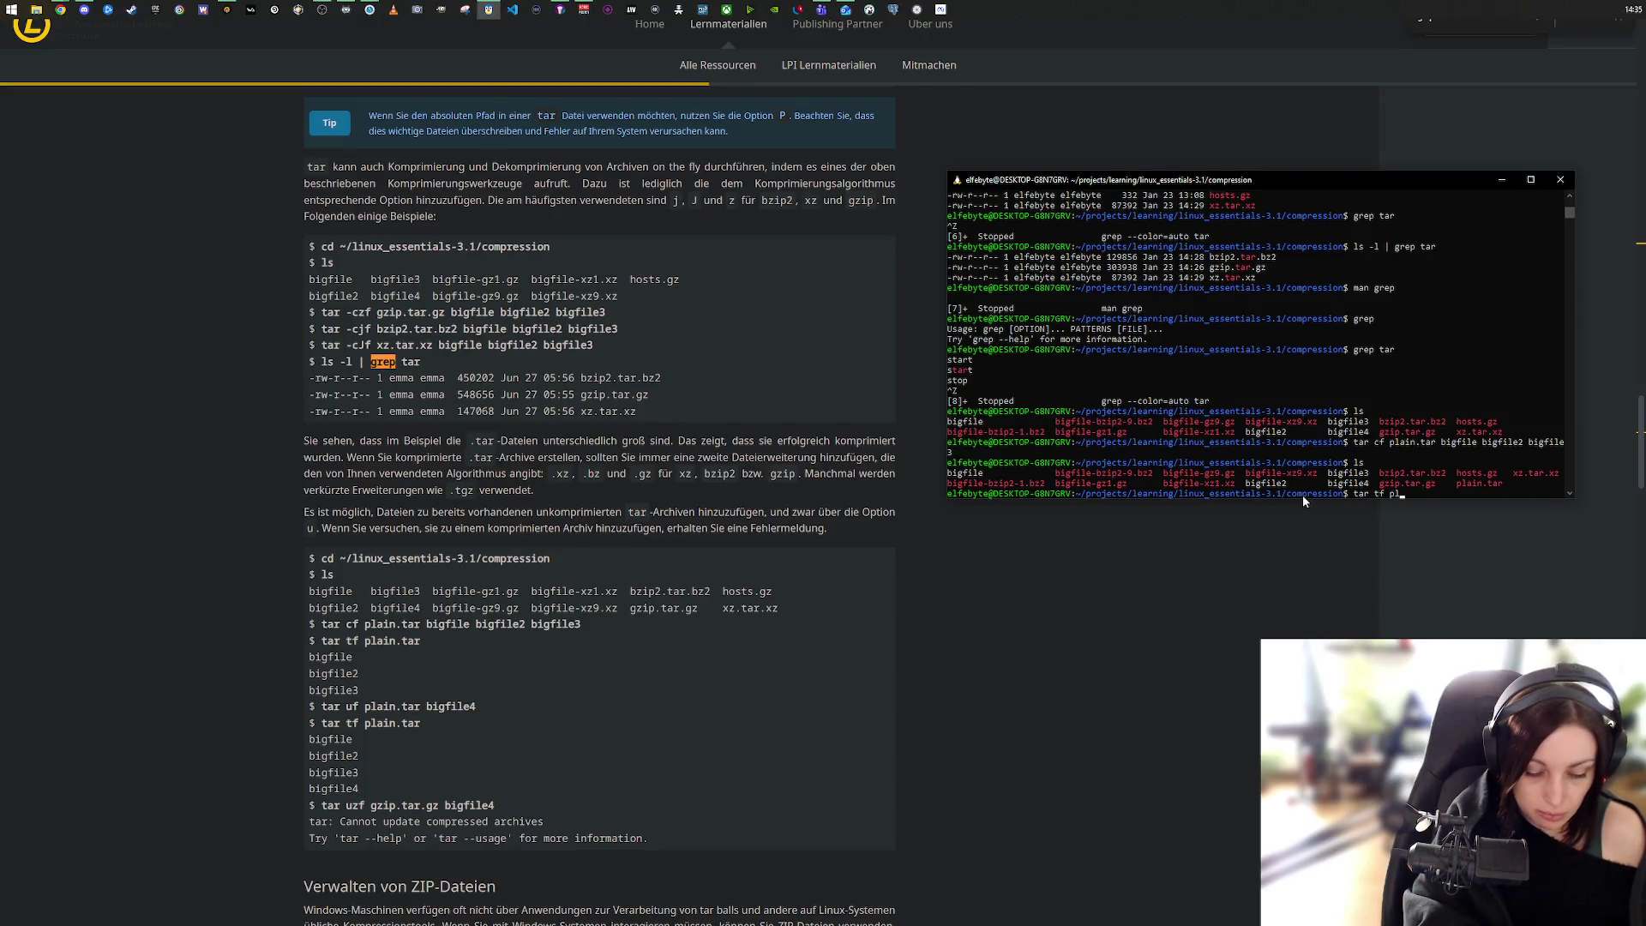
key("Return")
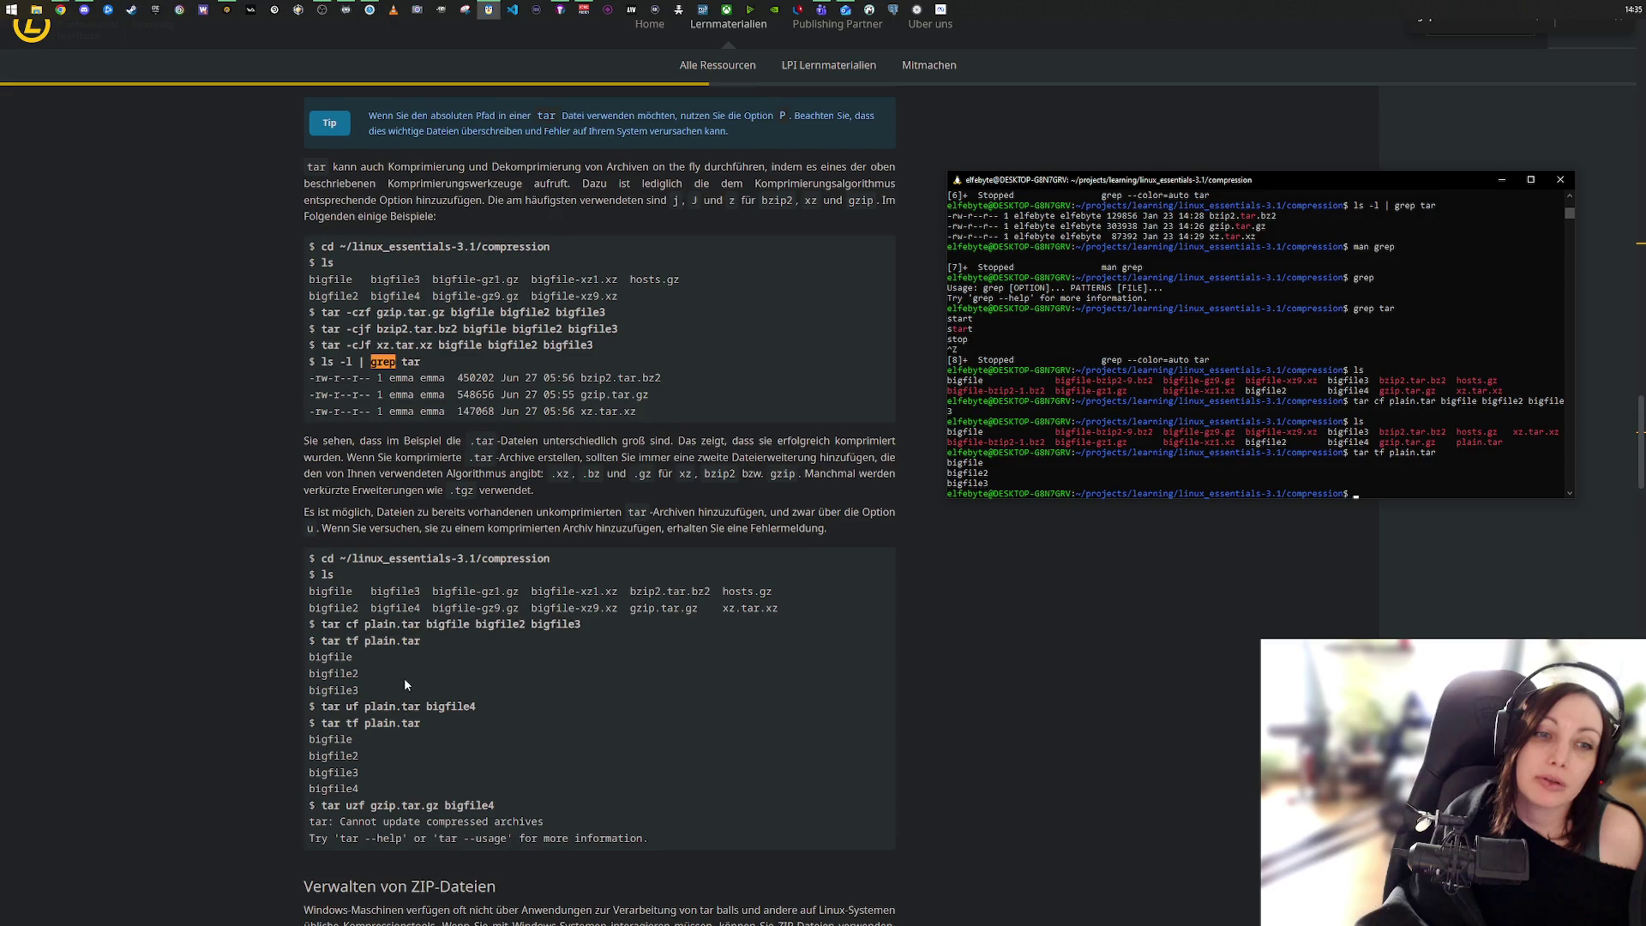
left_click(351, 629)
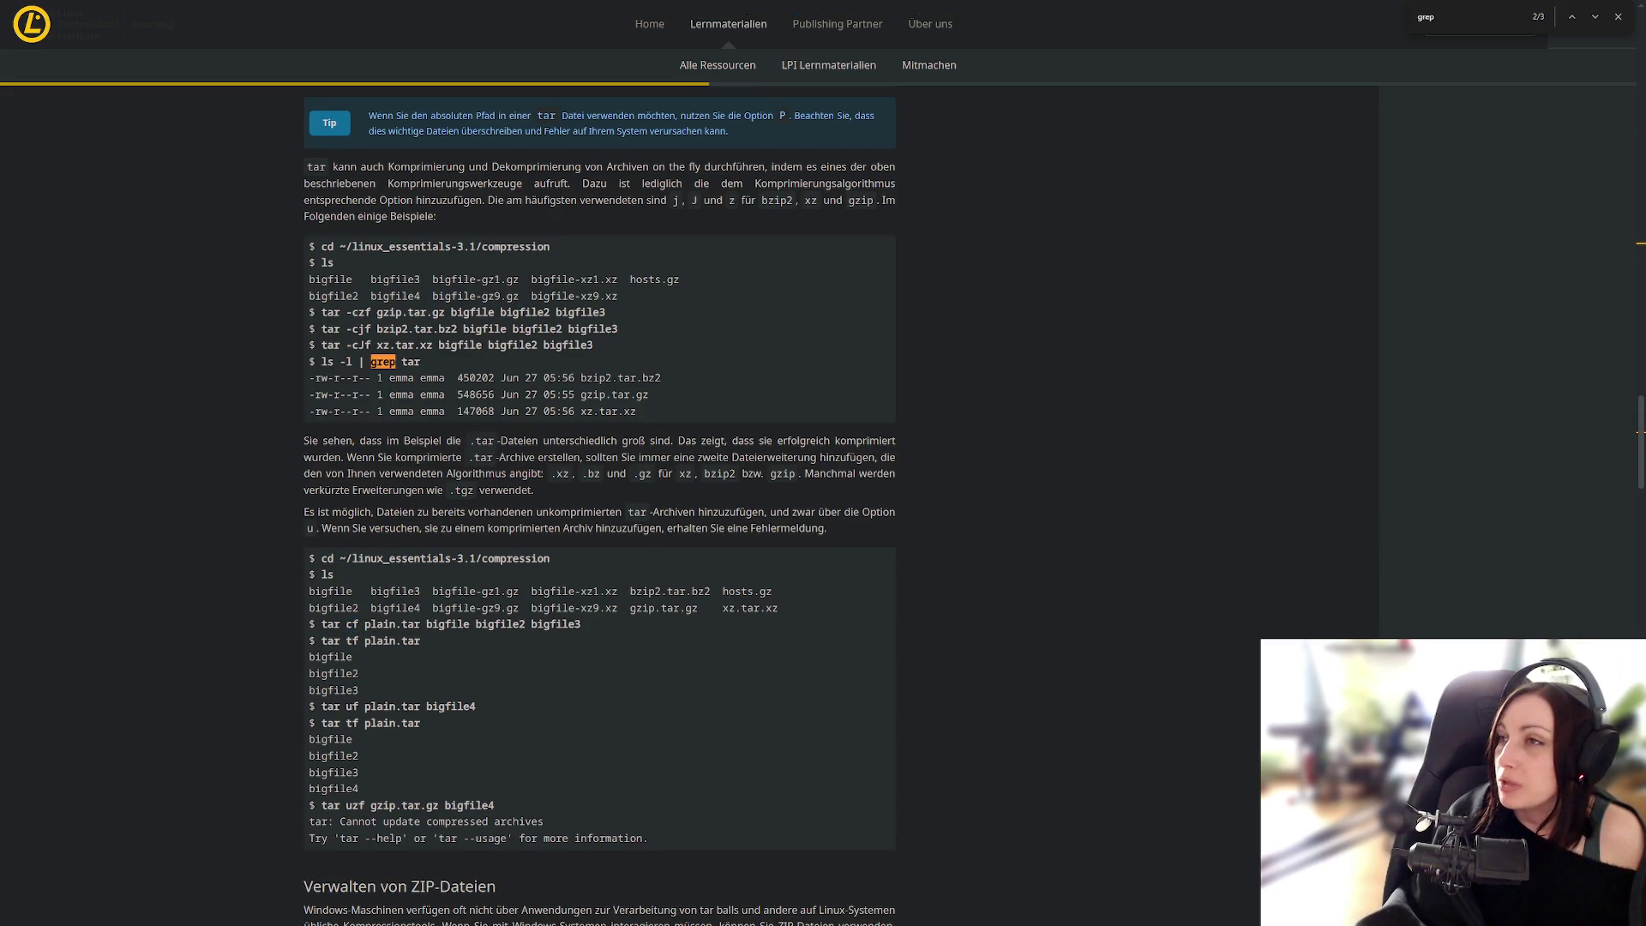
key("alt+Tab")
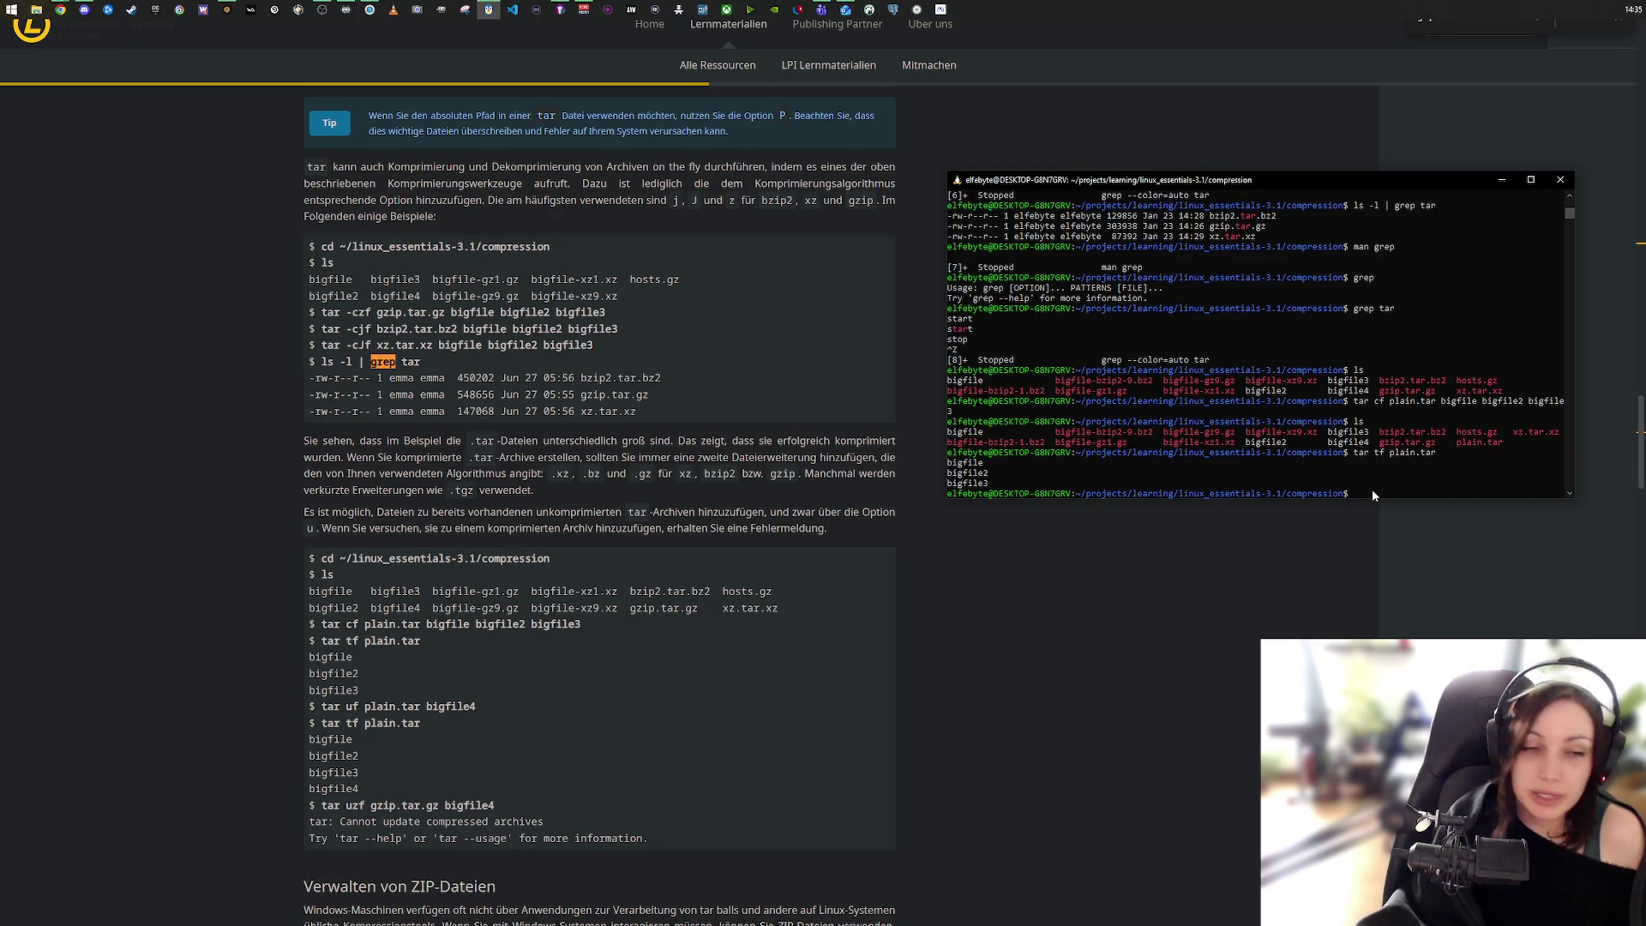
Step: Append bigfile4 to plain.tar with tar uf plain.tar bigfile4
type("tar uf")
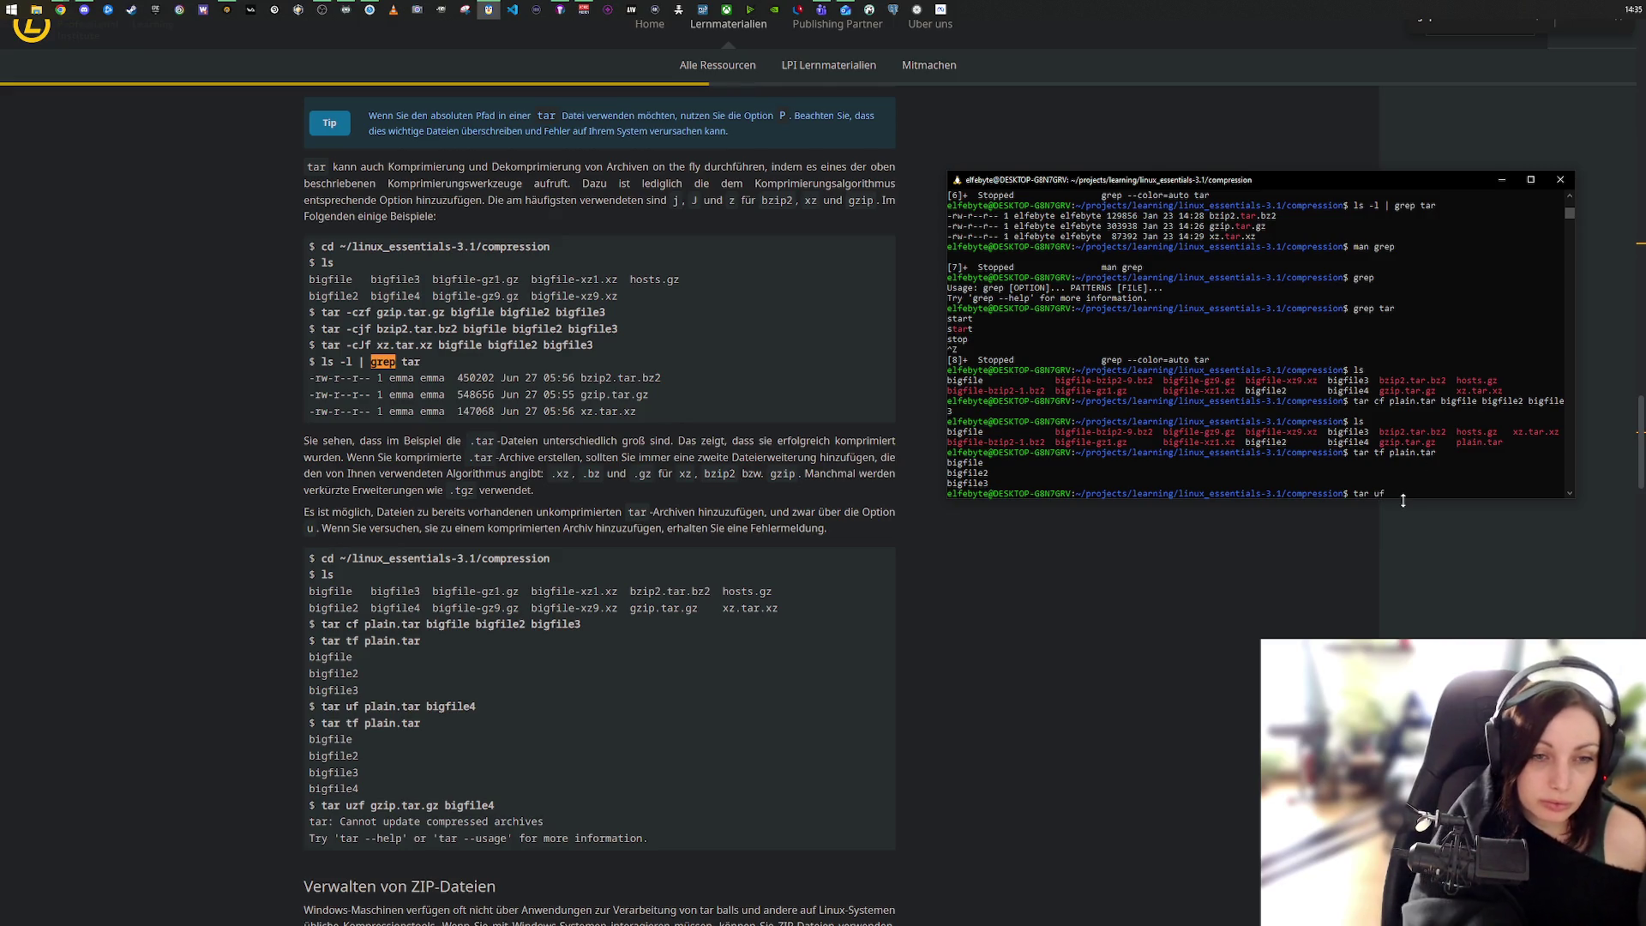
type("pla")
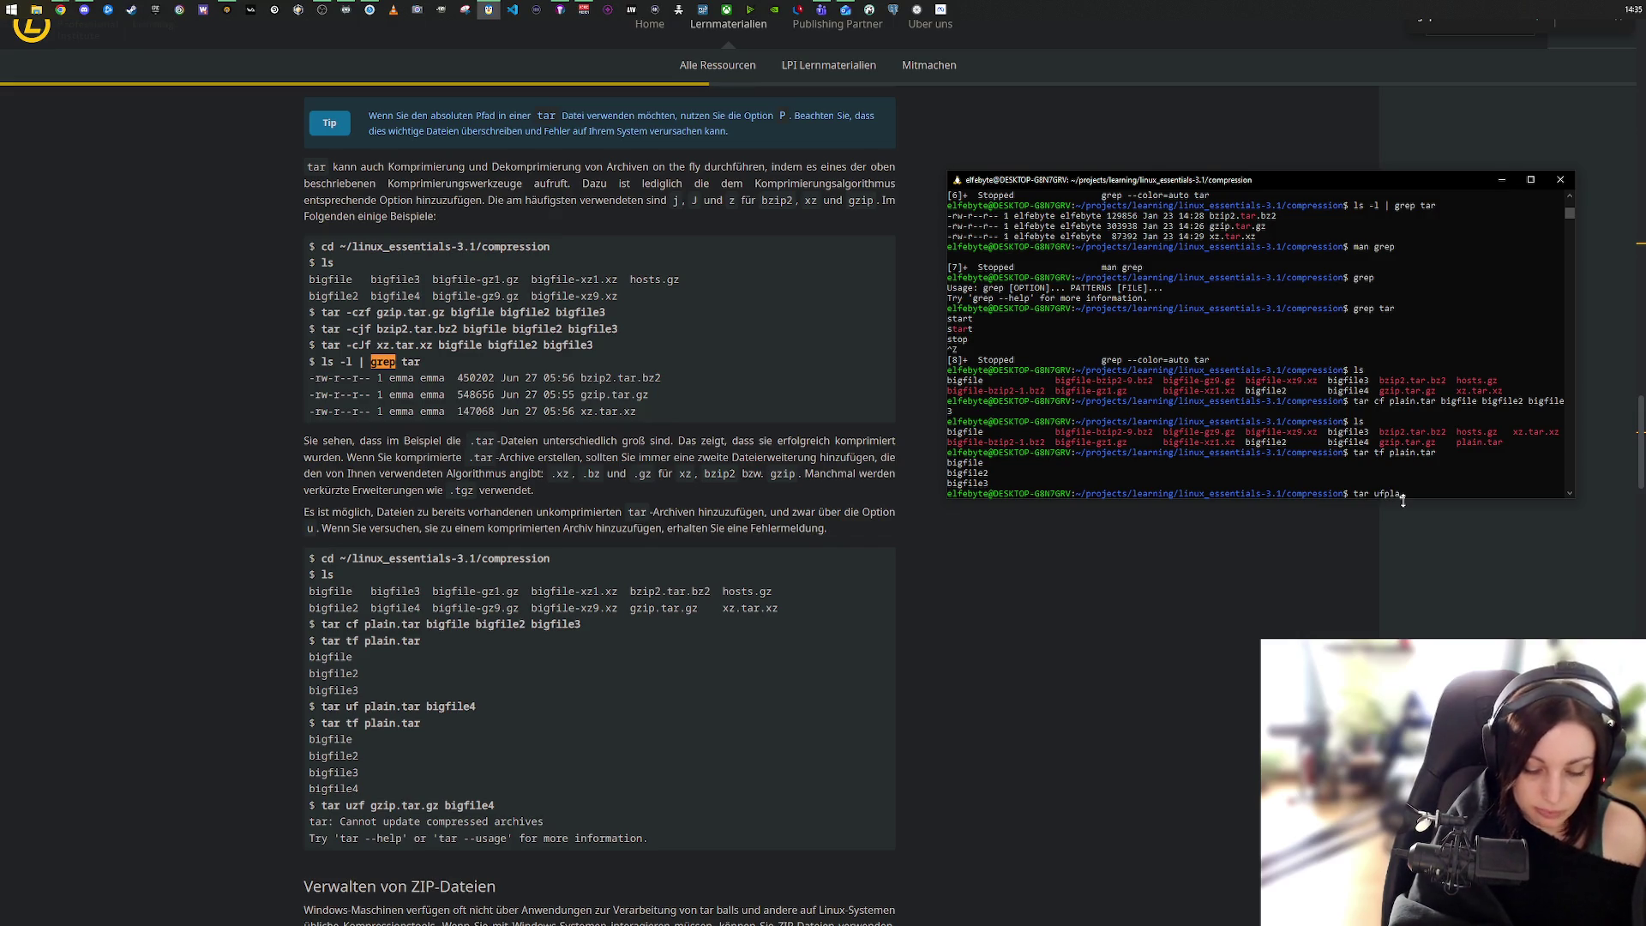
key("BackSpace")
key("BackSpace")
key("BackSpace")
type("plain.tar ")
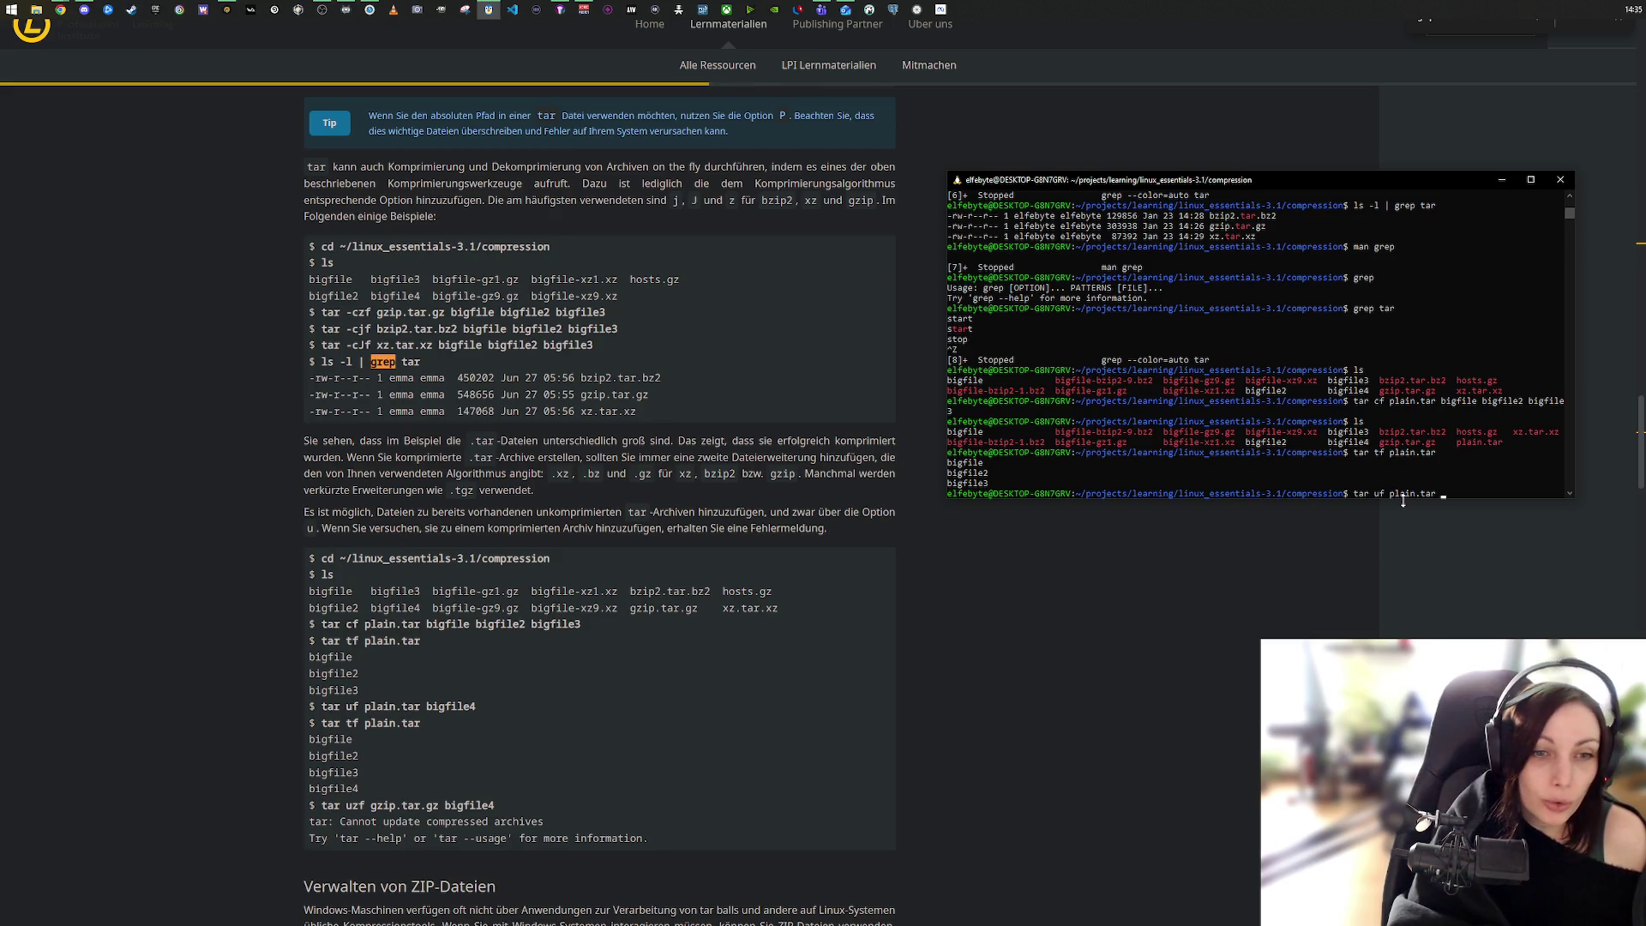
type("b")
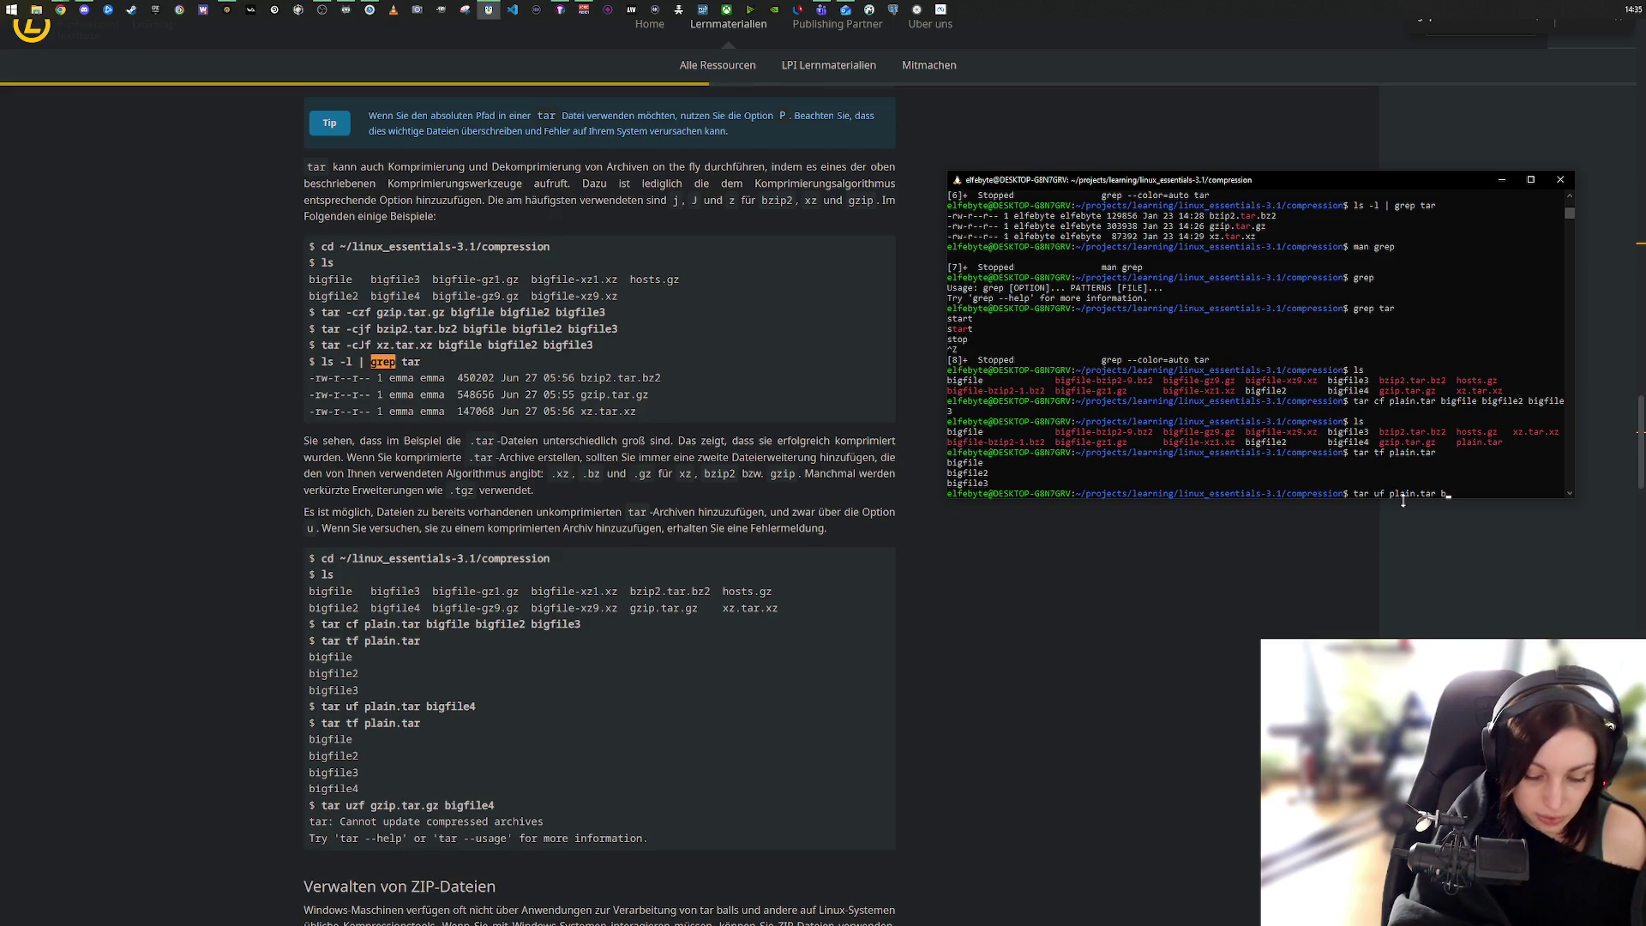
type("igfile4")
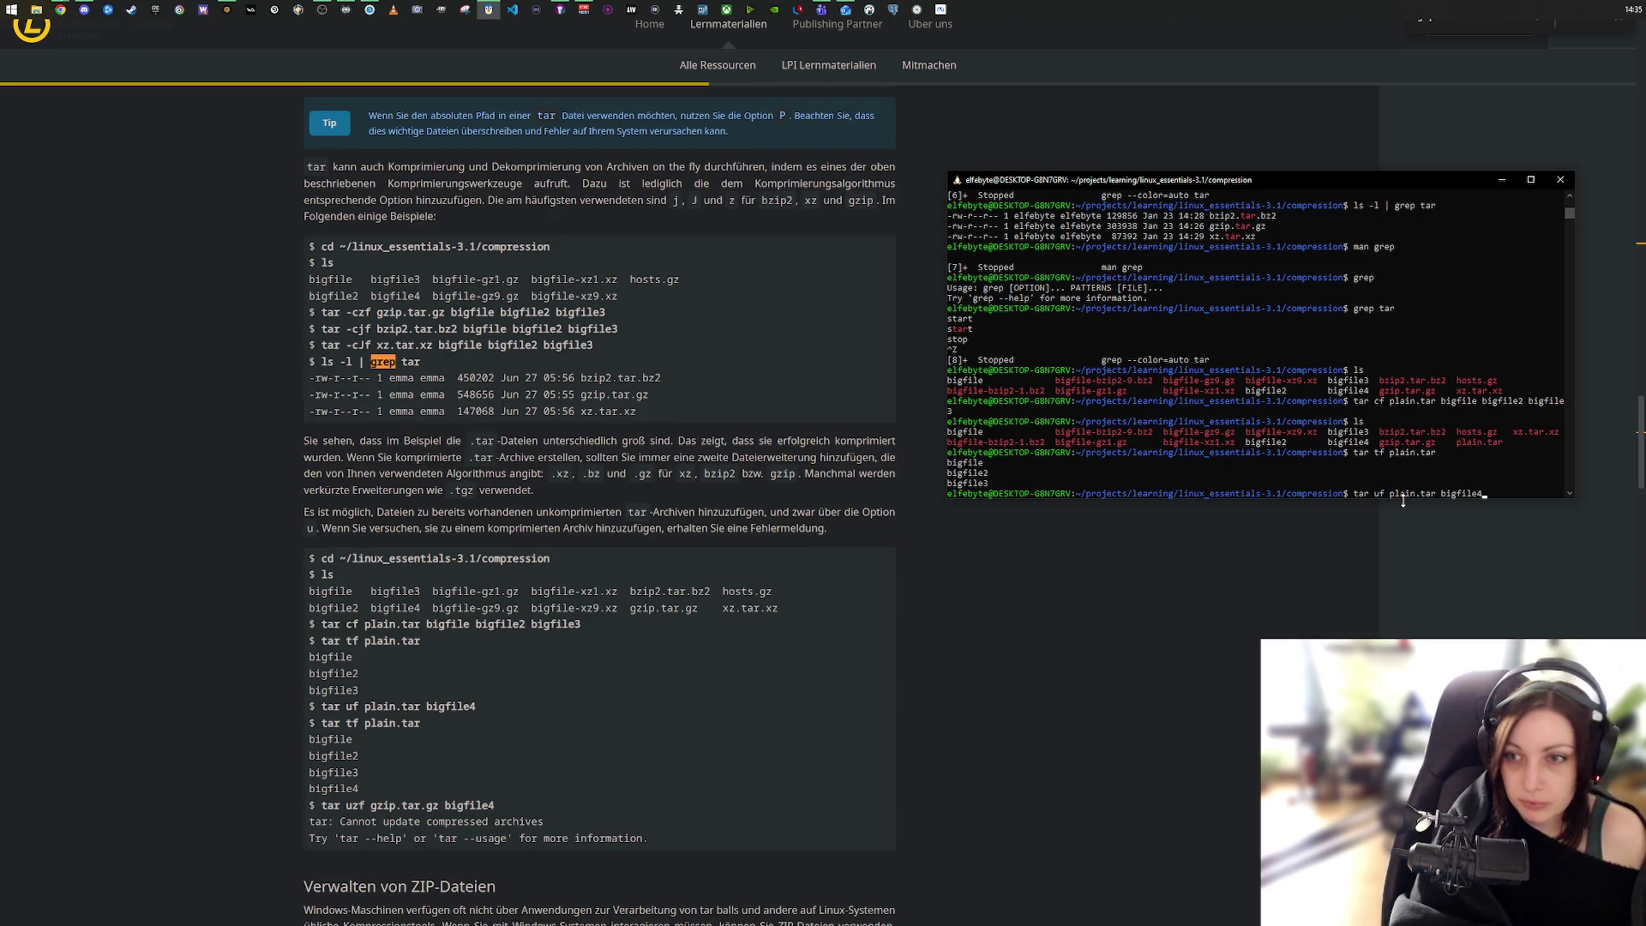
key("Return")
Step: Re-run tar tf plain.tar to confirm it holds bigfile through bigfile4
key("Up")
key("Up")
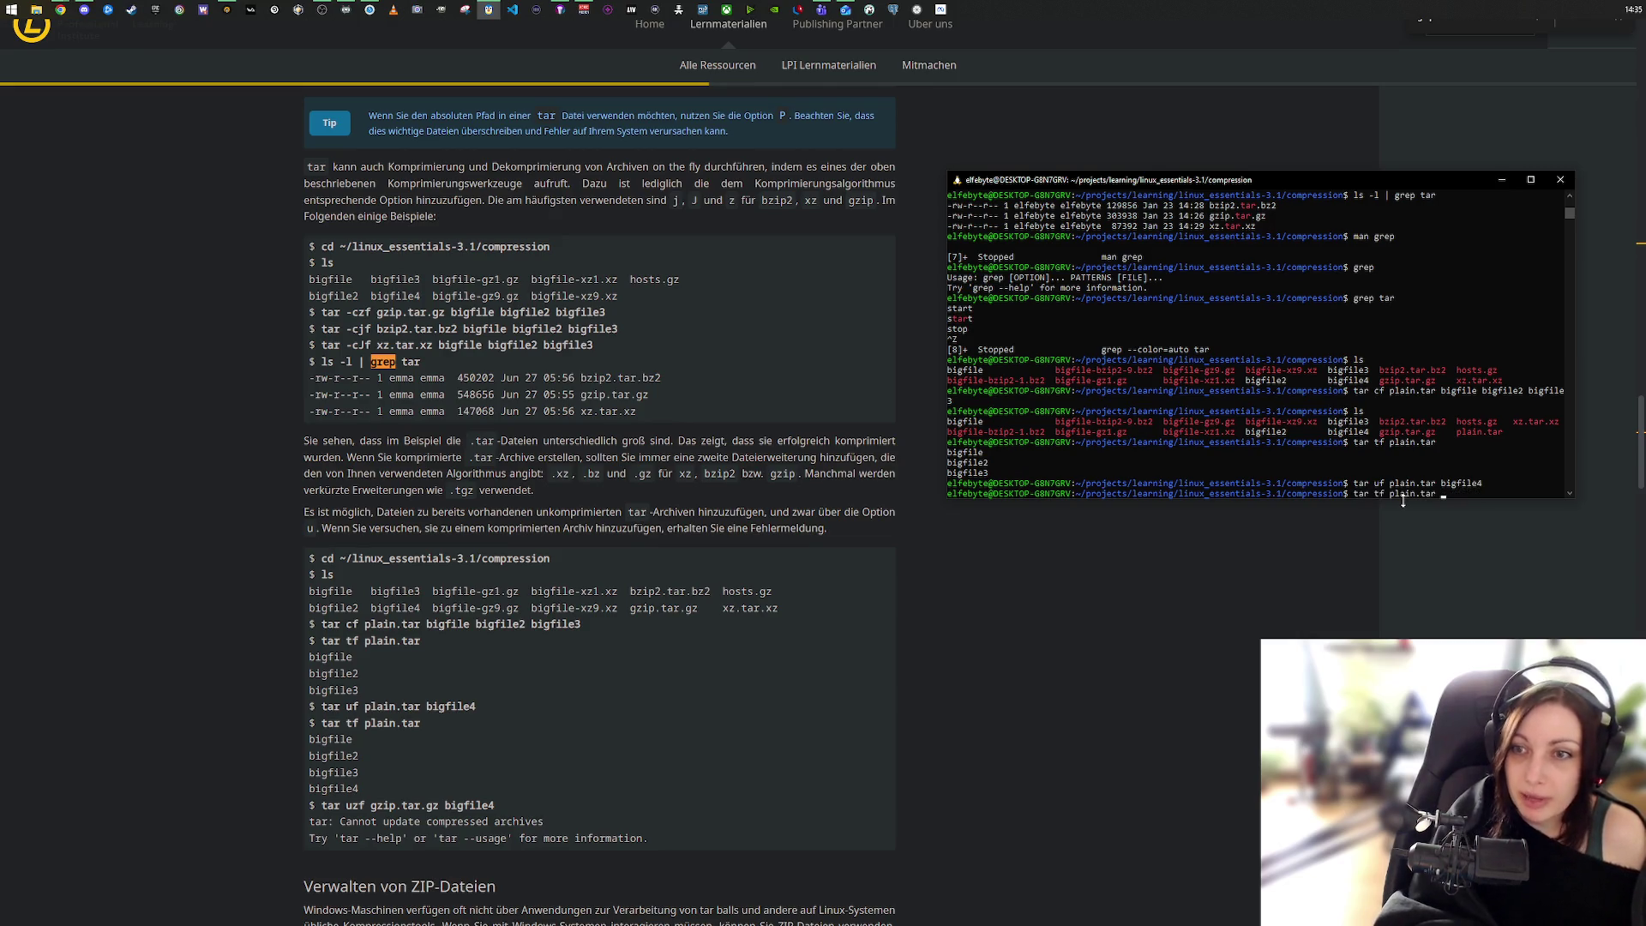
key("Return")
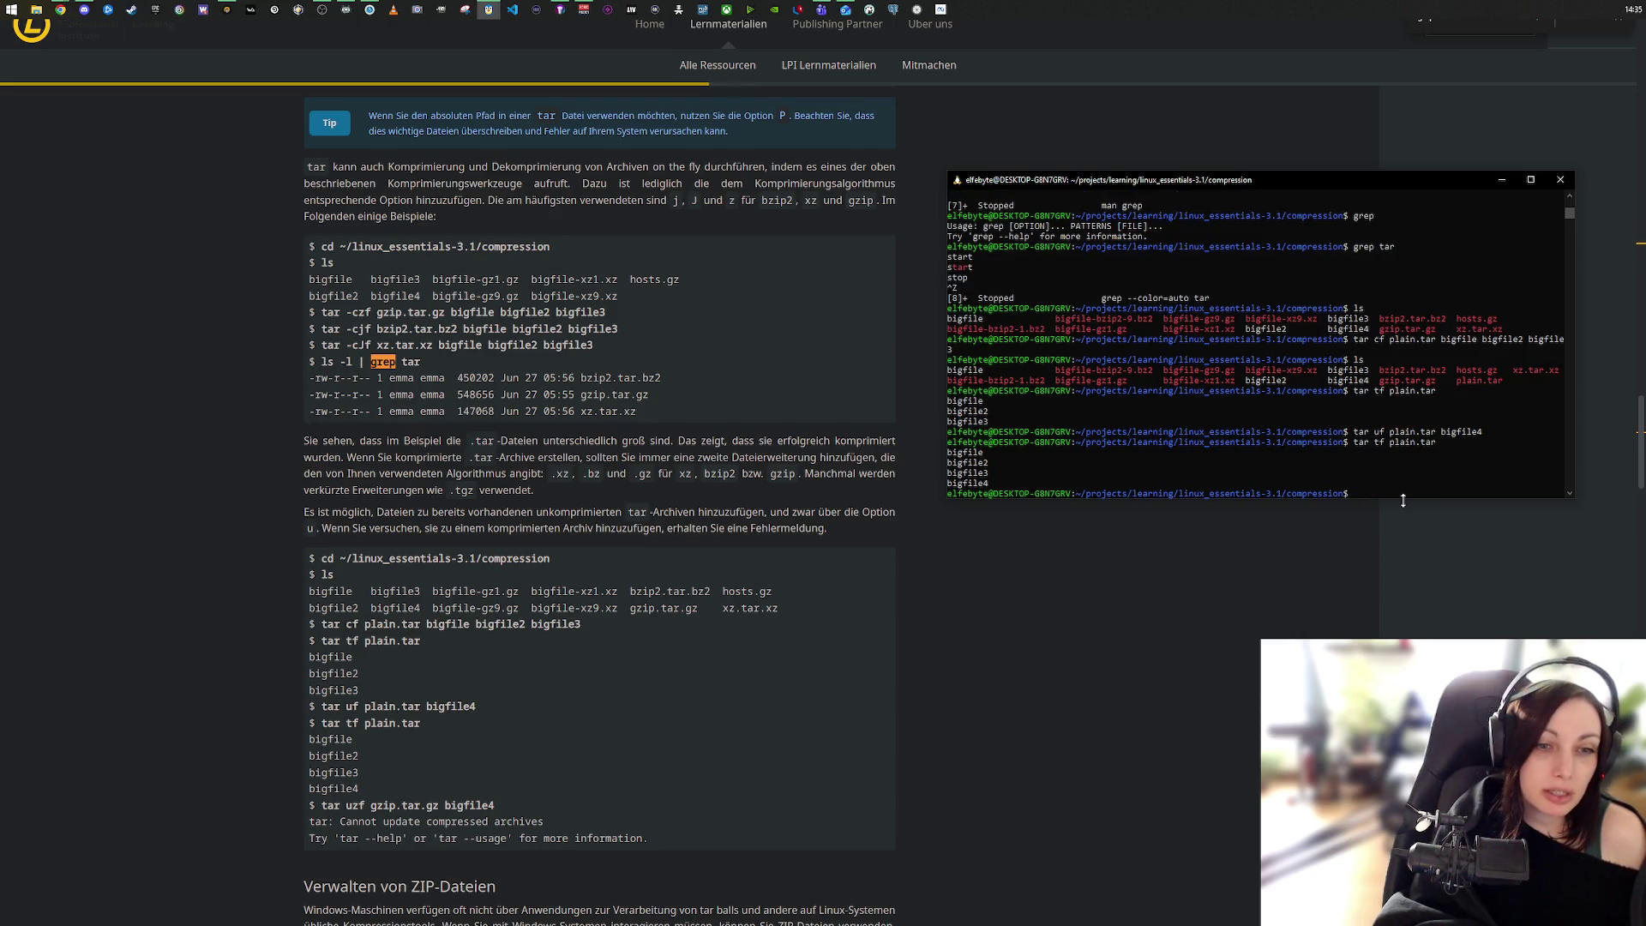
type("tar")
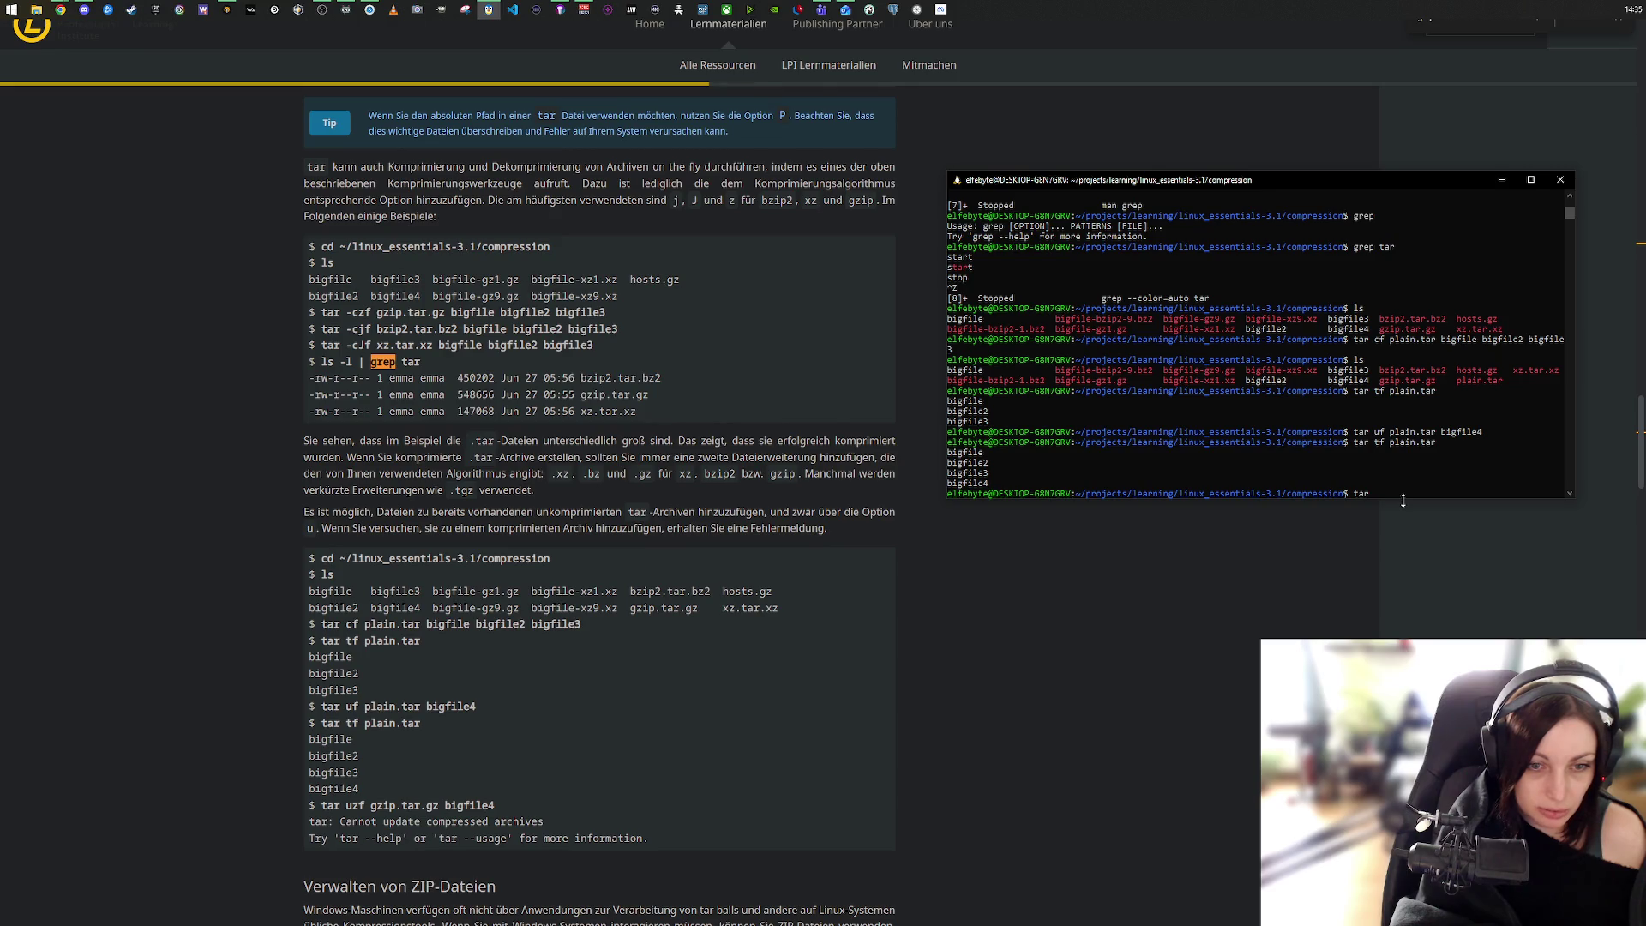
Step: Run tar uzf gzip.tar.gz bigfile4, which fails with 'Cannot update compressed archives'
type("uzf")
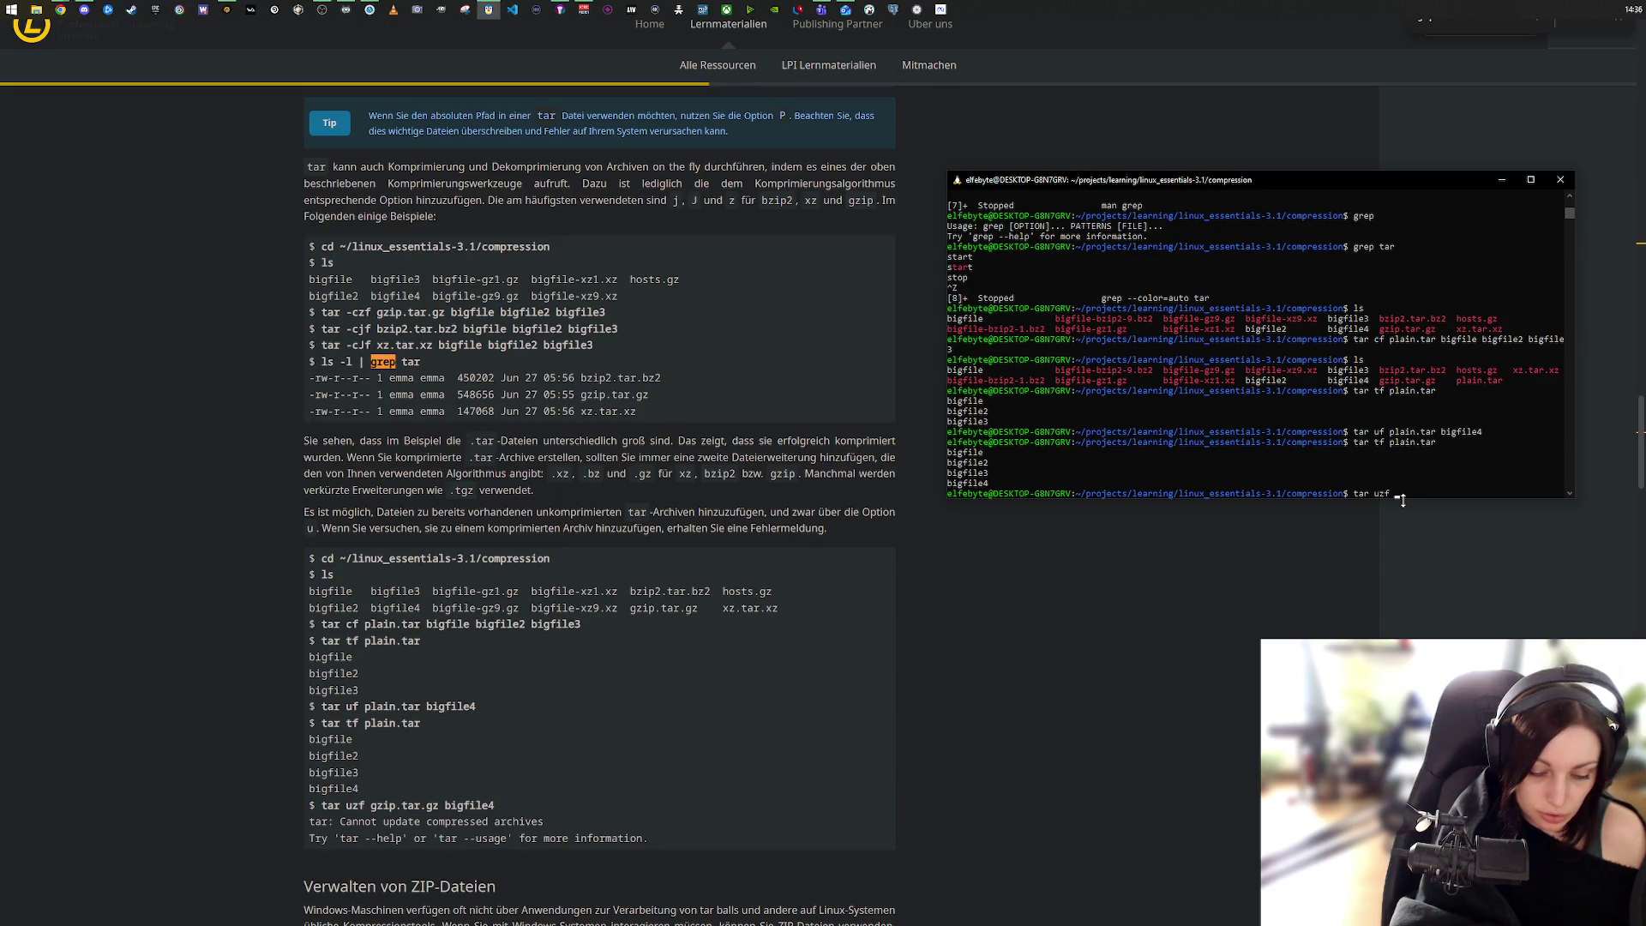
type(" gzip")
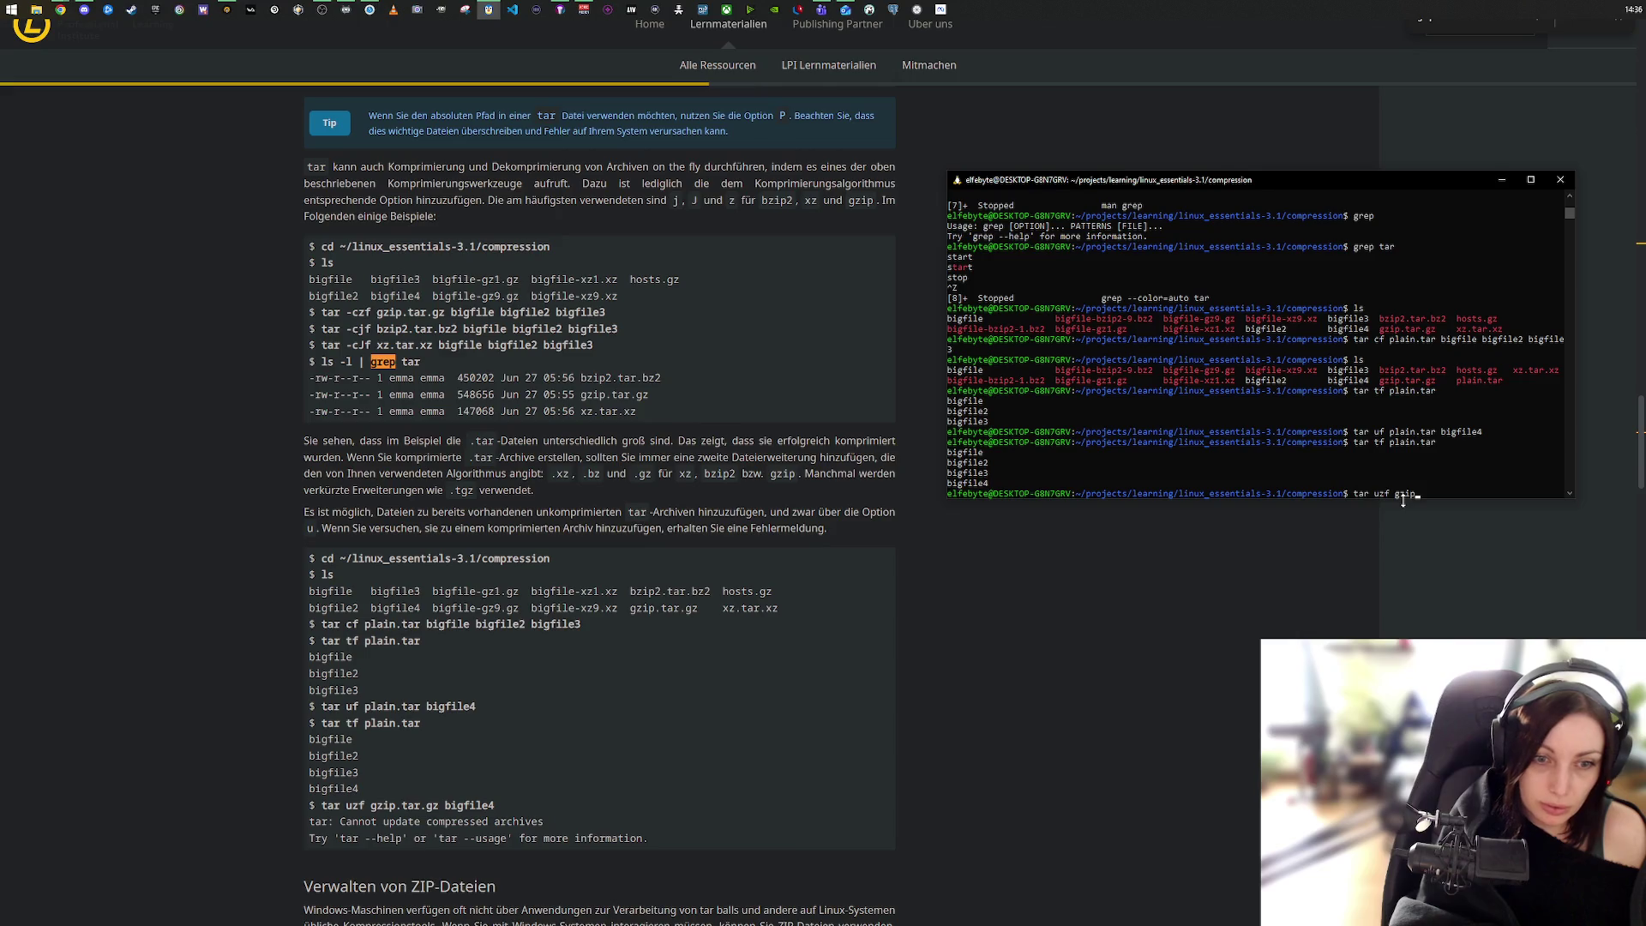
type(".tar.gz")
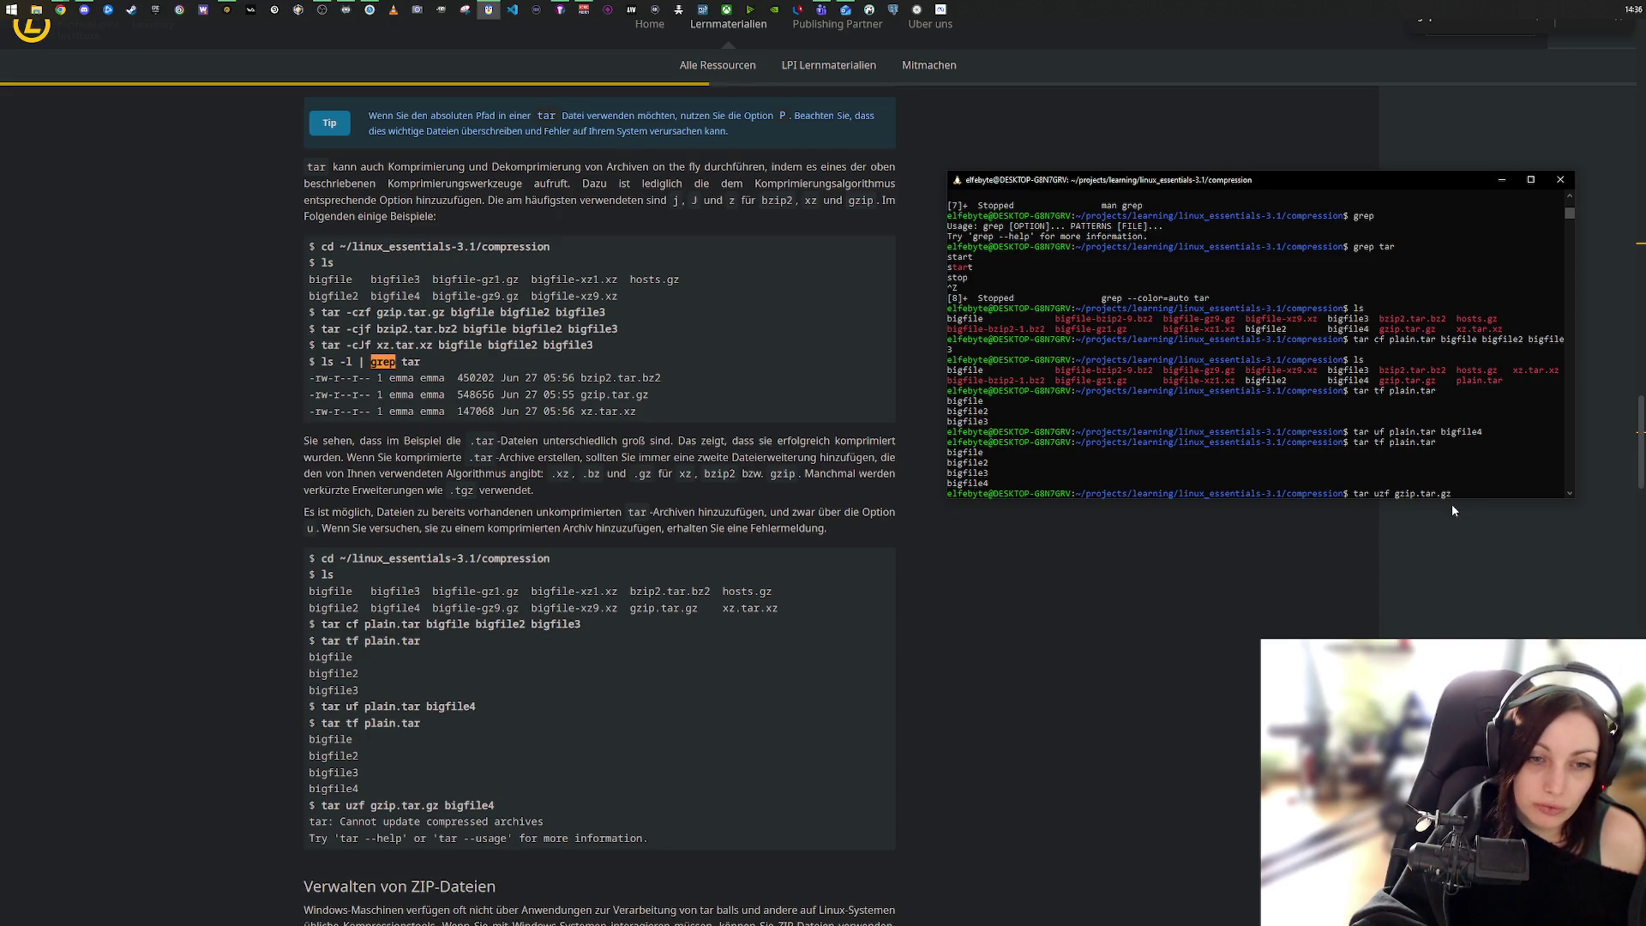
type(" bigfile4")
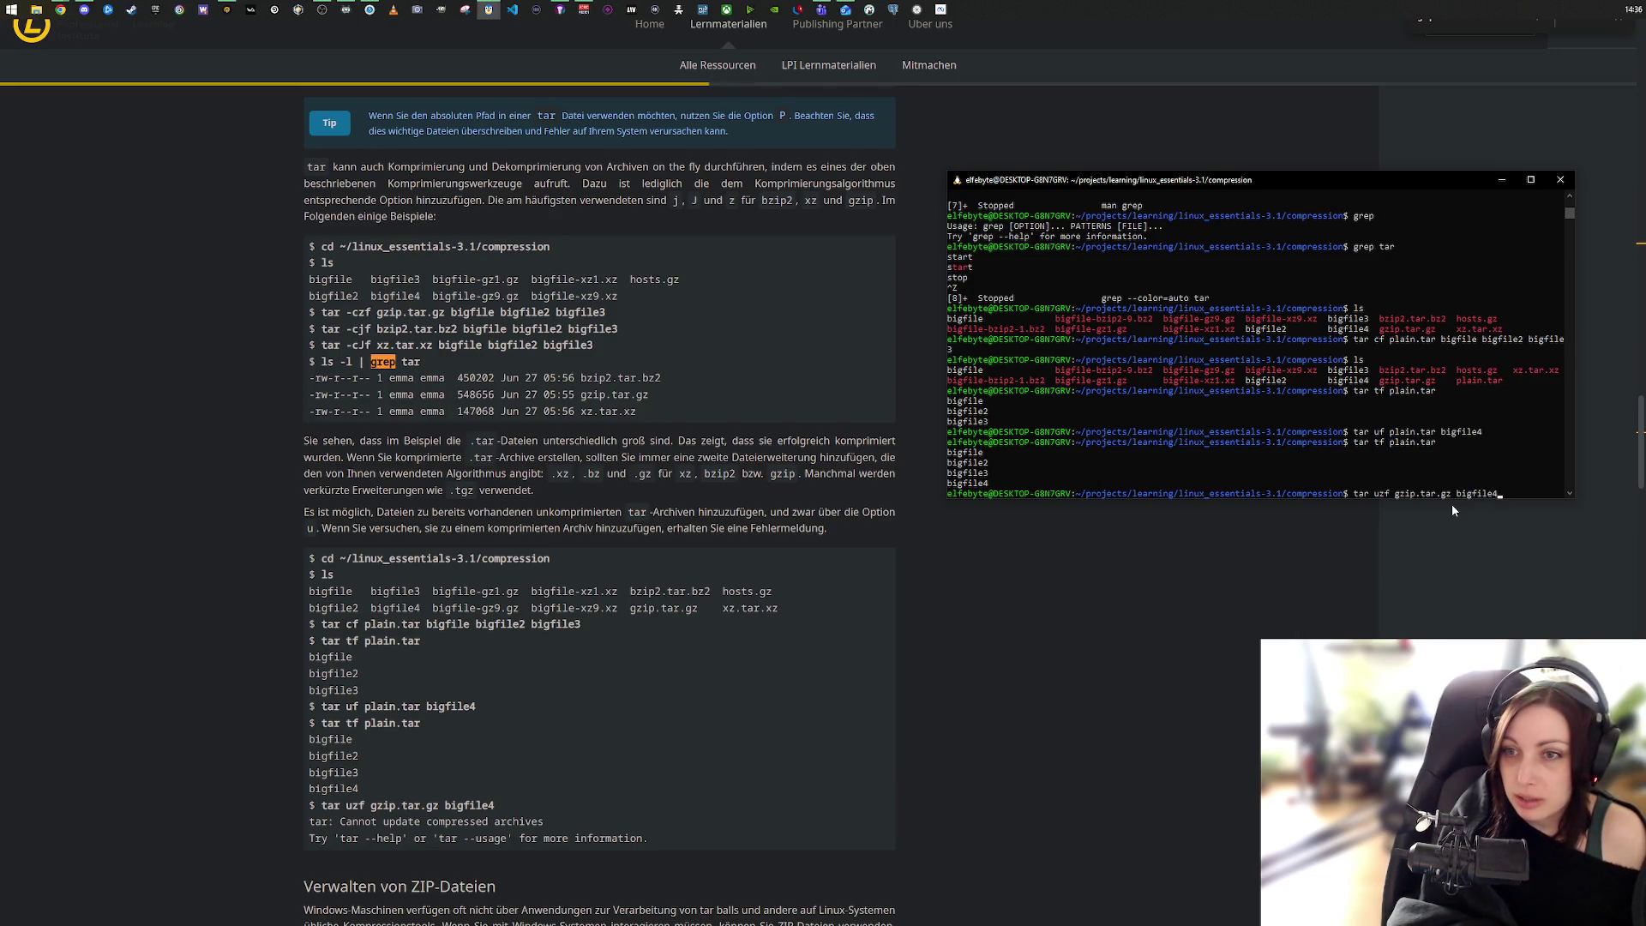
key("Return")
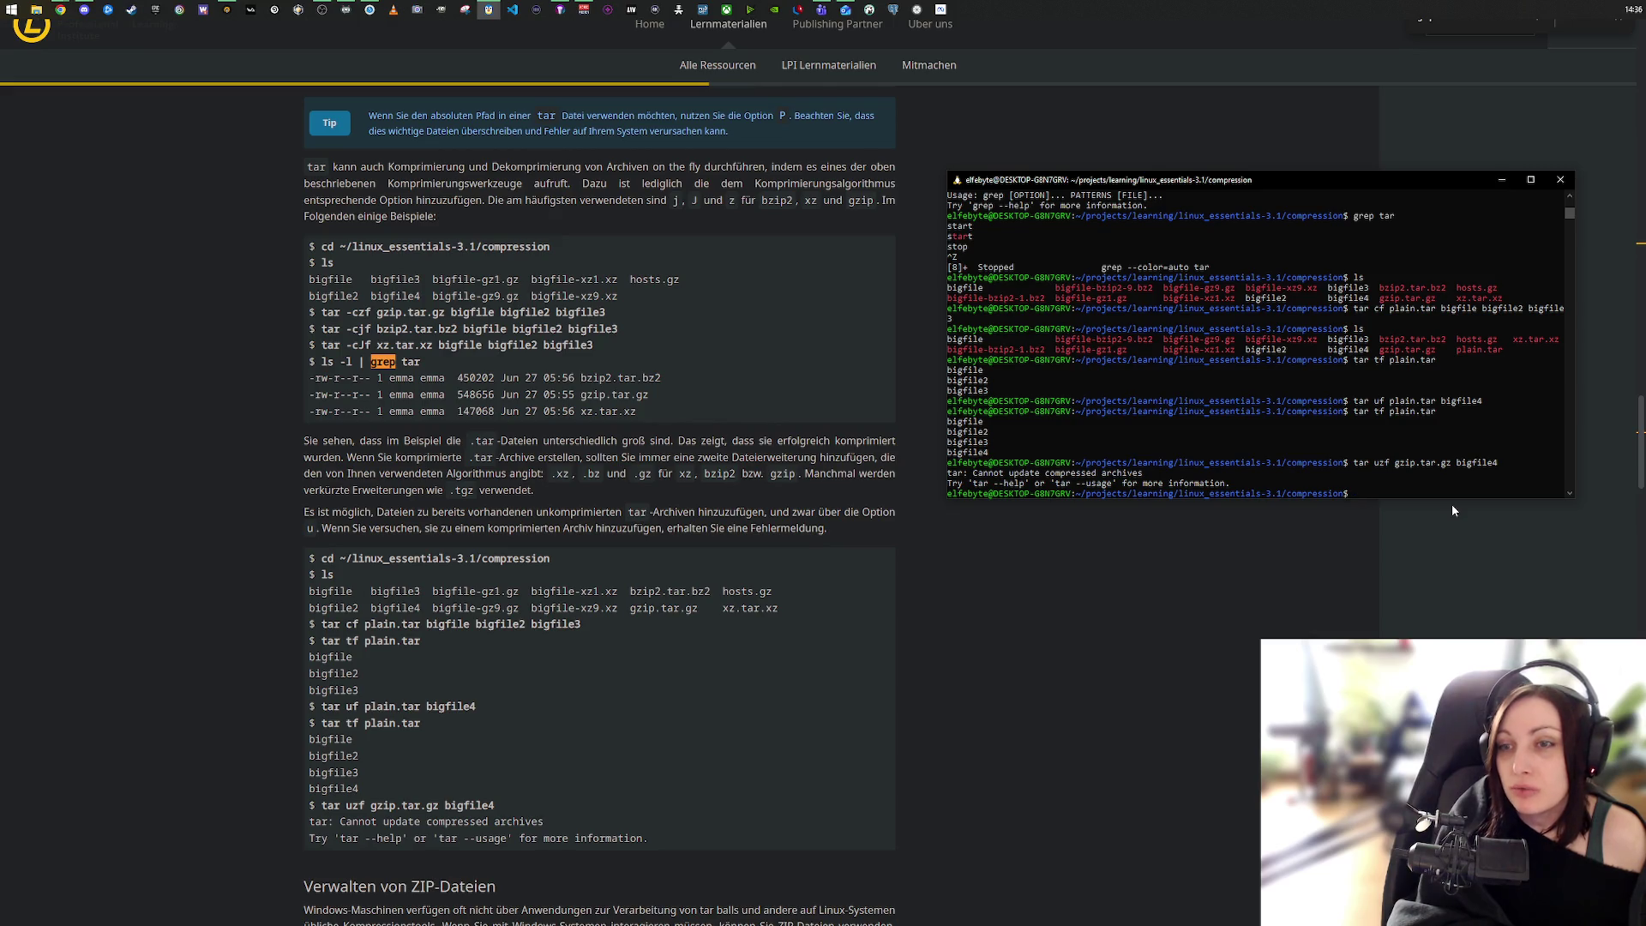
Step: Highlight gzip.tar.gz and the tar uf command, then scroll the lesson up to the bzip2/gzip/xz examples
scroll(634, 857, "down", 5)
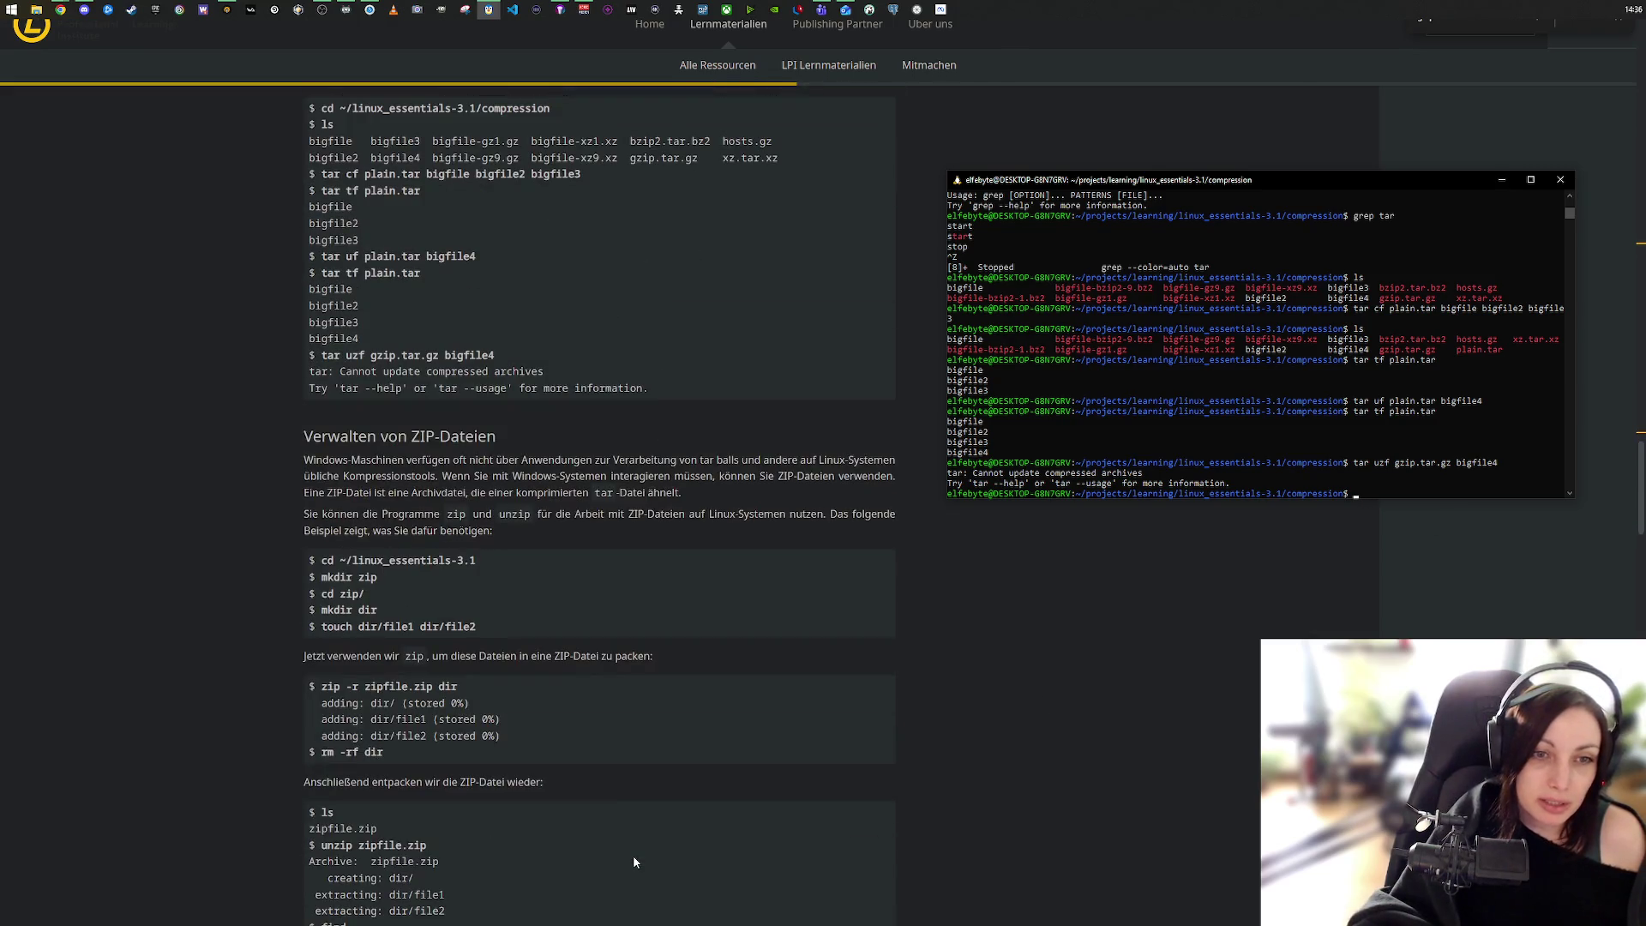
scroll(634, 857, "down", 5)
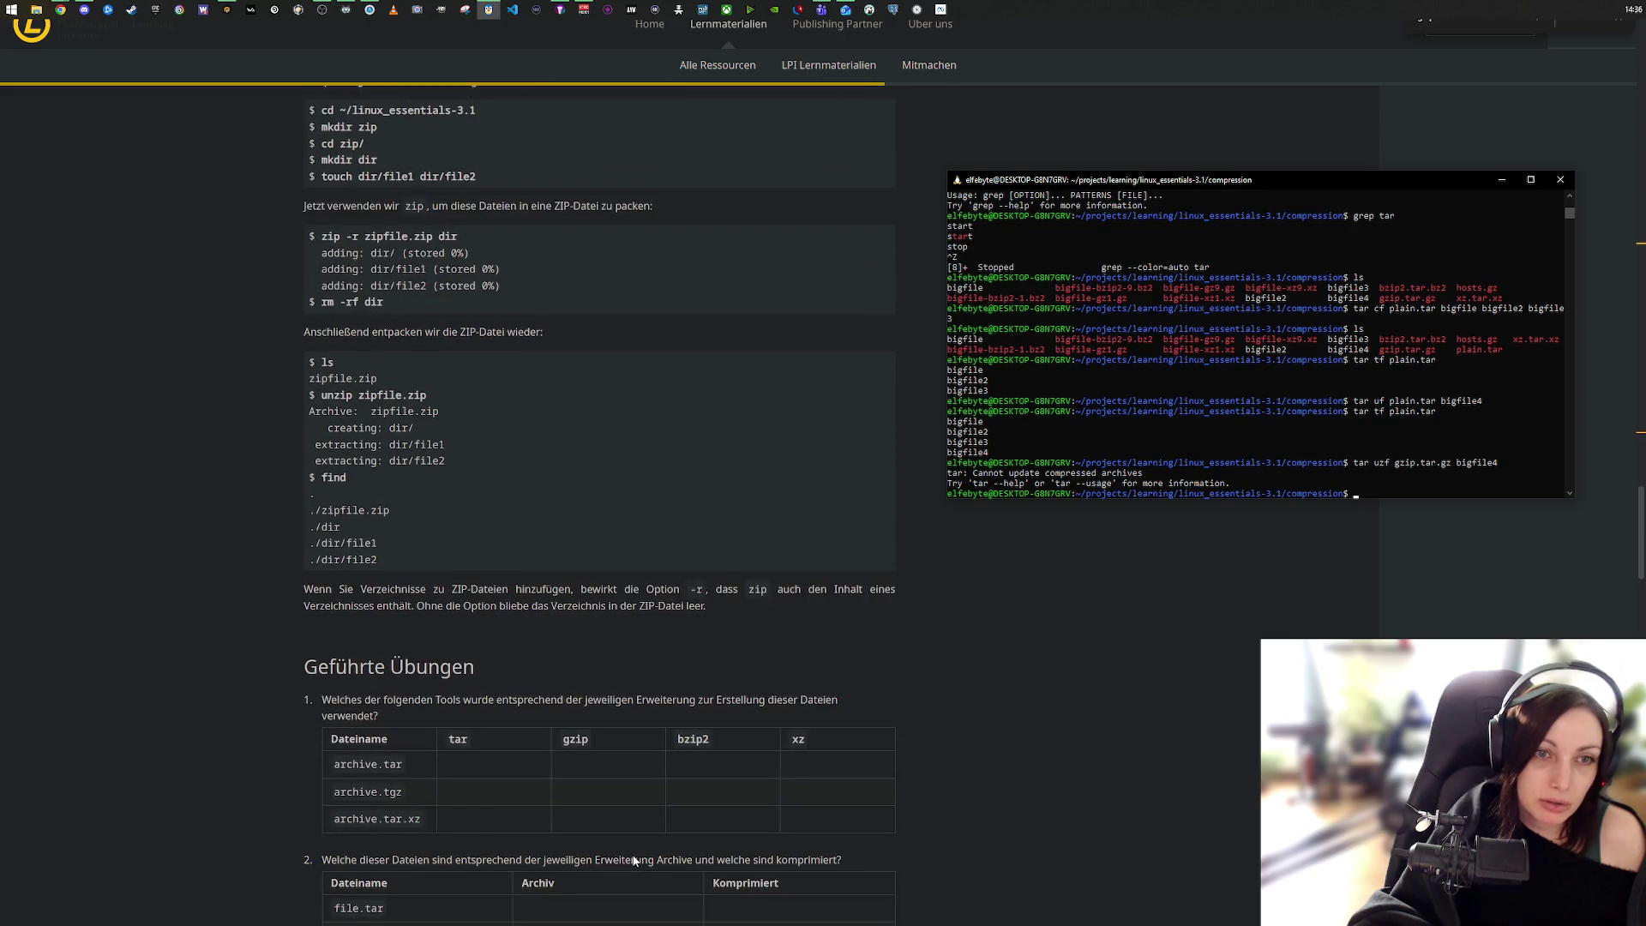
scroll(635, 860, "up", 5)
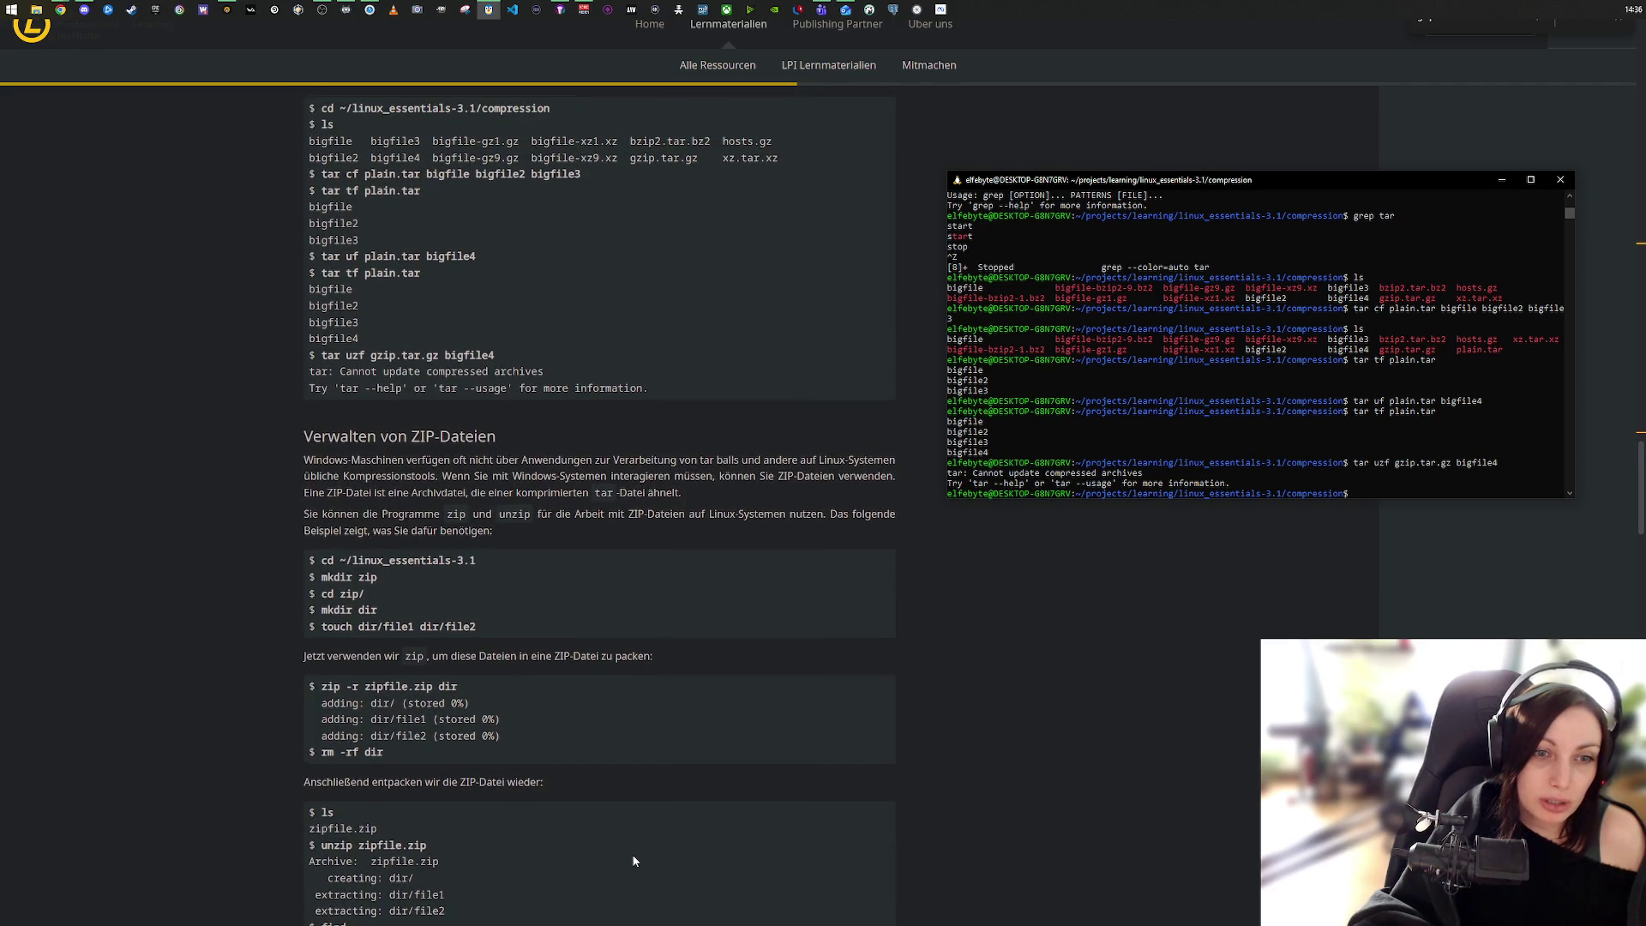
scroll(633, 860, "up", 2)
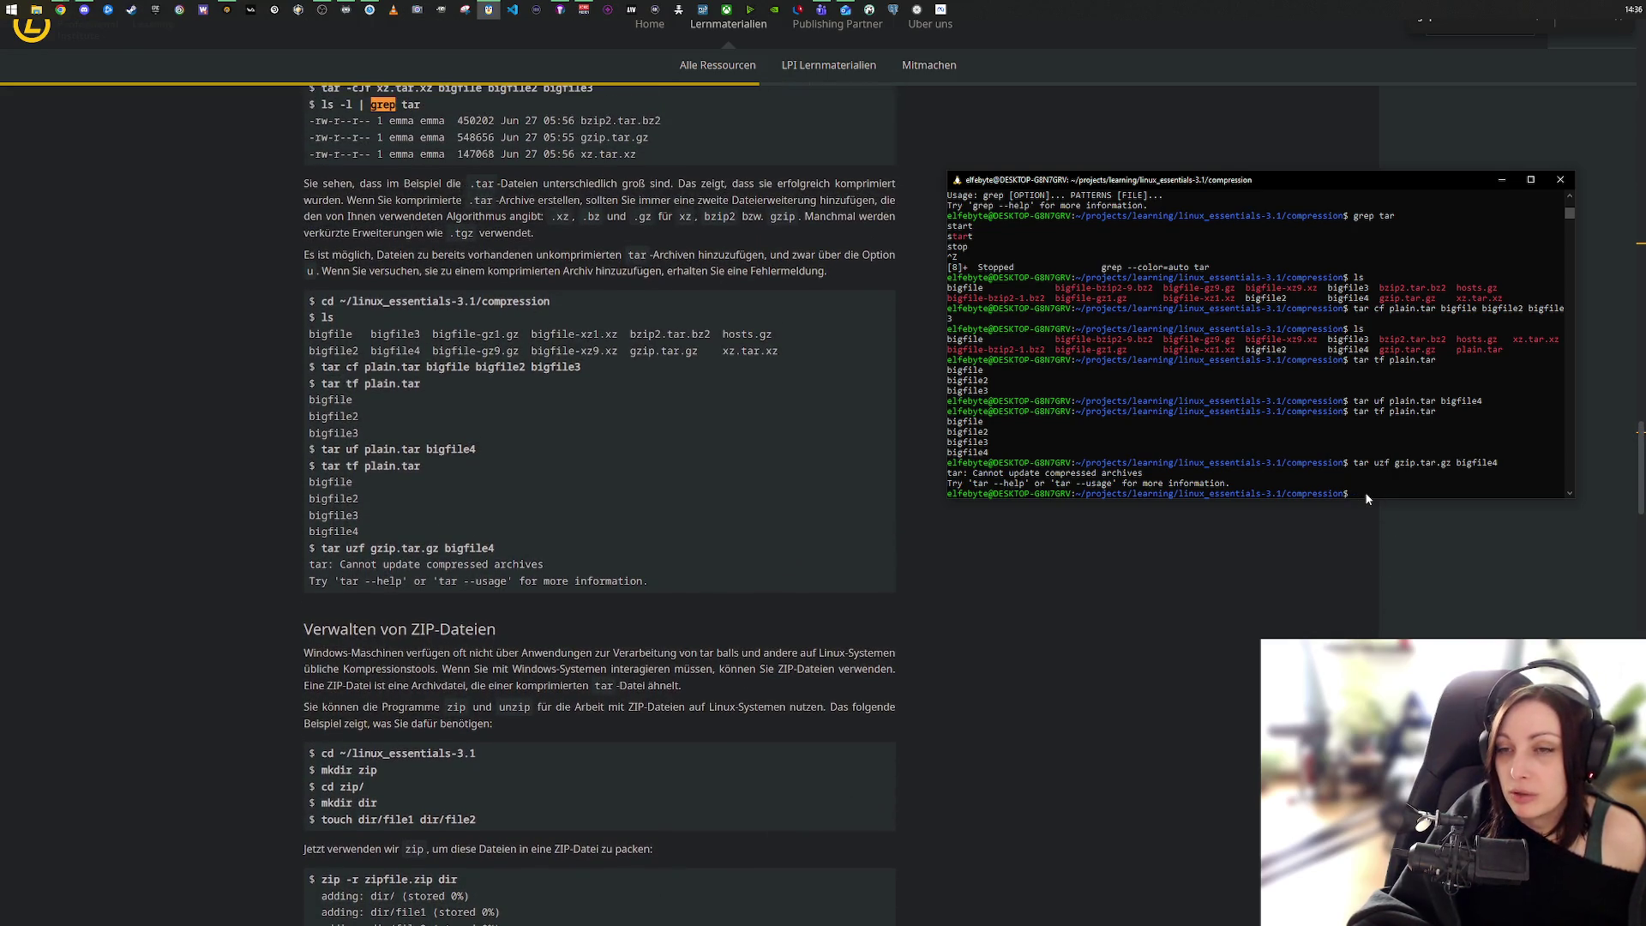
double_click(1394, 352)
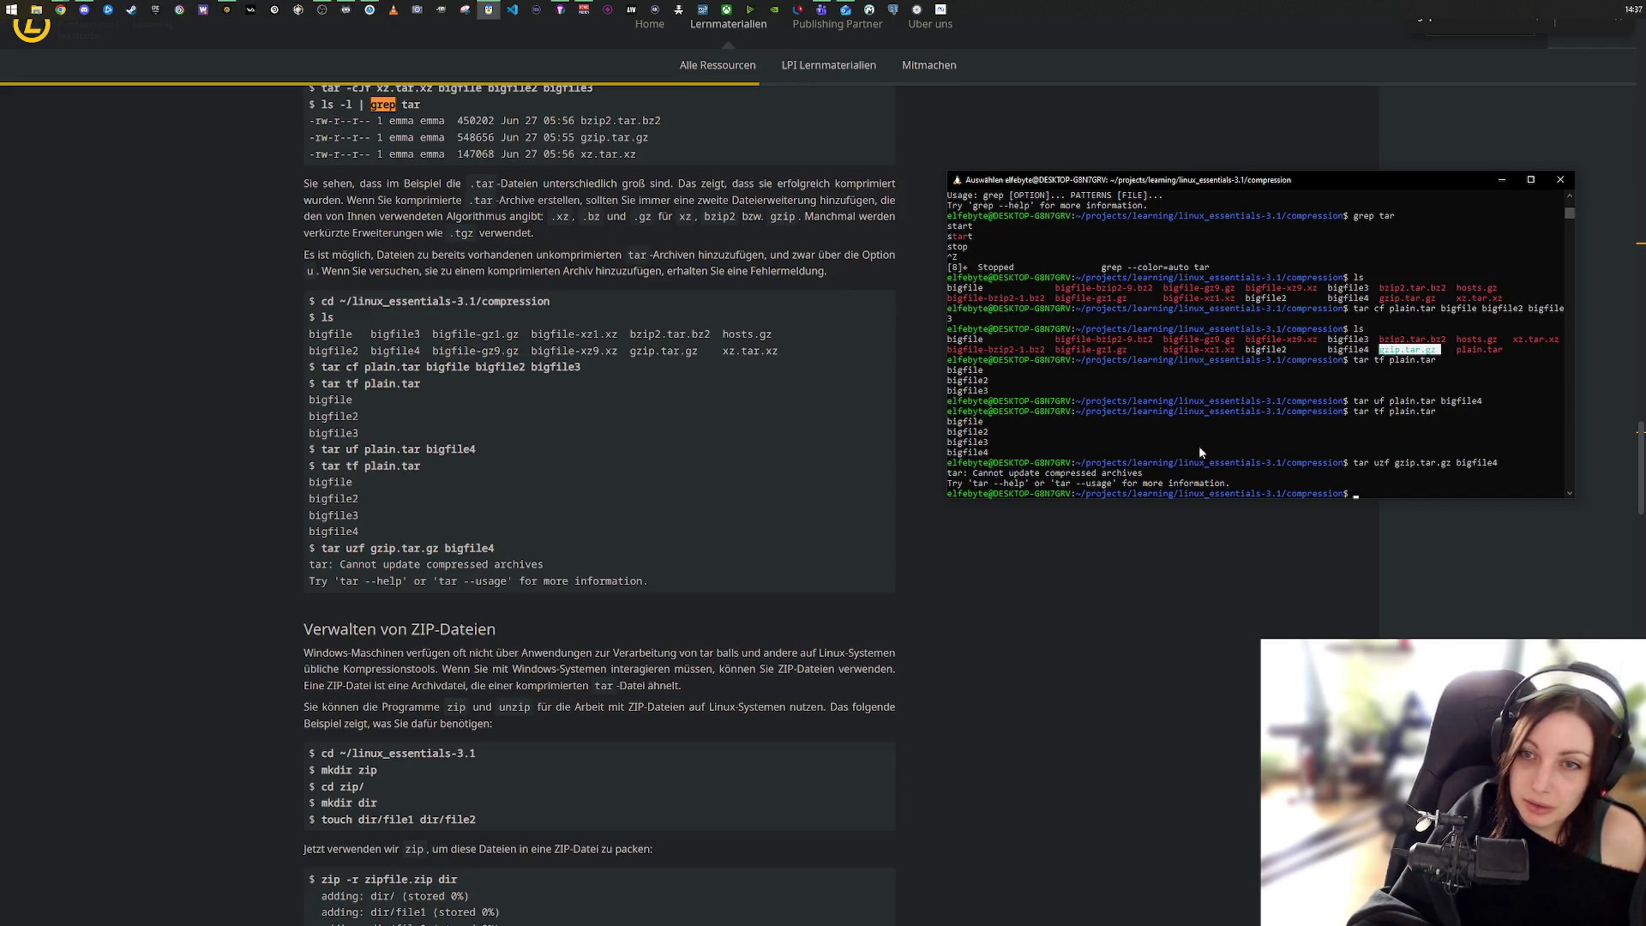
left_click_drag(1358, 403, 1436, 408)
left_click_drag(1380, 352, 1437, 356)
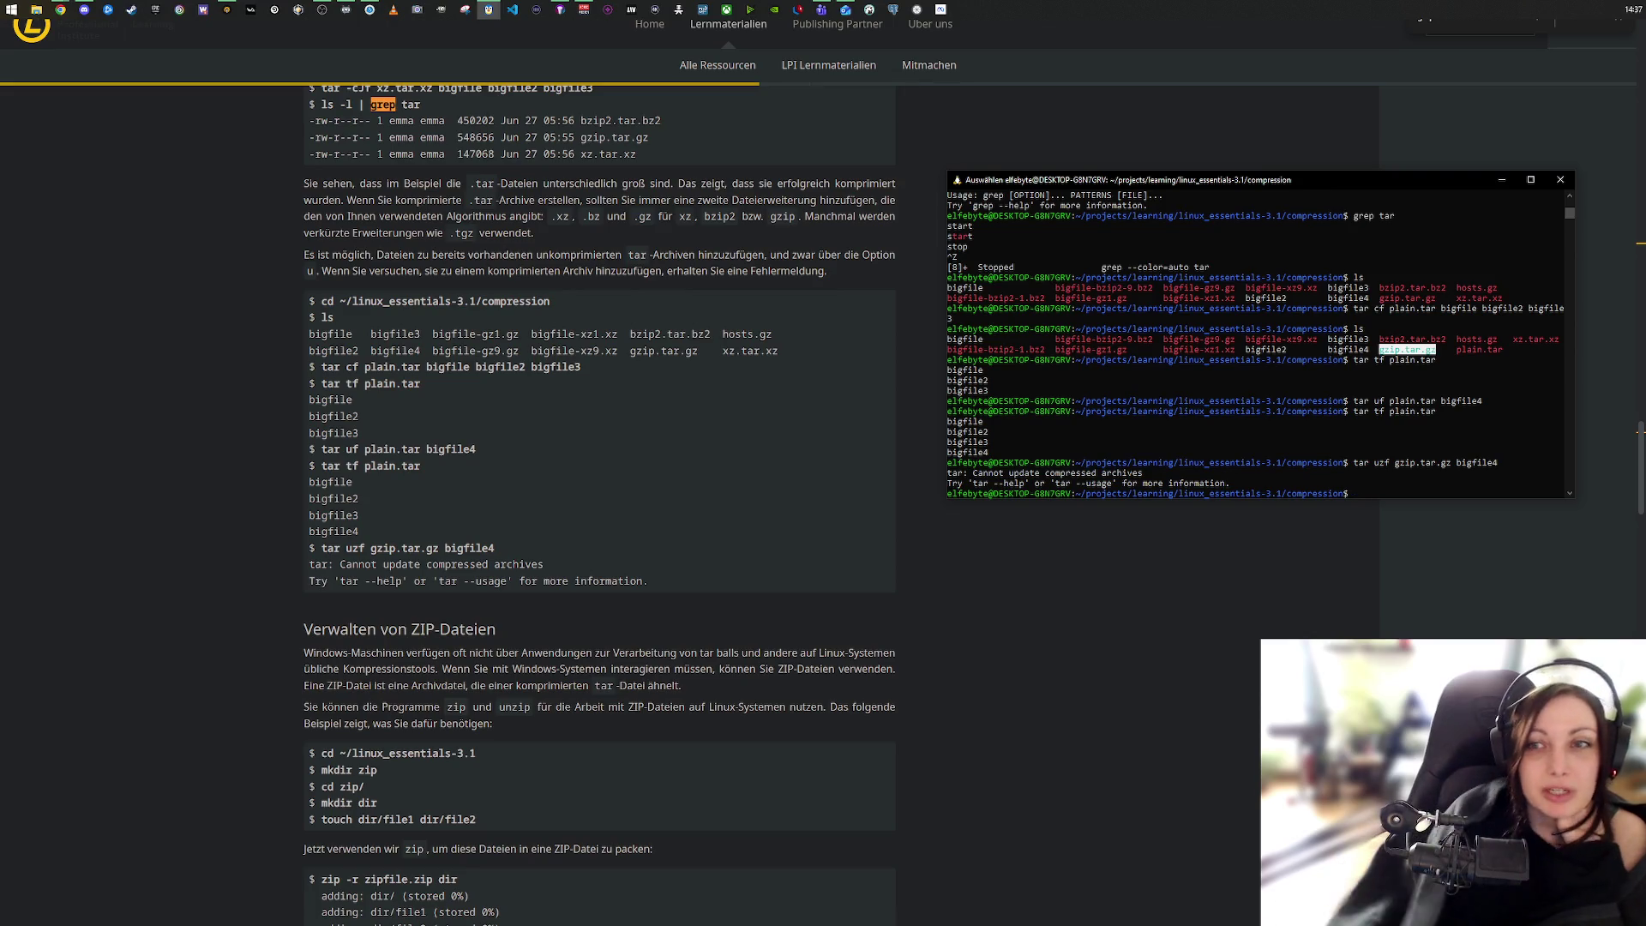
mouse_move(1640, 467)
left_mouse_down()
mouse_move(1640, 93)
mouse_move(1643, 199)
left_mouse_up()
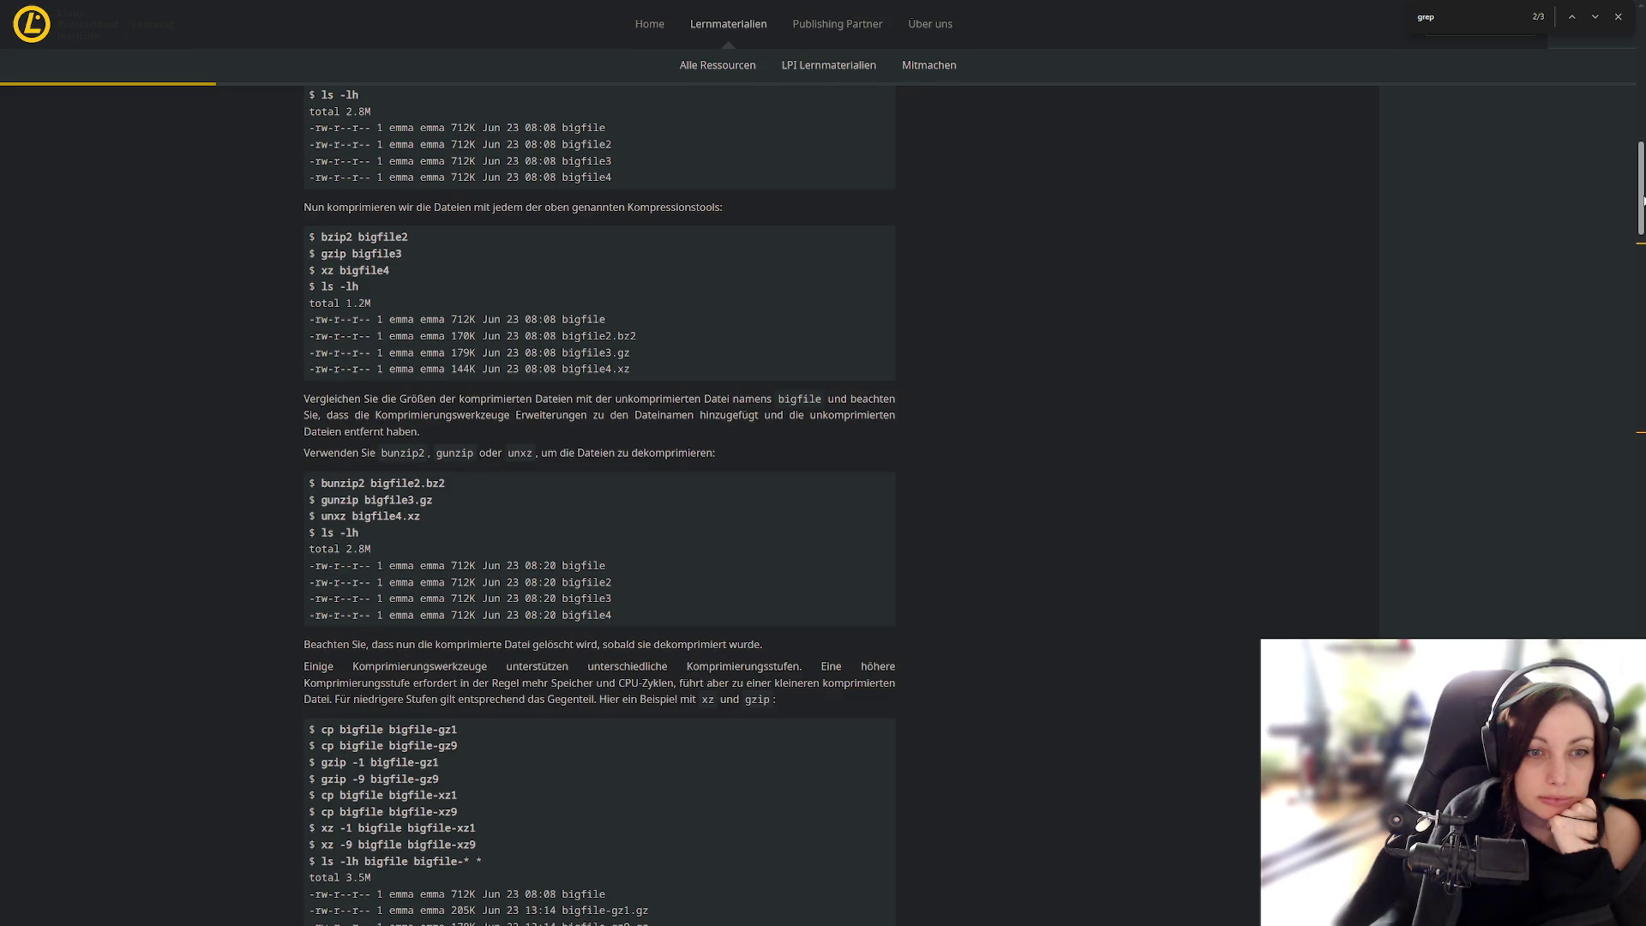
Step: Highlight the decompression commands bunzip2, unxz and gunzip in the tutorial examples
double_click(345, 483)
left_click(344, 497)
double_click(338, 516)
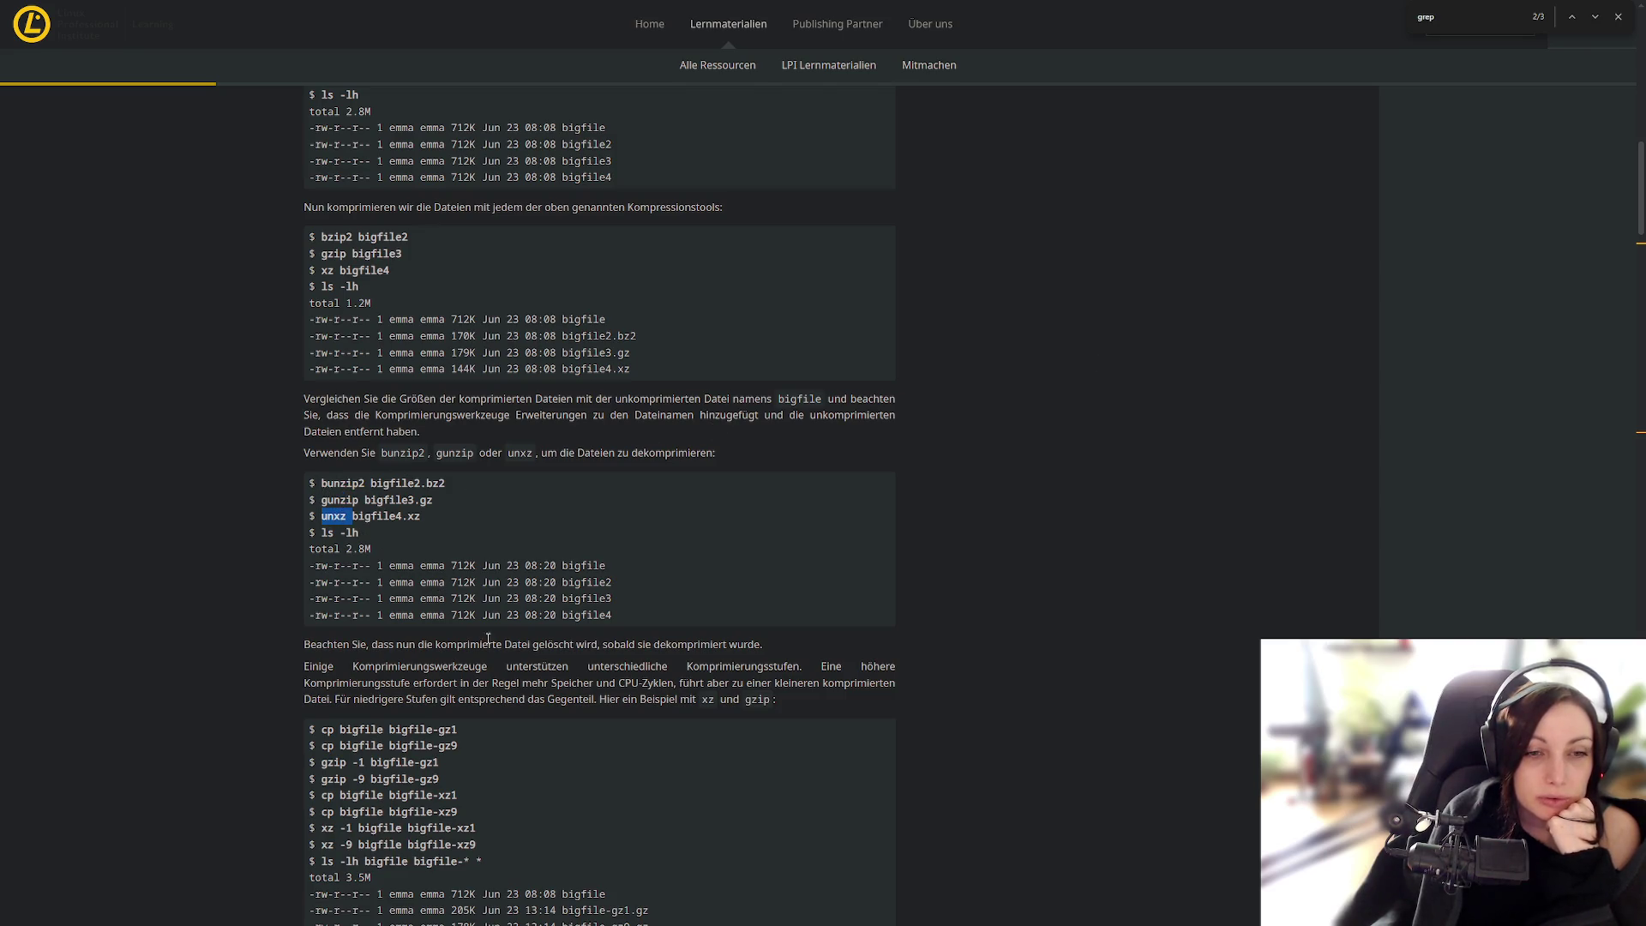
scroll(490, 640, "down", 1)
scroll(490, 641, "down", 2)
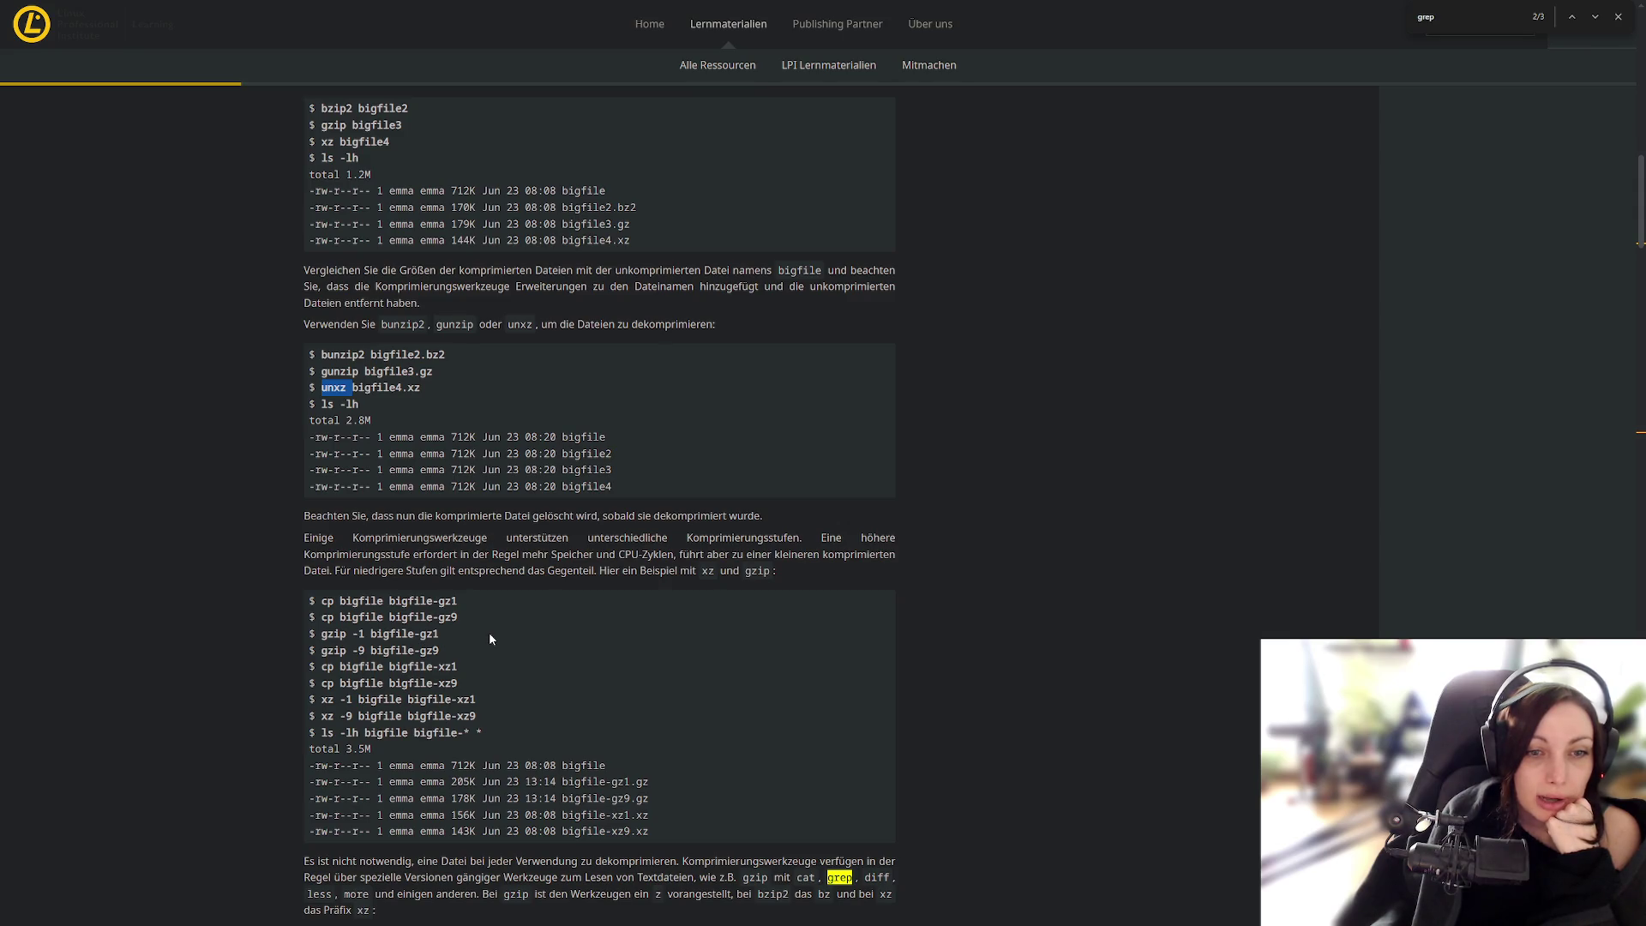
double_click(345, 371)
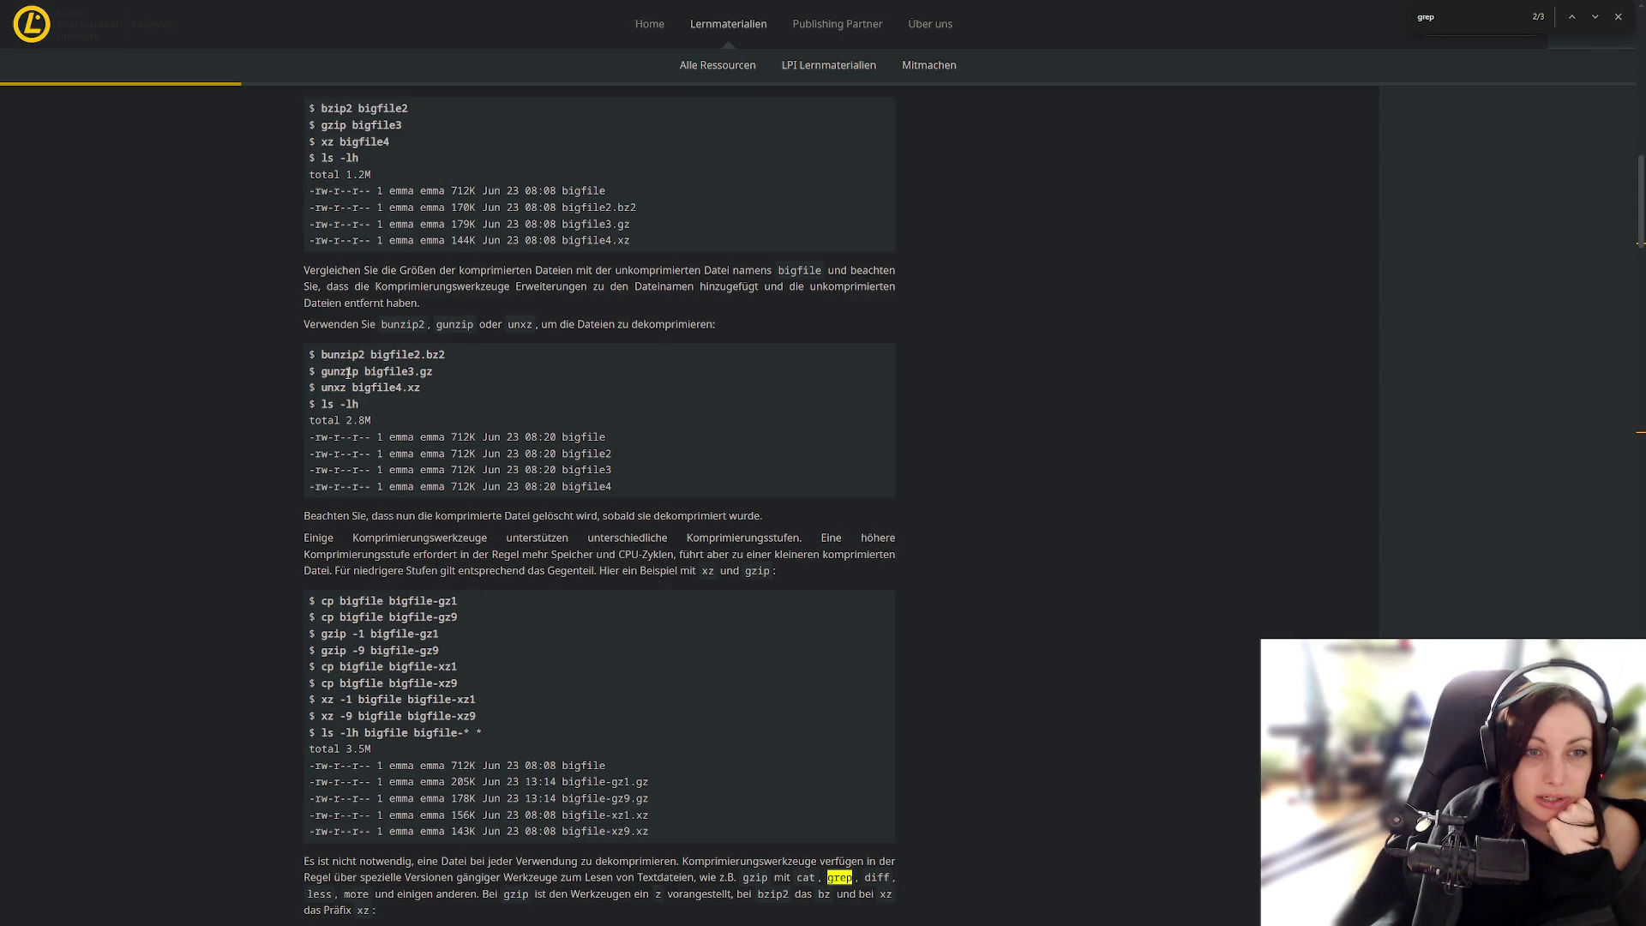
double_click(344, 356)
scroll(465, 619, "down", 5)
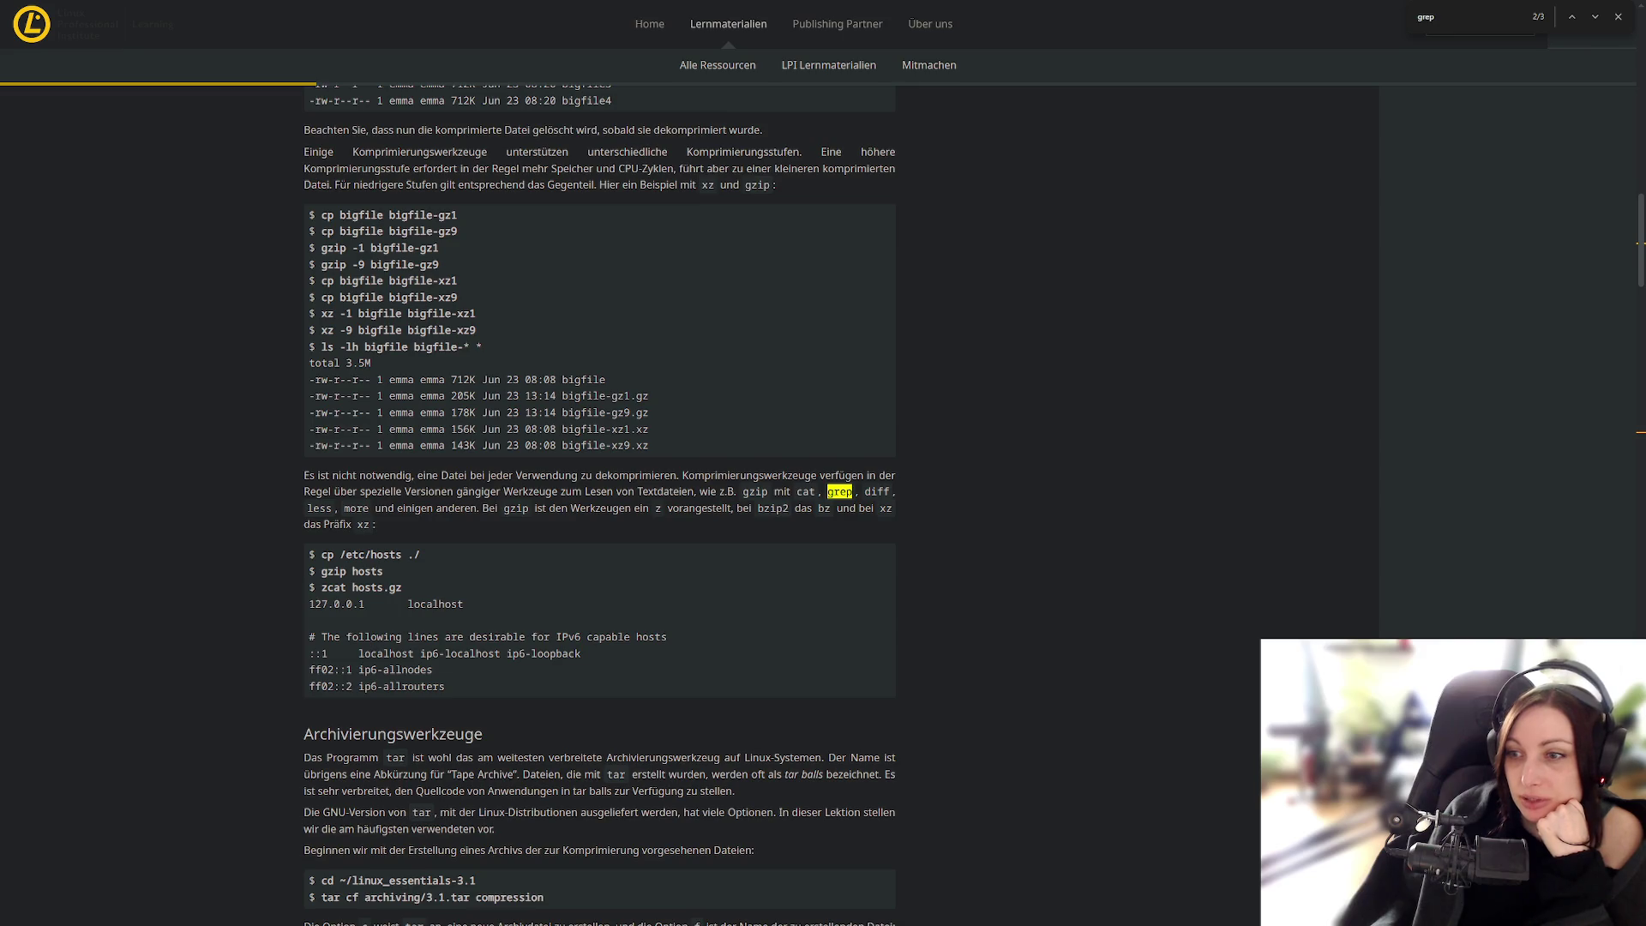
Step: Minimize the xkcd tar comic and scroll the tutorial to the Archivierungswerkzeuge section
key("alt+Tab")
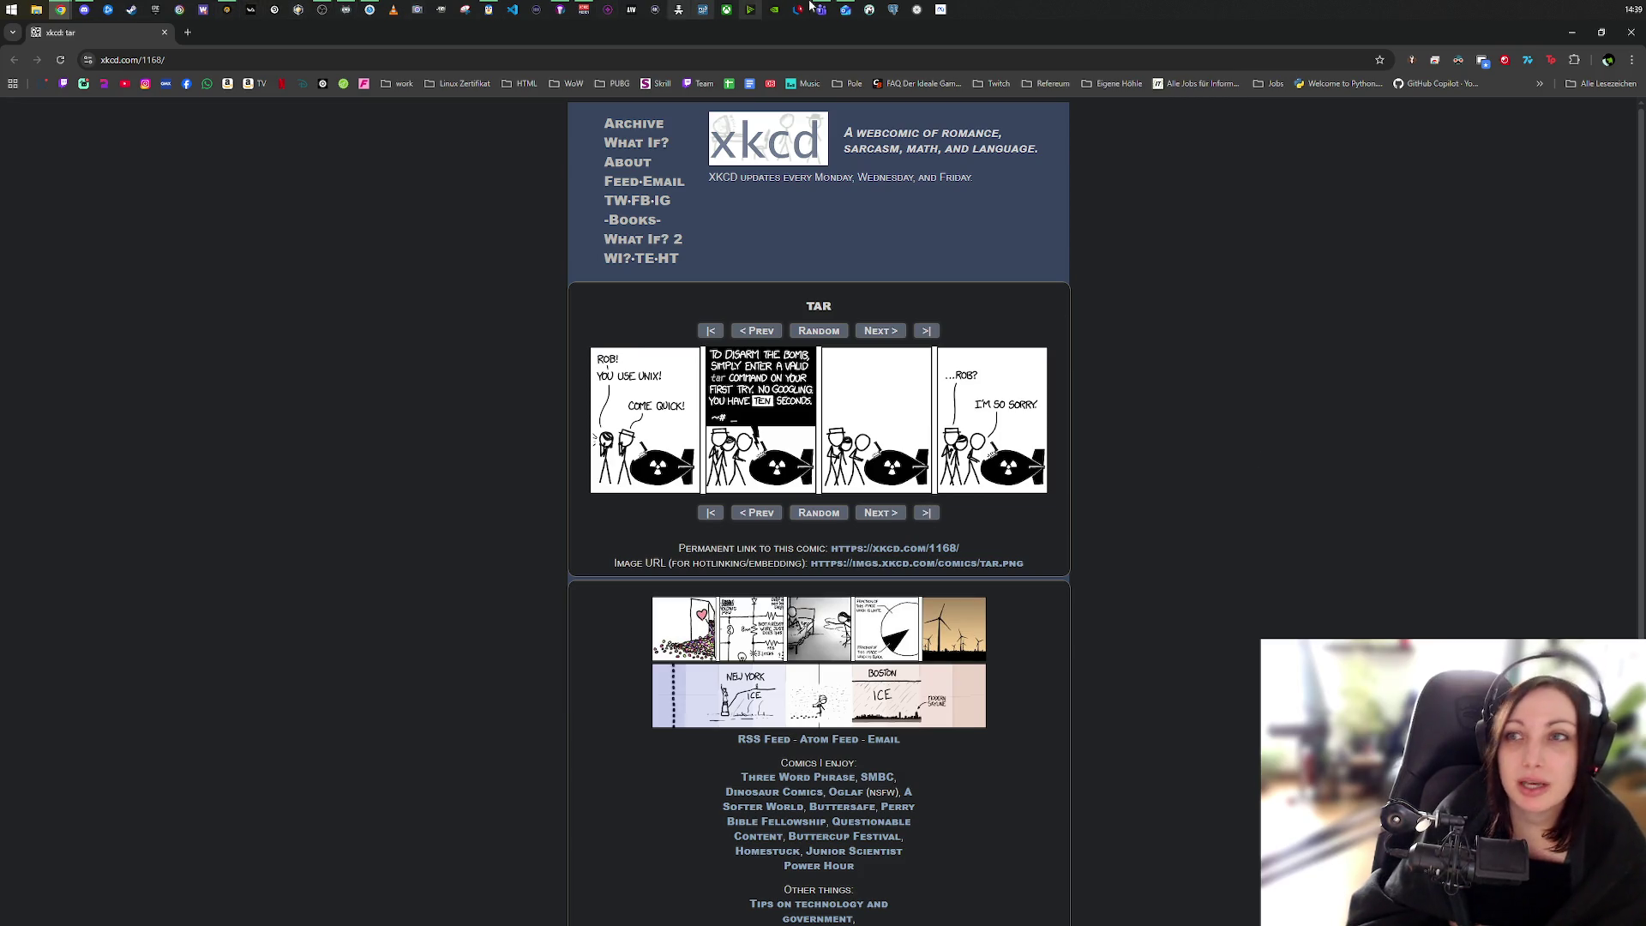
left_click(1573, 34)
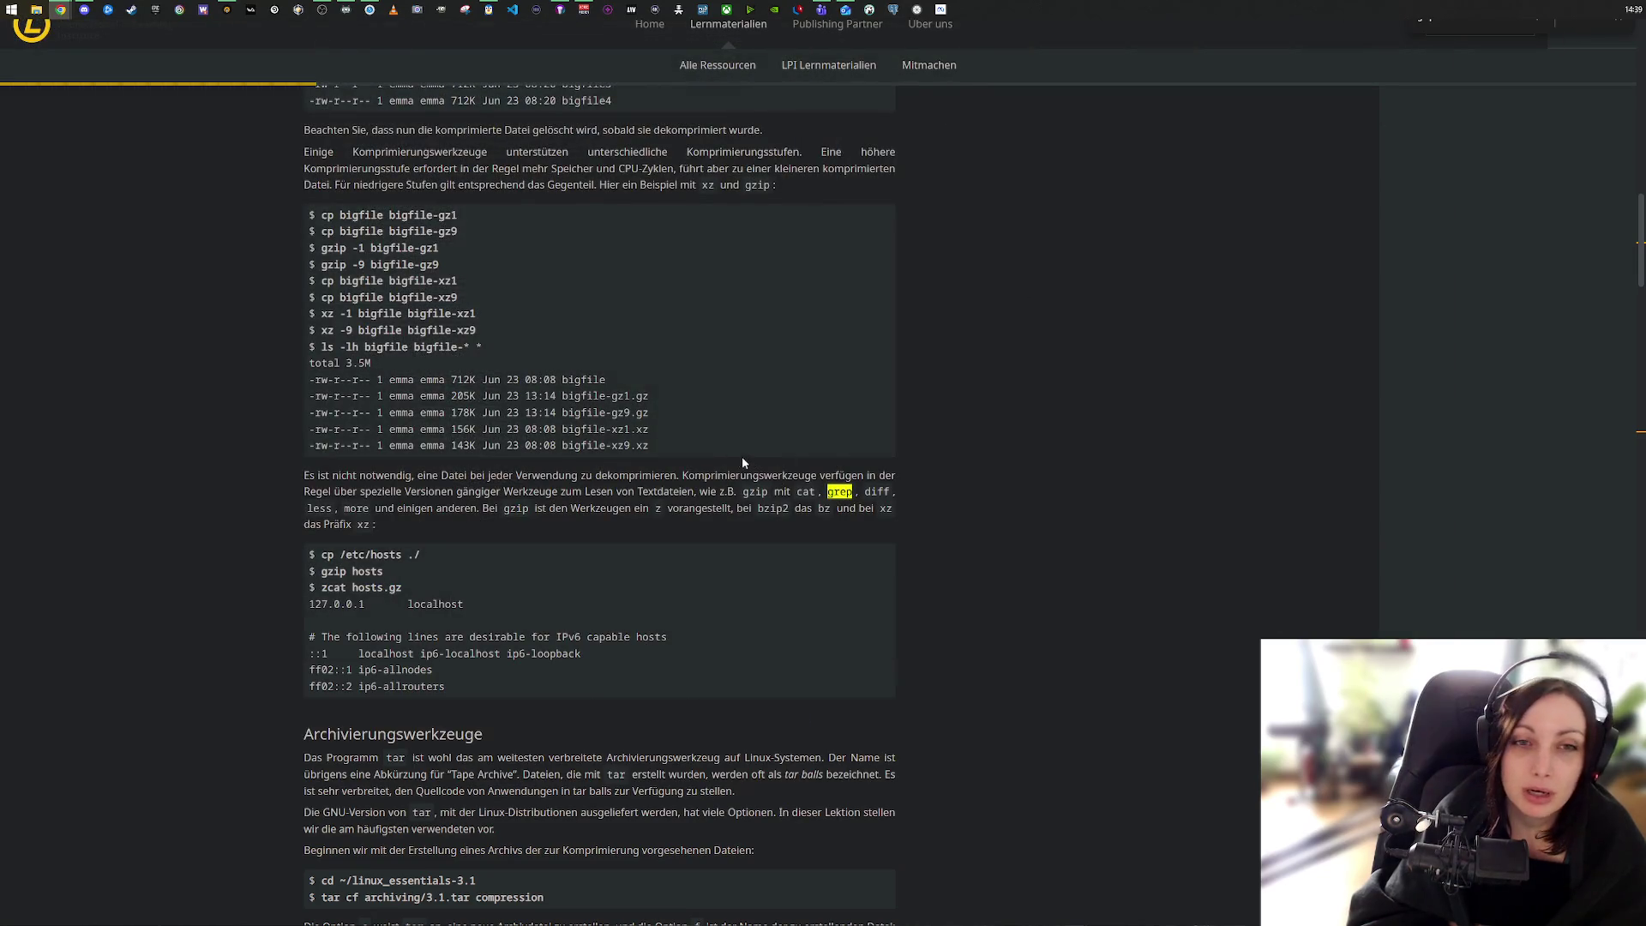
scroll(724, 459, "down", 5)
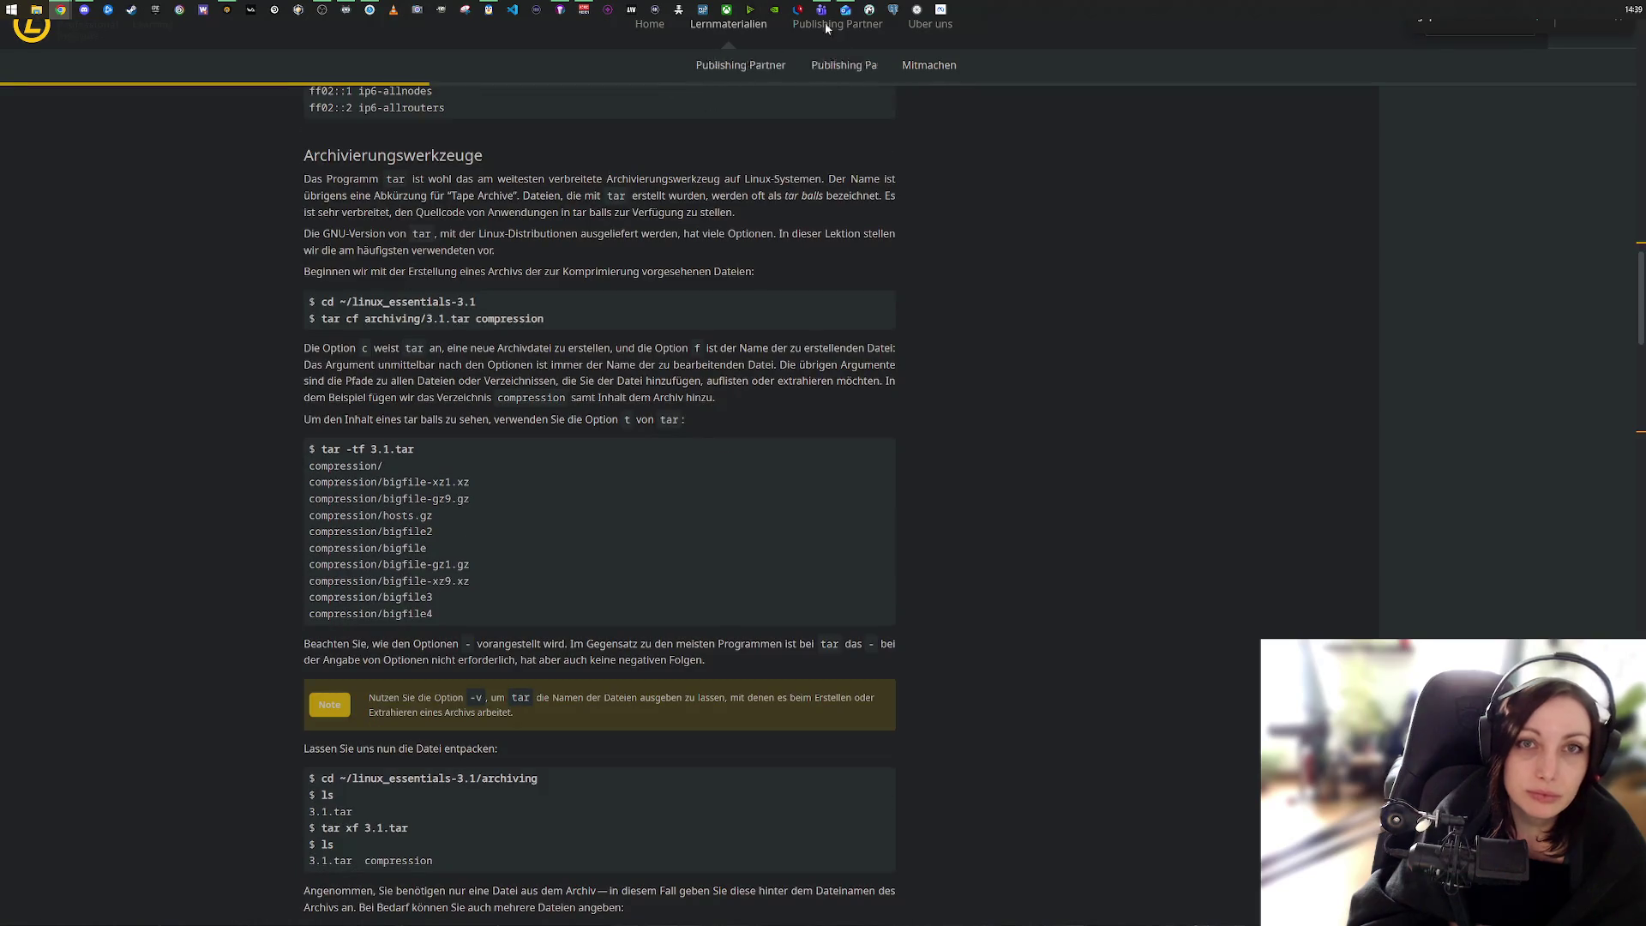
left_click(489, 10)
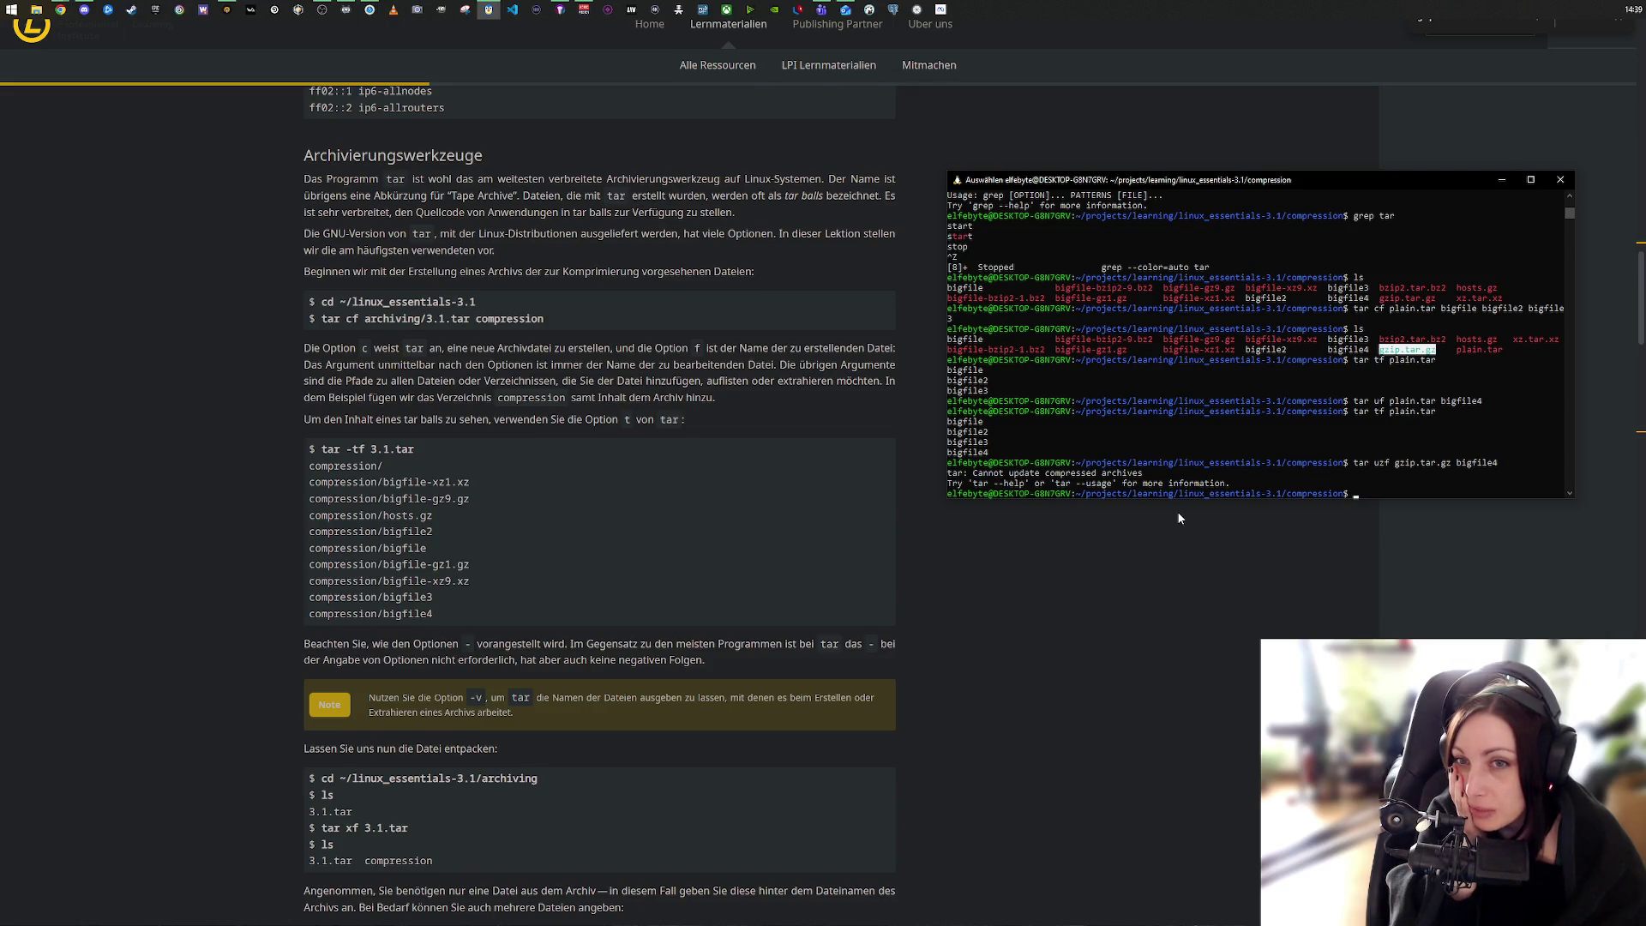
Step: Scroll the terminal history back to the ls -lh listing and highlight bigfile-bzip2-1.bz2 and bigfile-bzip2-9.bz2
double_click(1093, 341)
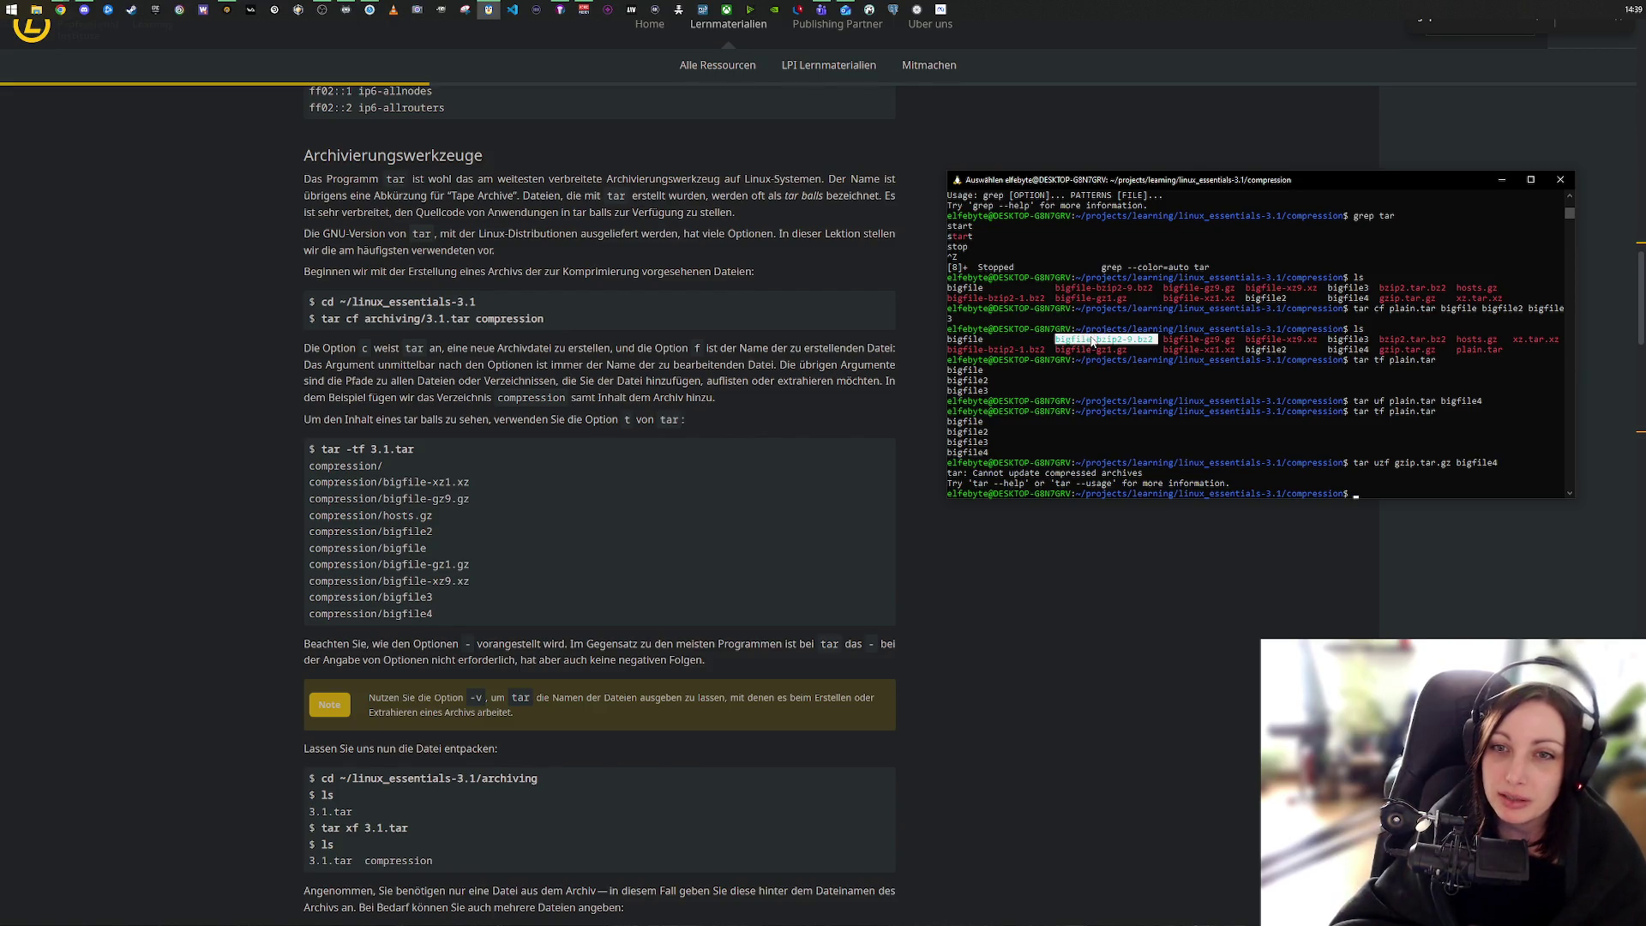
left_click(1130, 369)
scroll(1141, 386, "up", 5)
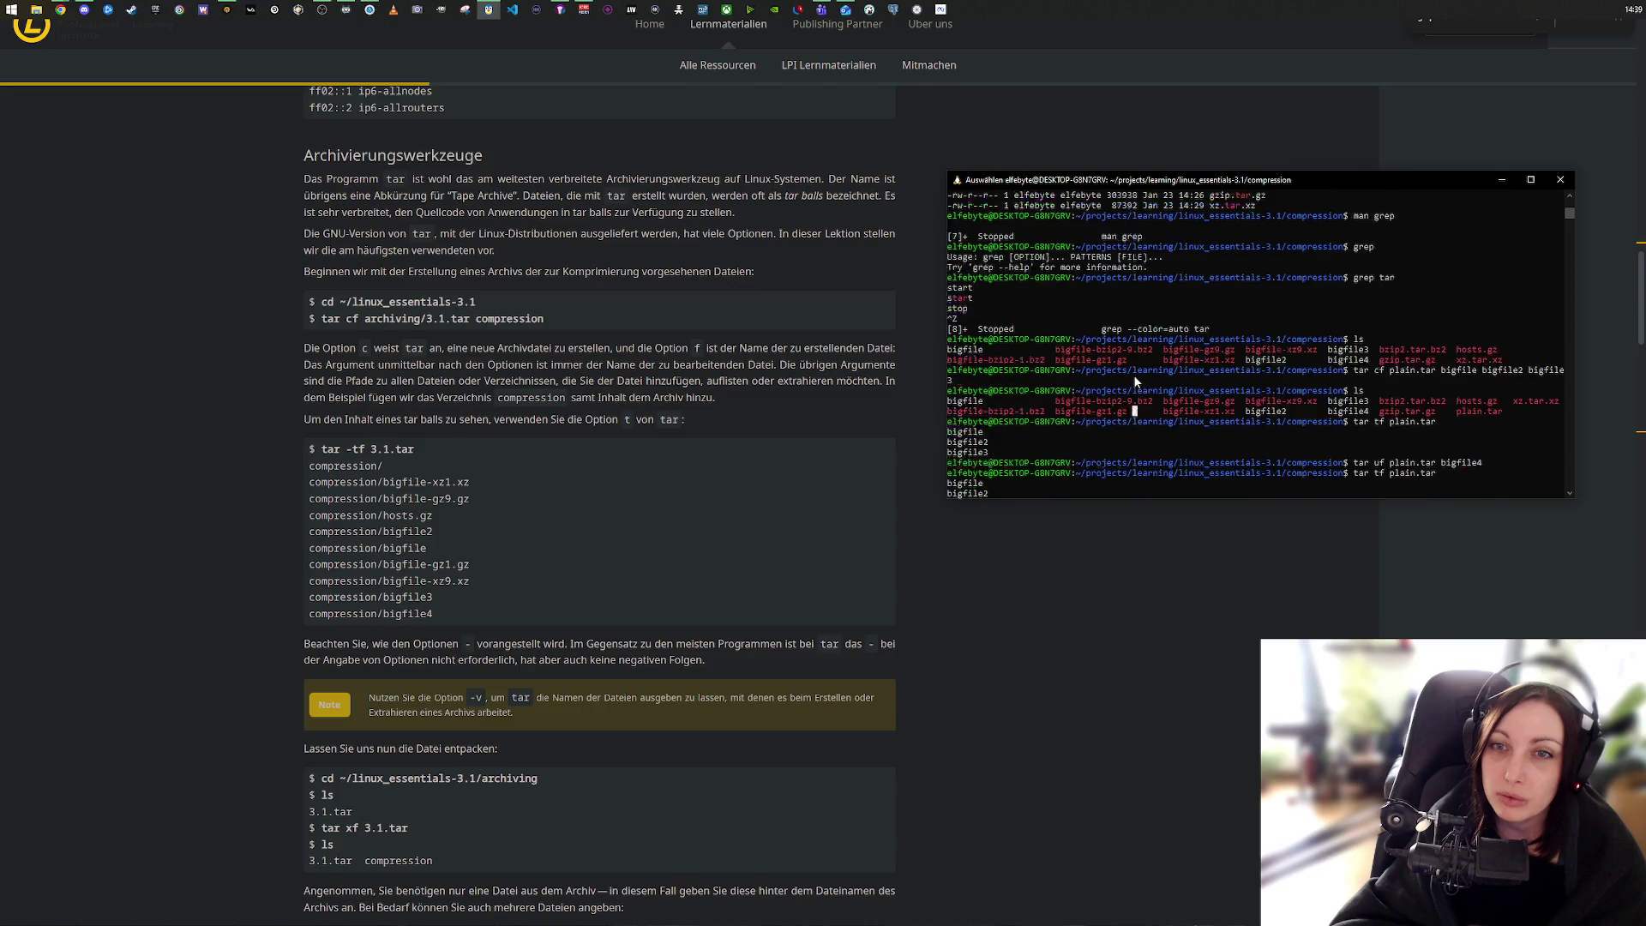
scroll(1192, 454, "up", 10)
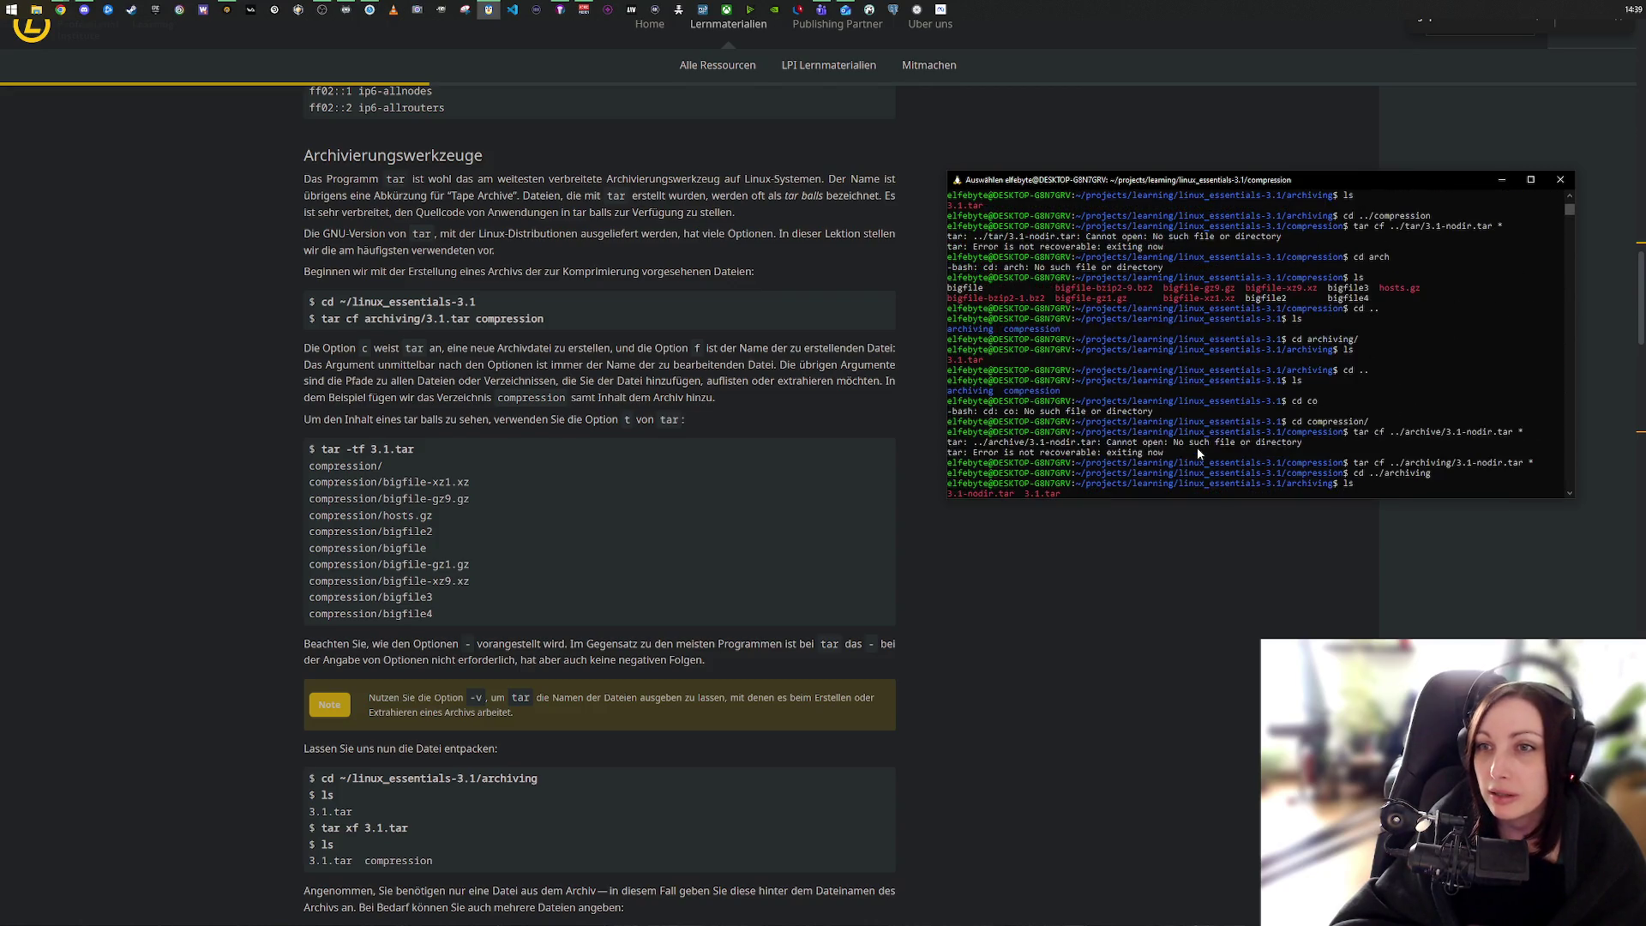
scroll(1198, 453, "up", 10)
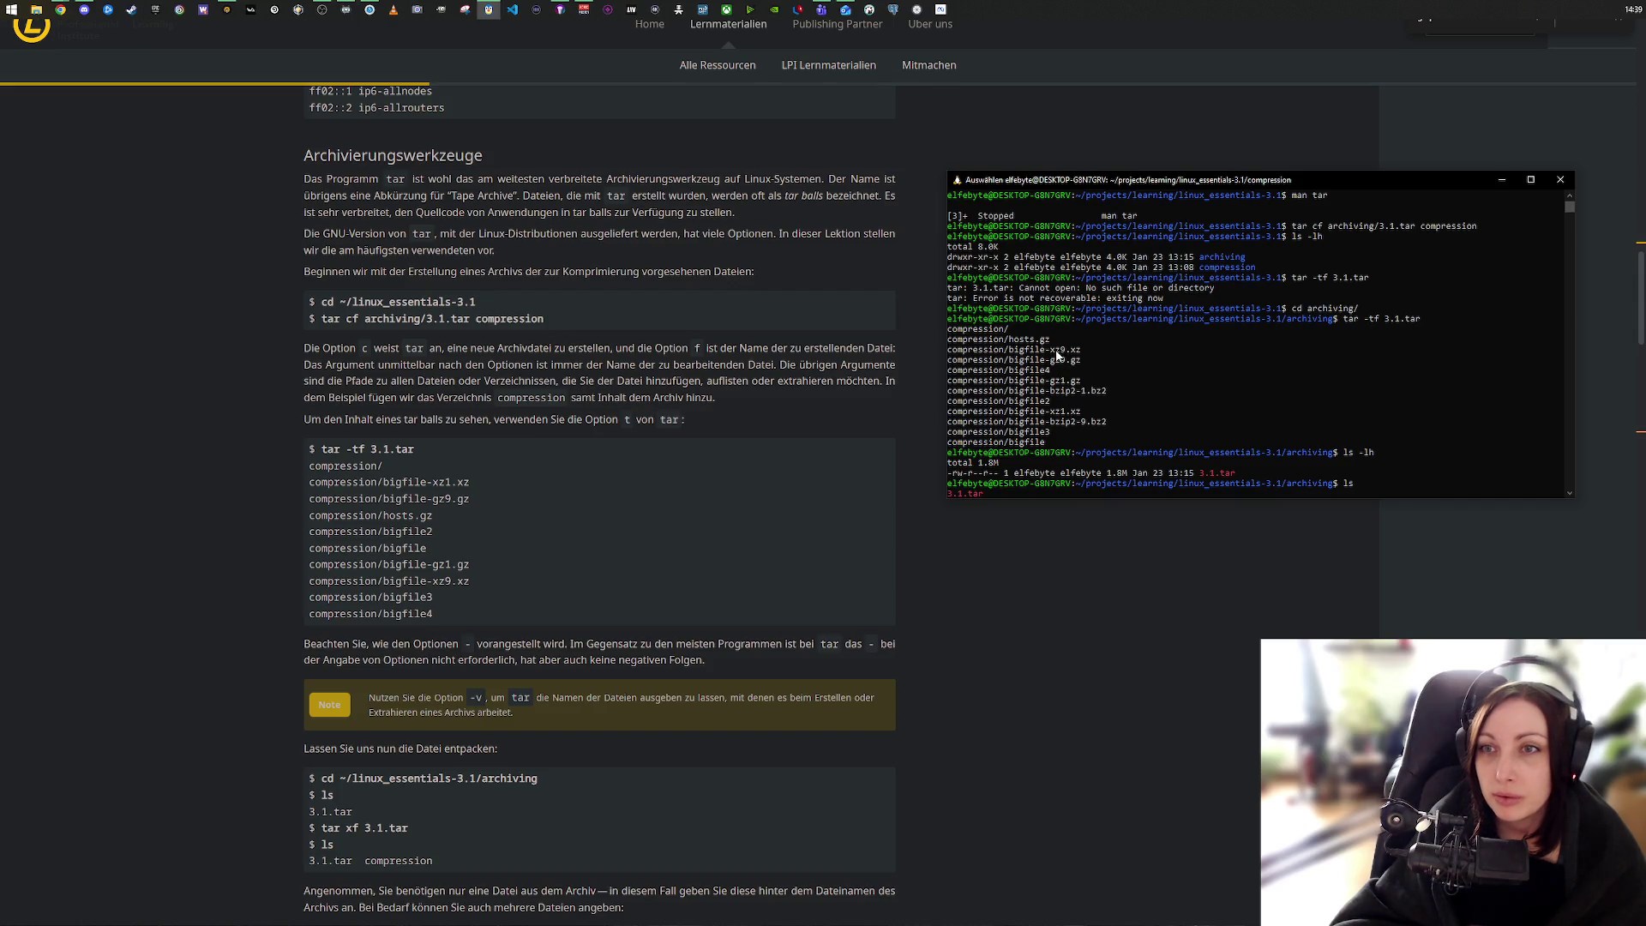
scroll(1263, 372, "up", 5)
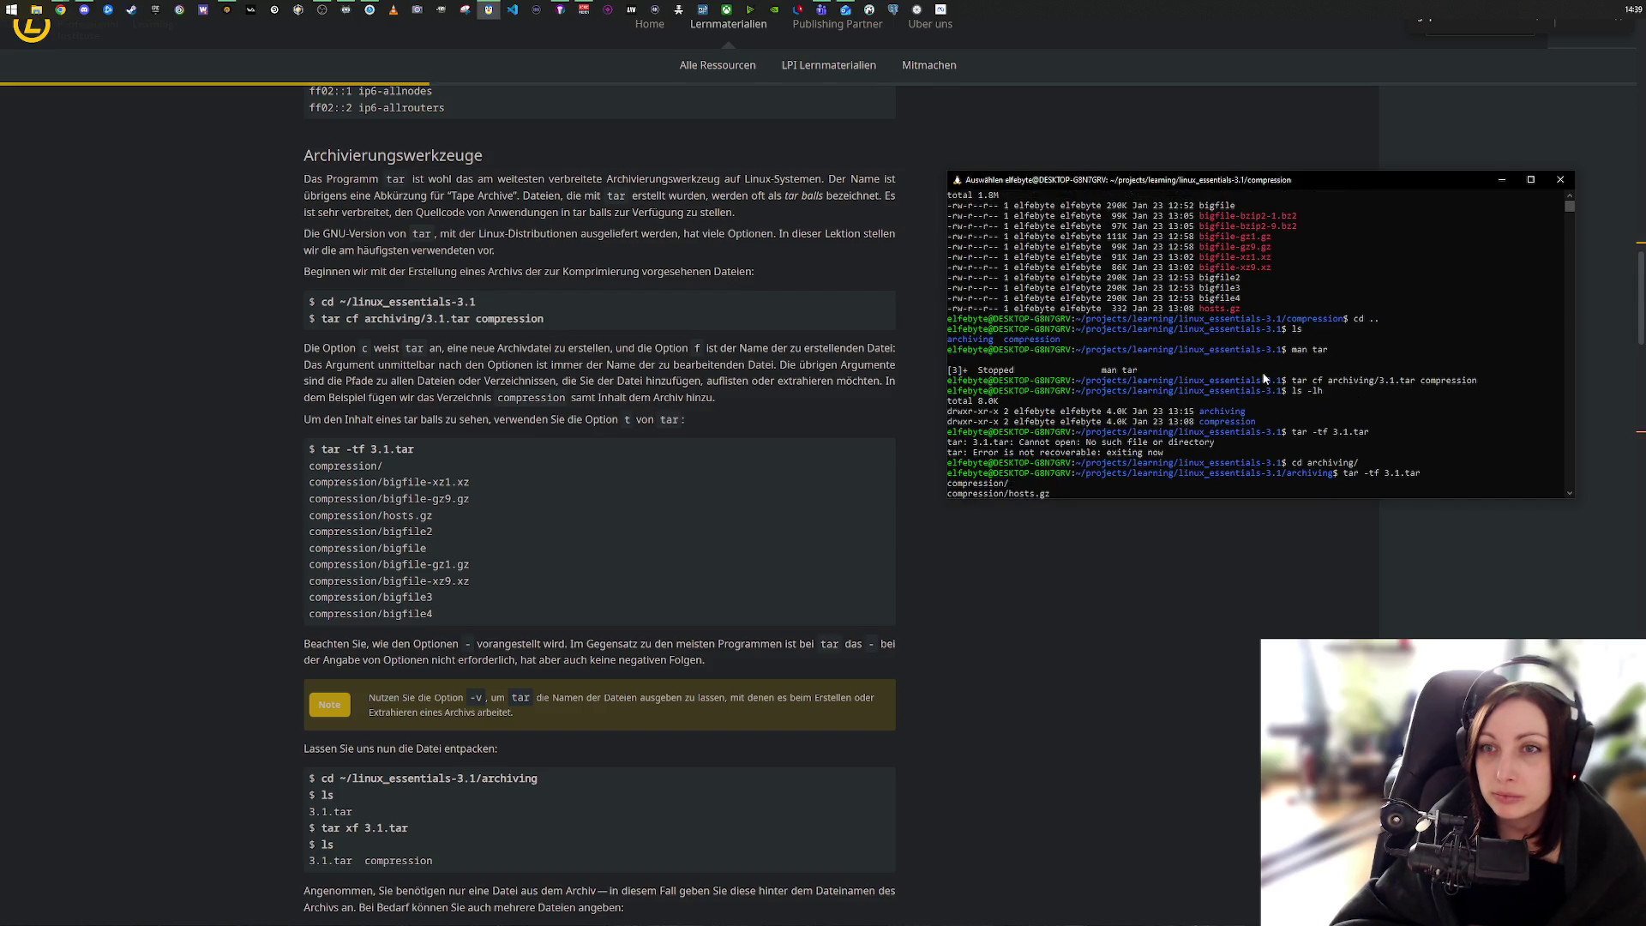
scroll(1235, 334, "up", 1)
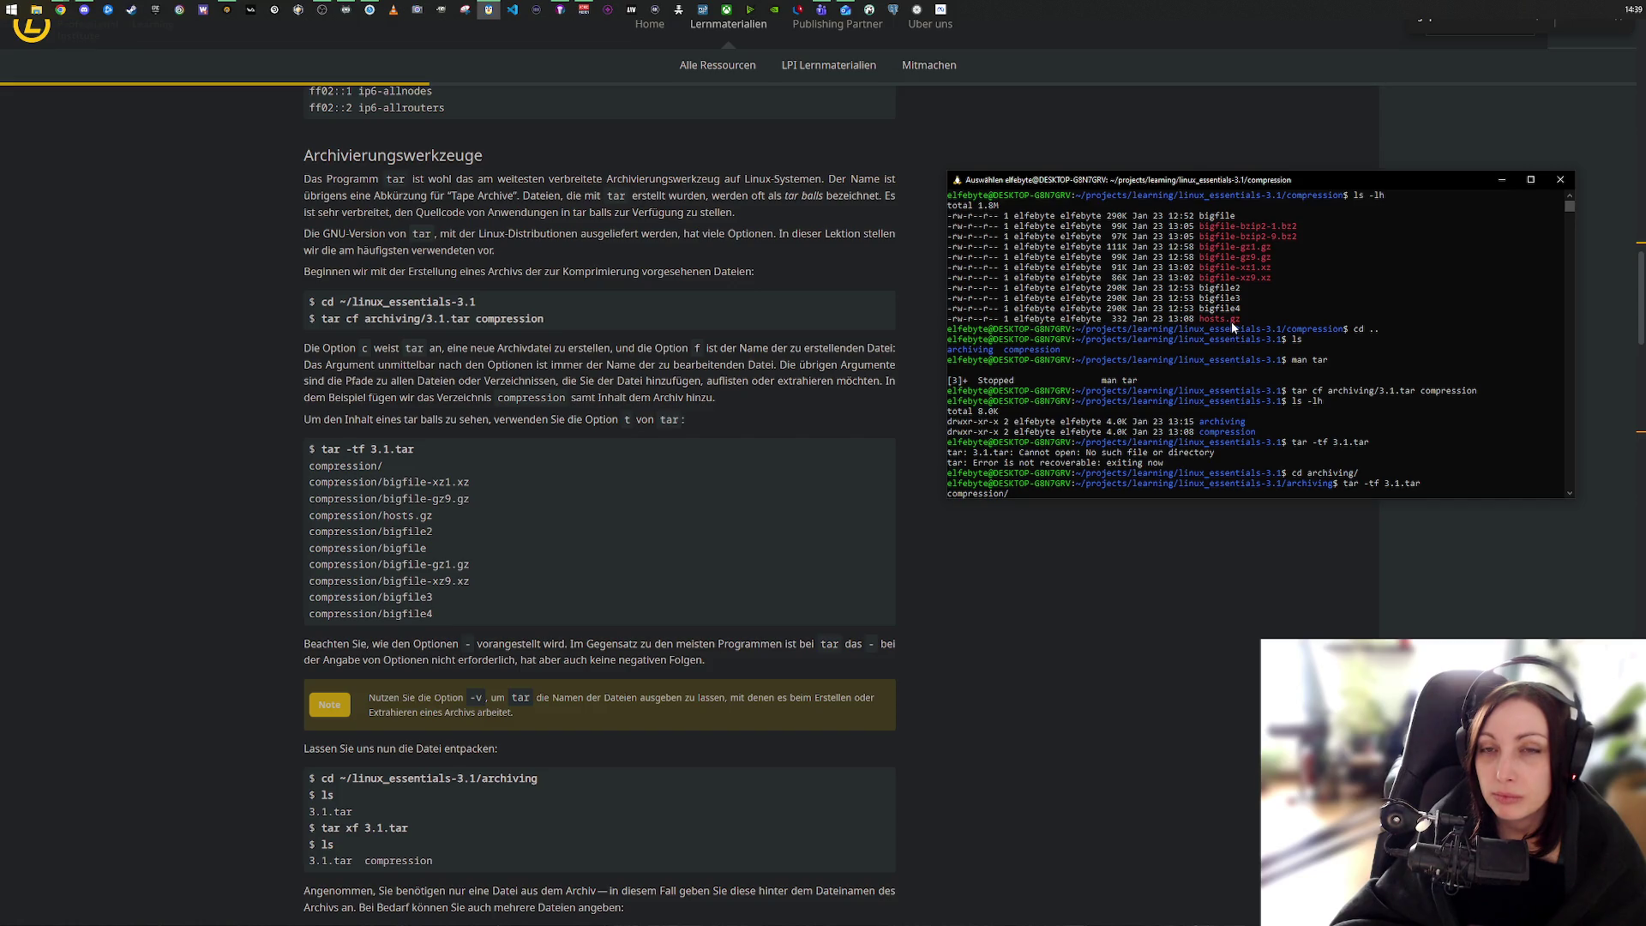
double_click(1238, 227)
double_click(1240, 237)
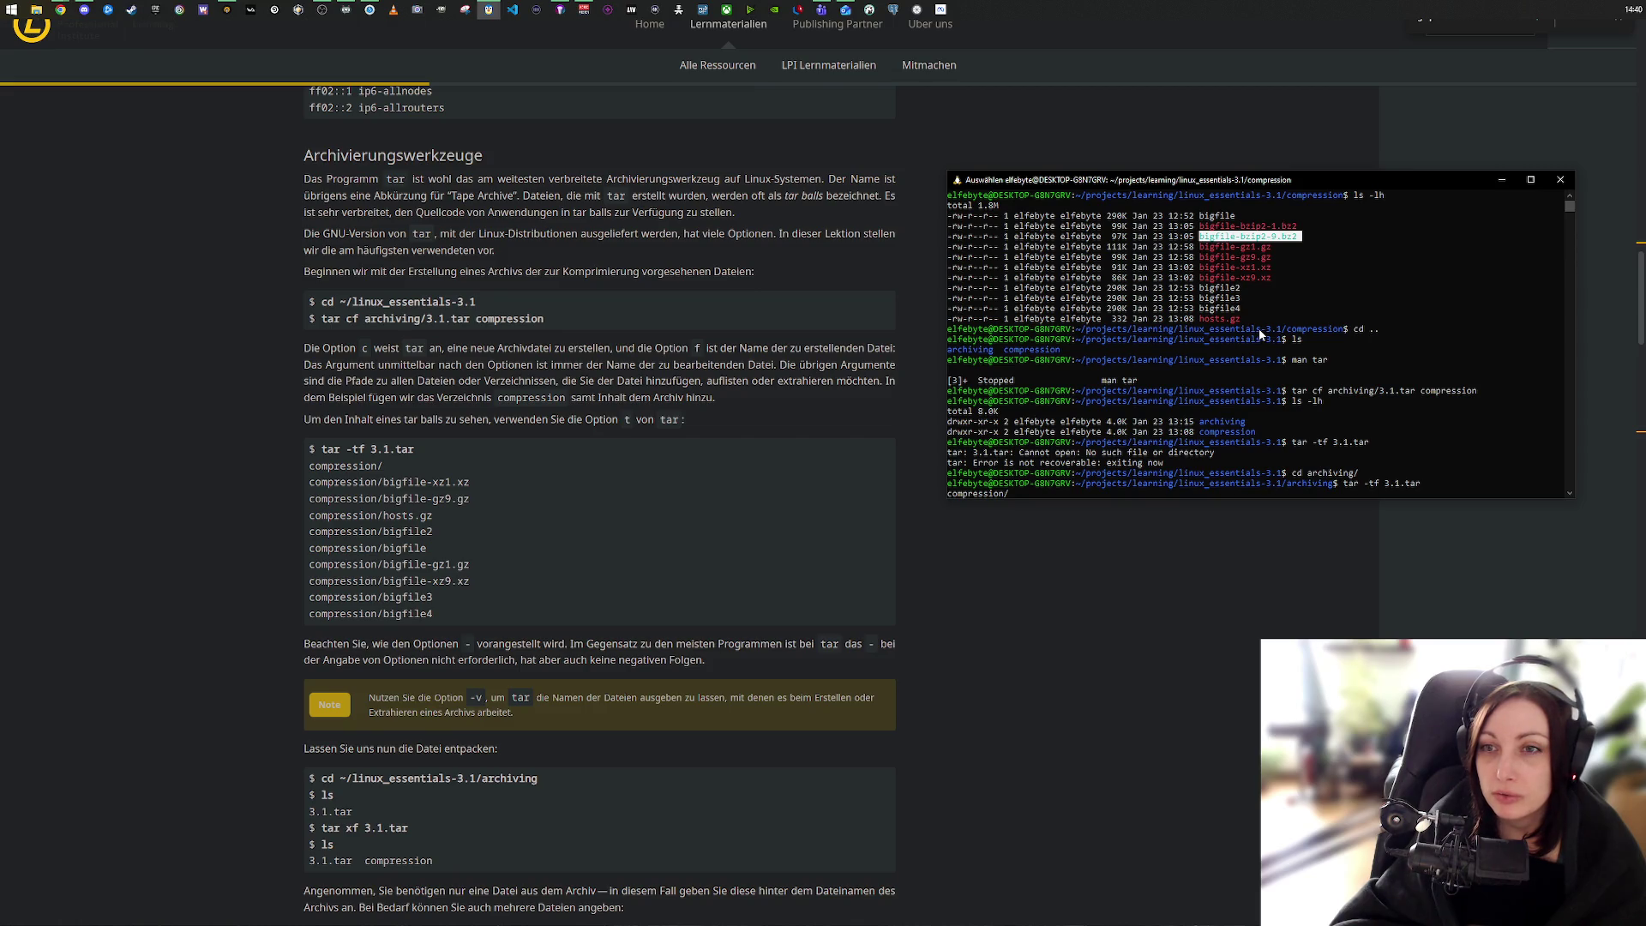
scroll(862, 568, "up", 15)
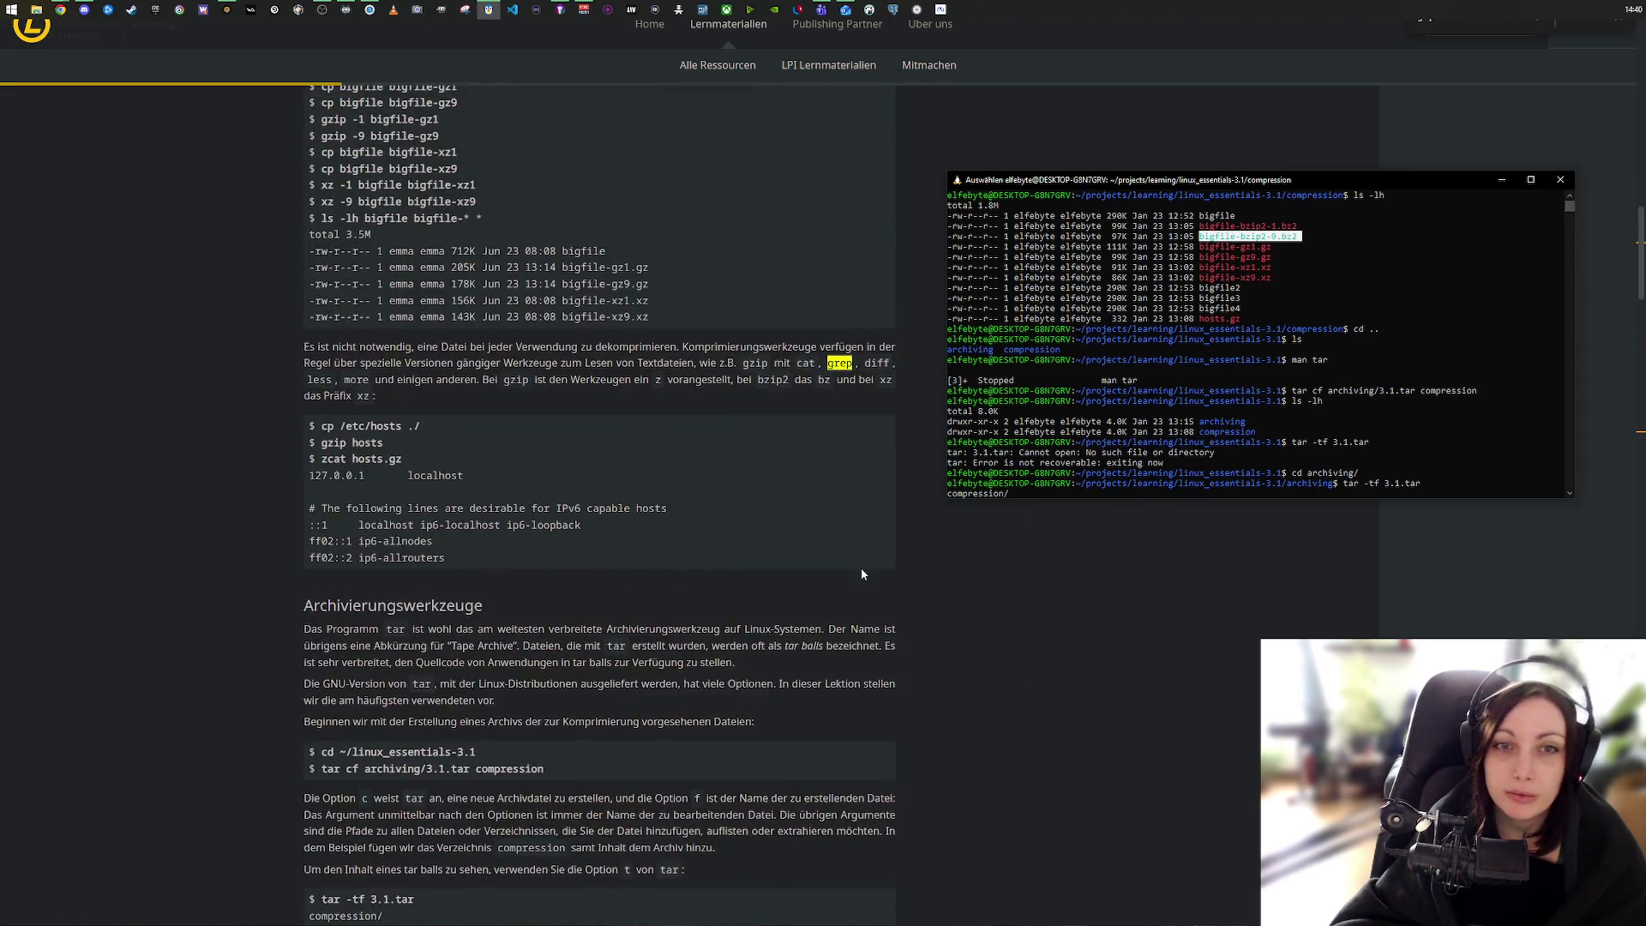
Step: Highlight the tutorial's gzip -9 bigfile-gz9 example and its bigfile-gz9.gz result
scroll(875, 581, "up", 7)
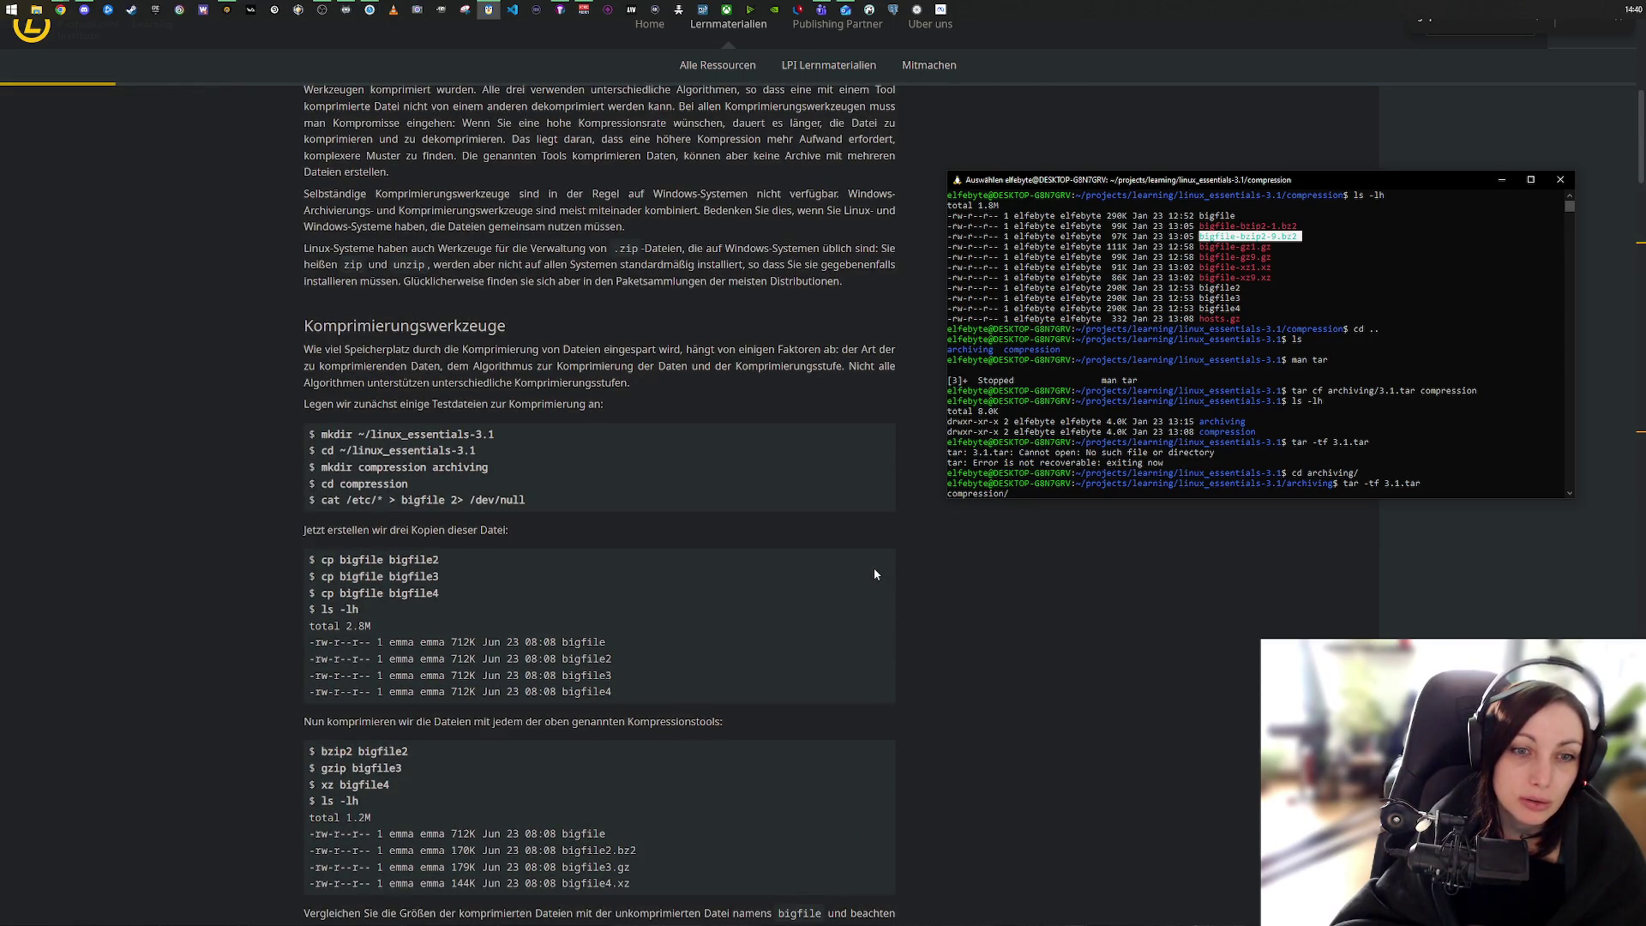
scroll(874, 573, "up", 6)
scroll(875, 571, "down", 12)
scroll(875, 570, "down", 5)
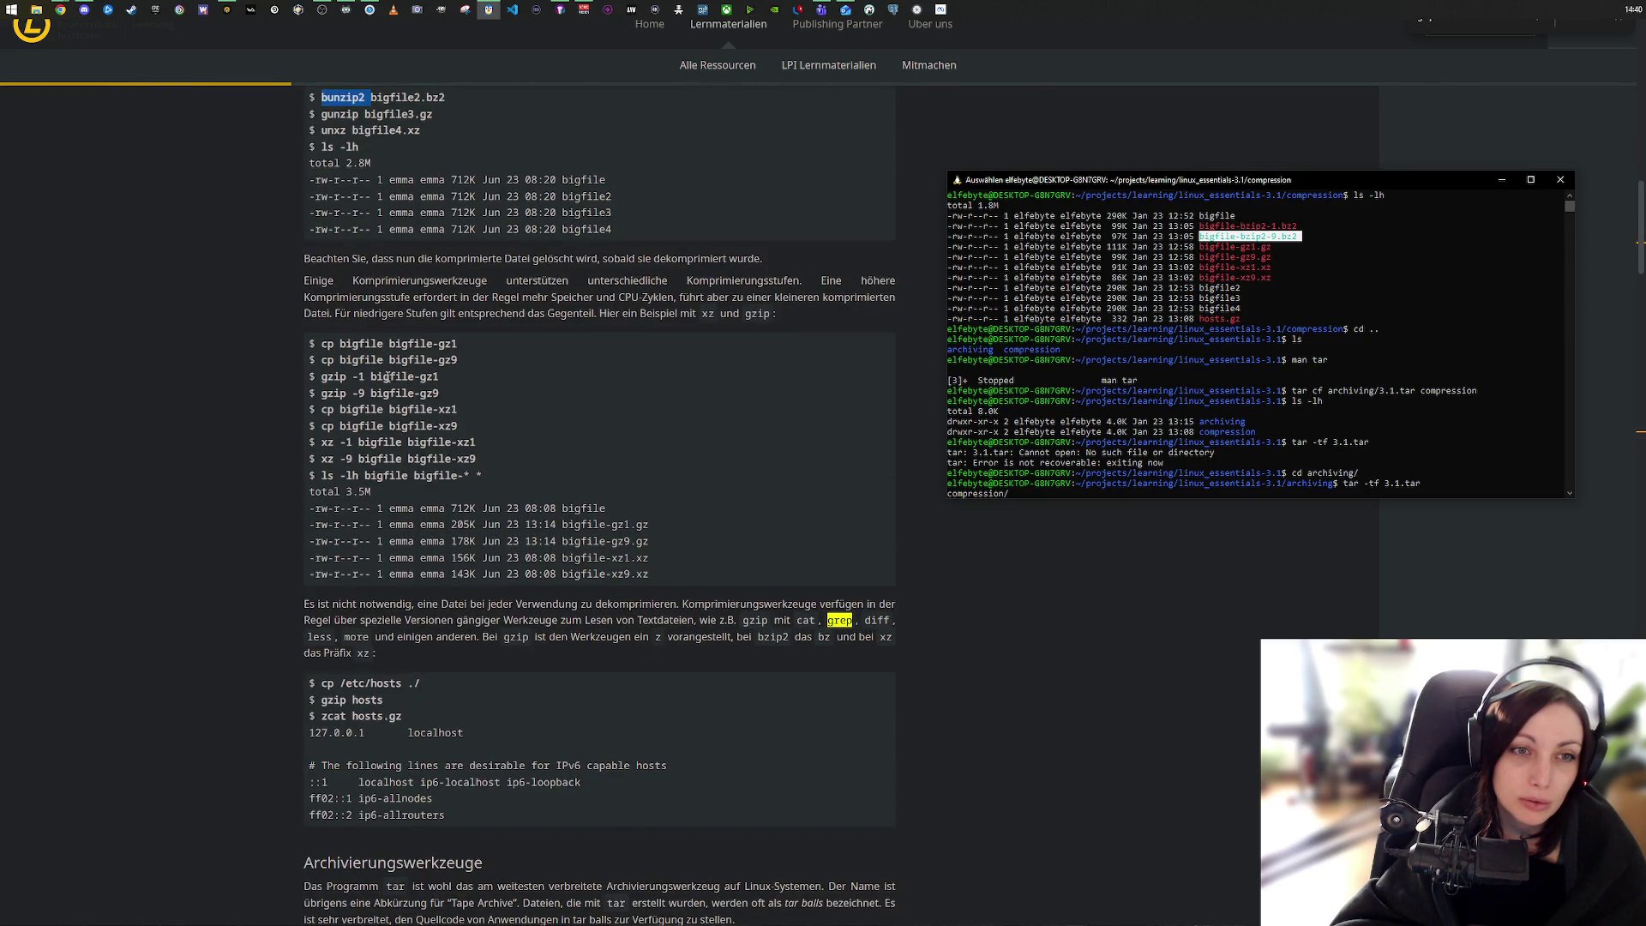
left_click_drag(325, 392, 440, 397)
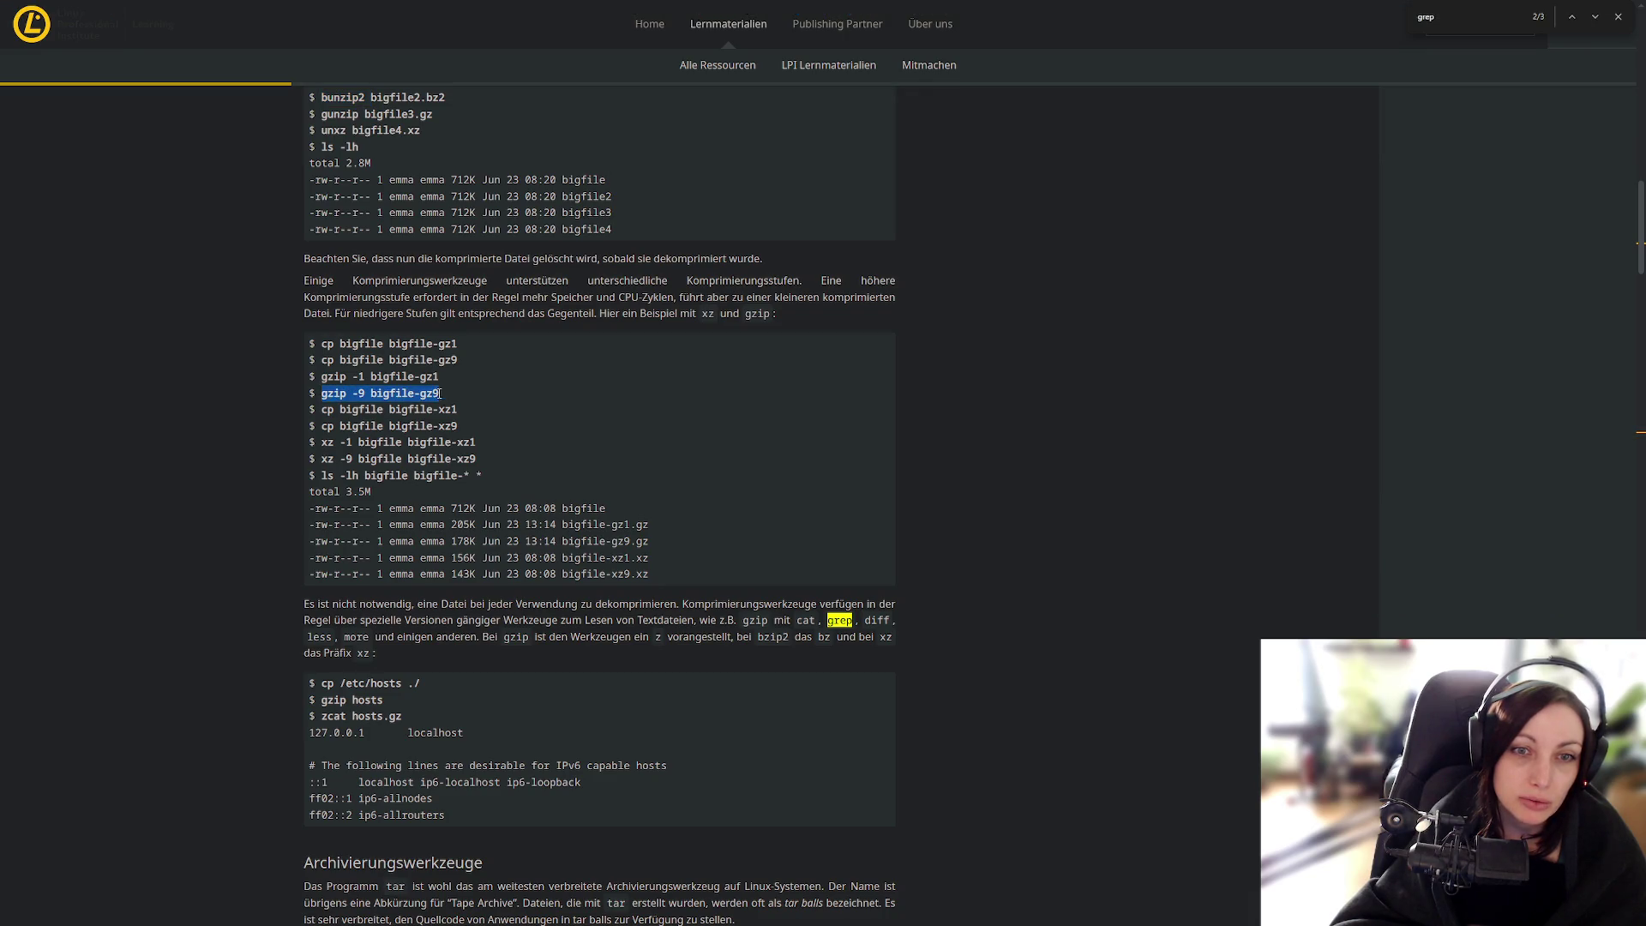
left_click_drag(562, 541, 649, 543)
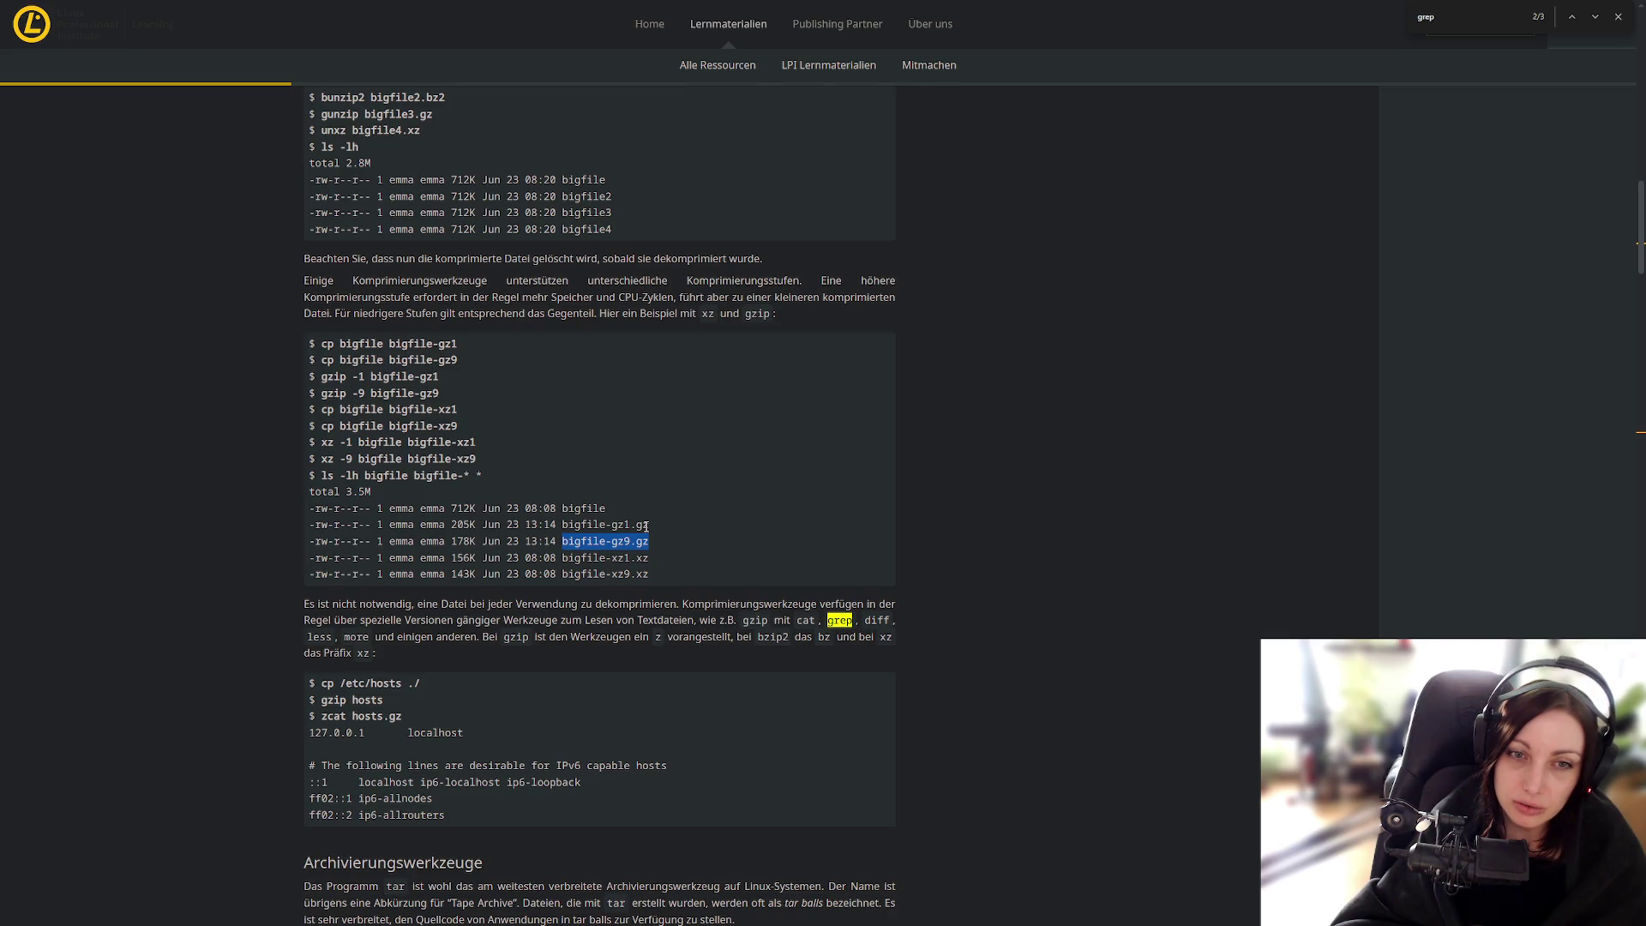
mouse_move(1629, 236)
left_mouse_down()
mouse_move(1616, 575)
mouse_move(1616, 382)
left_mouse_up()
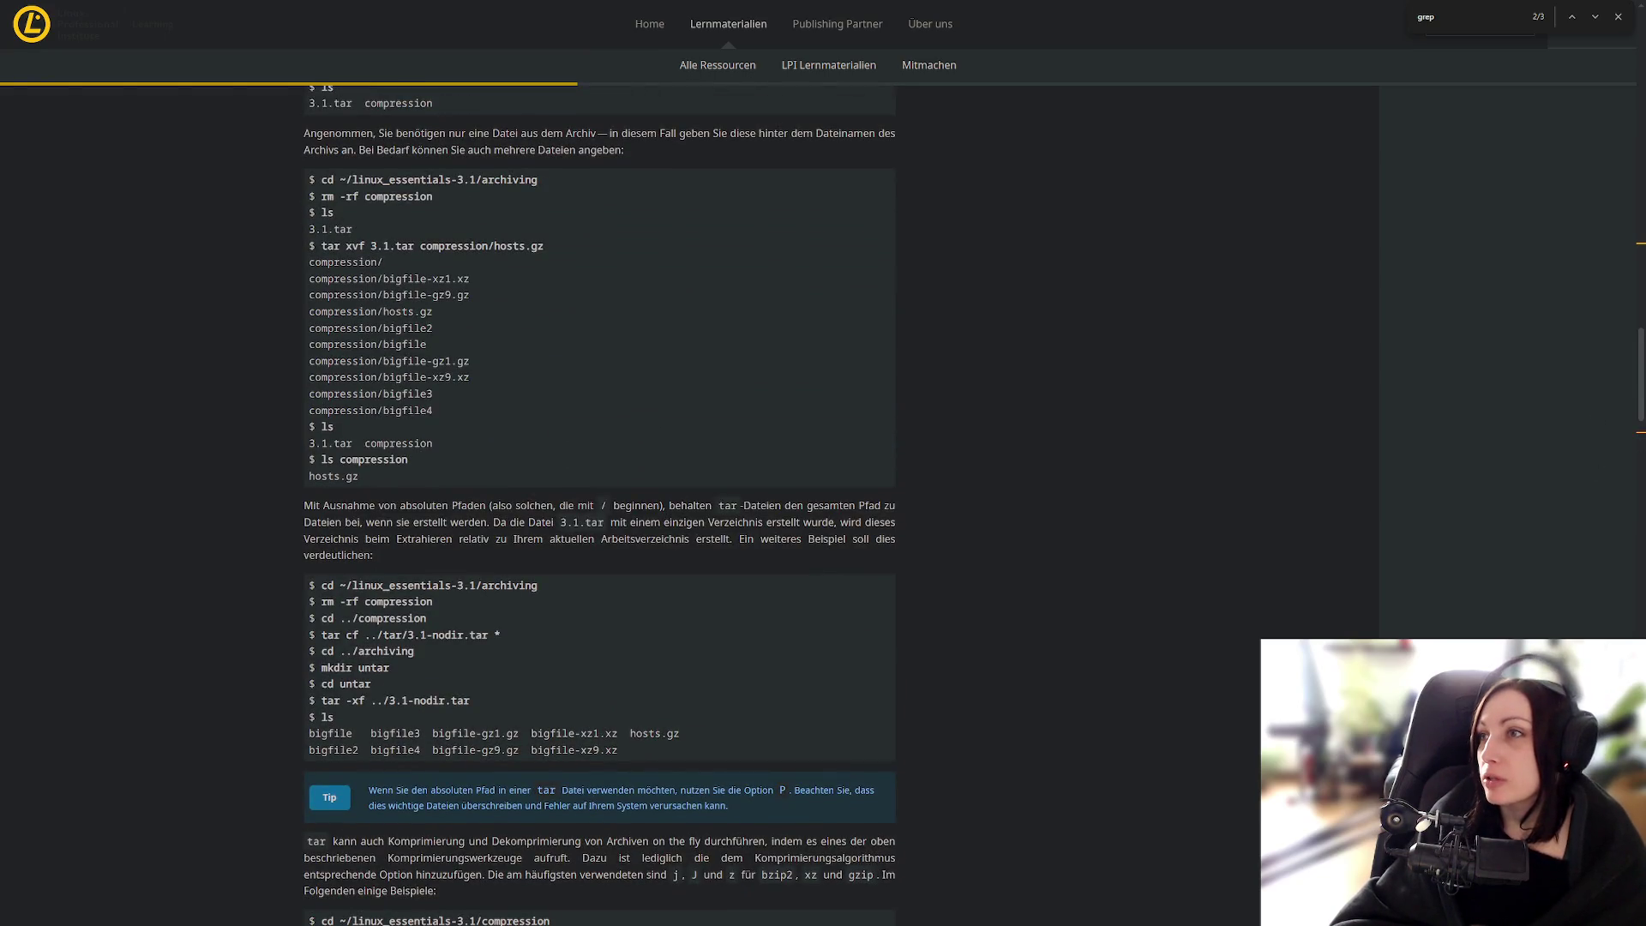
key("alt+Tab")
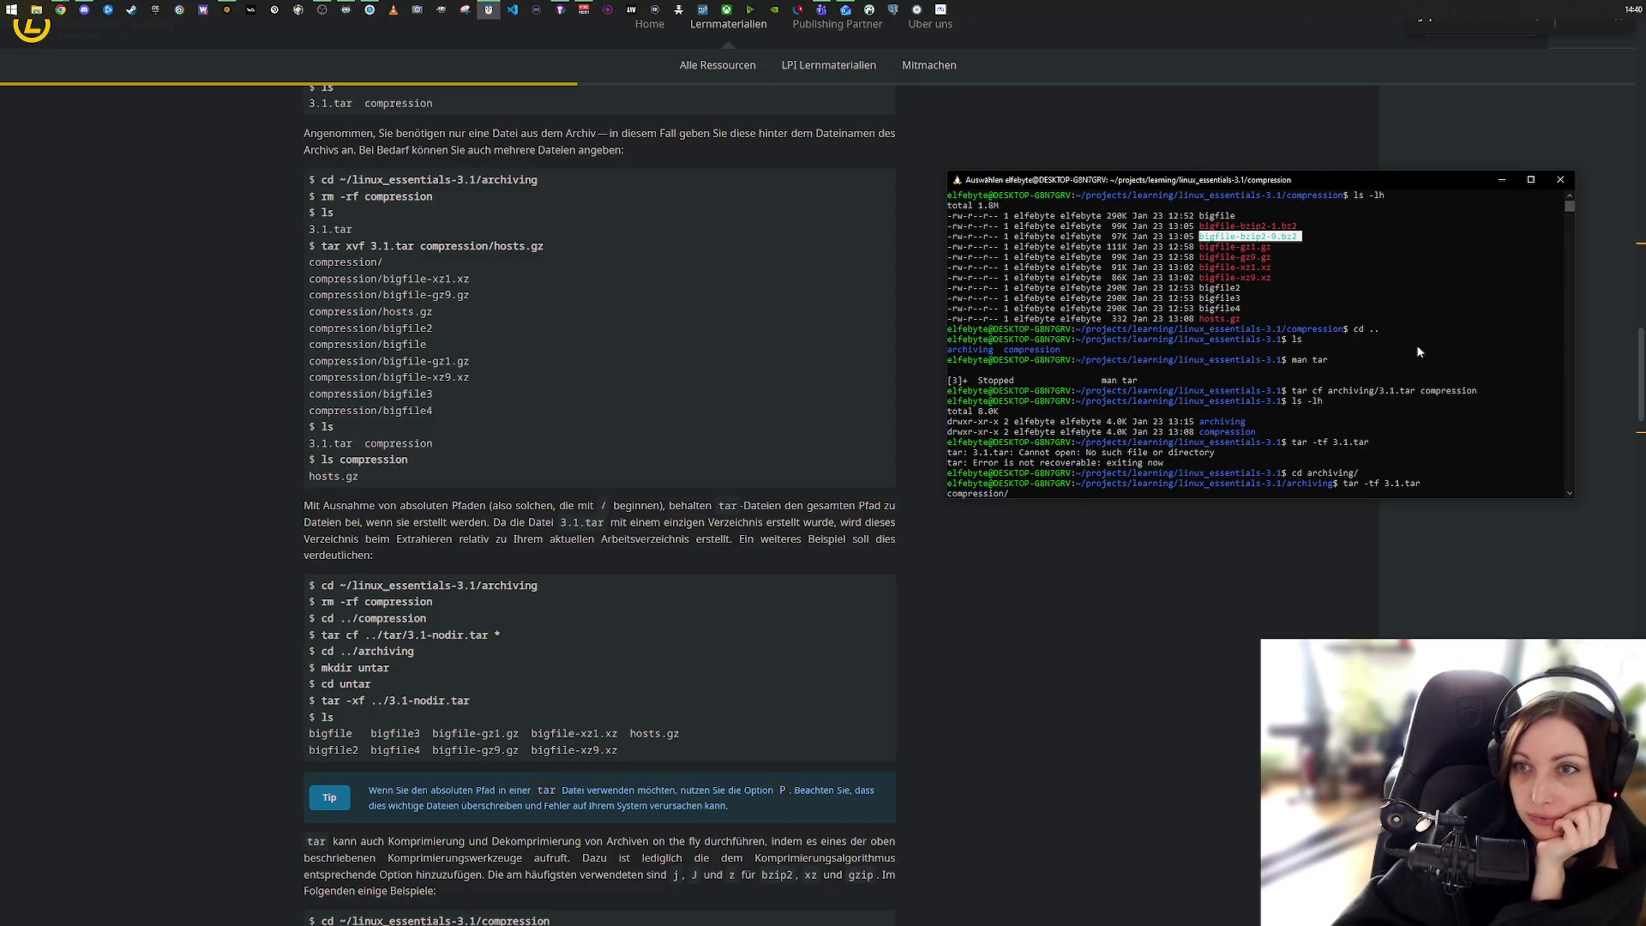
Step: Scroll to the tar -czf/-cjf/-cJf examples and highlight gzip.tar.gz
scroll(815, 523, "up", 9)
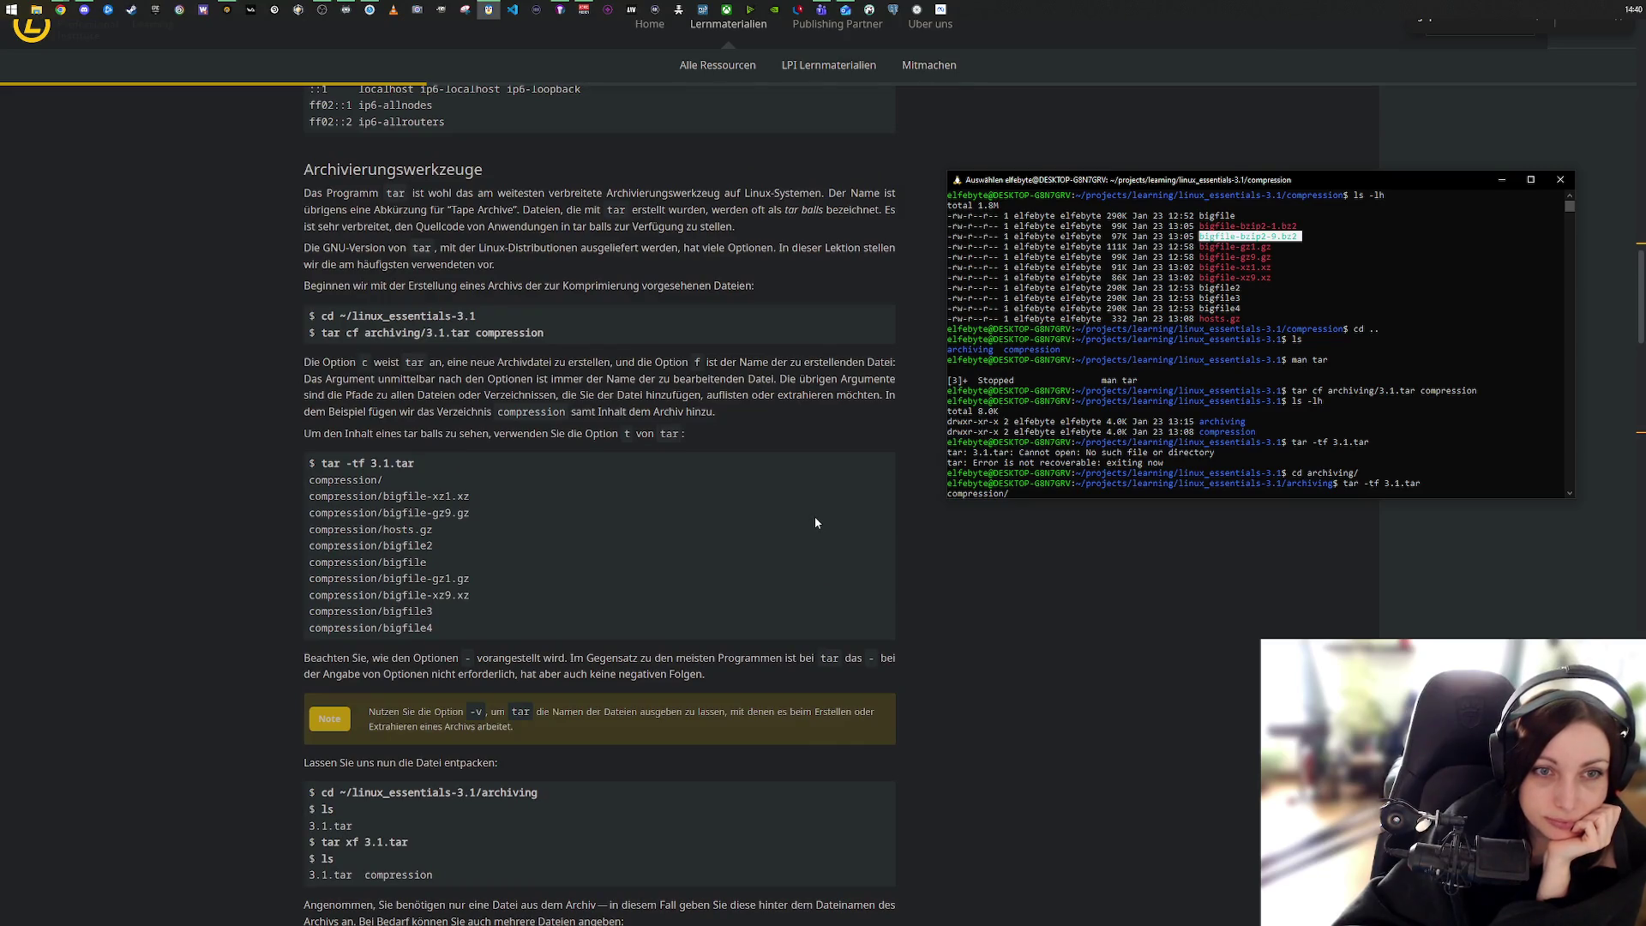
scroll(816, 521, "down", 15)
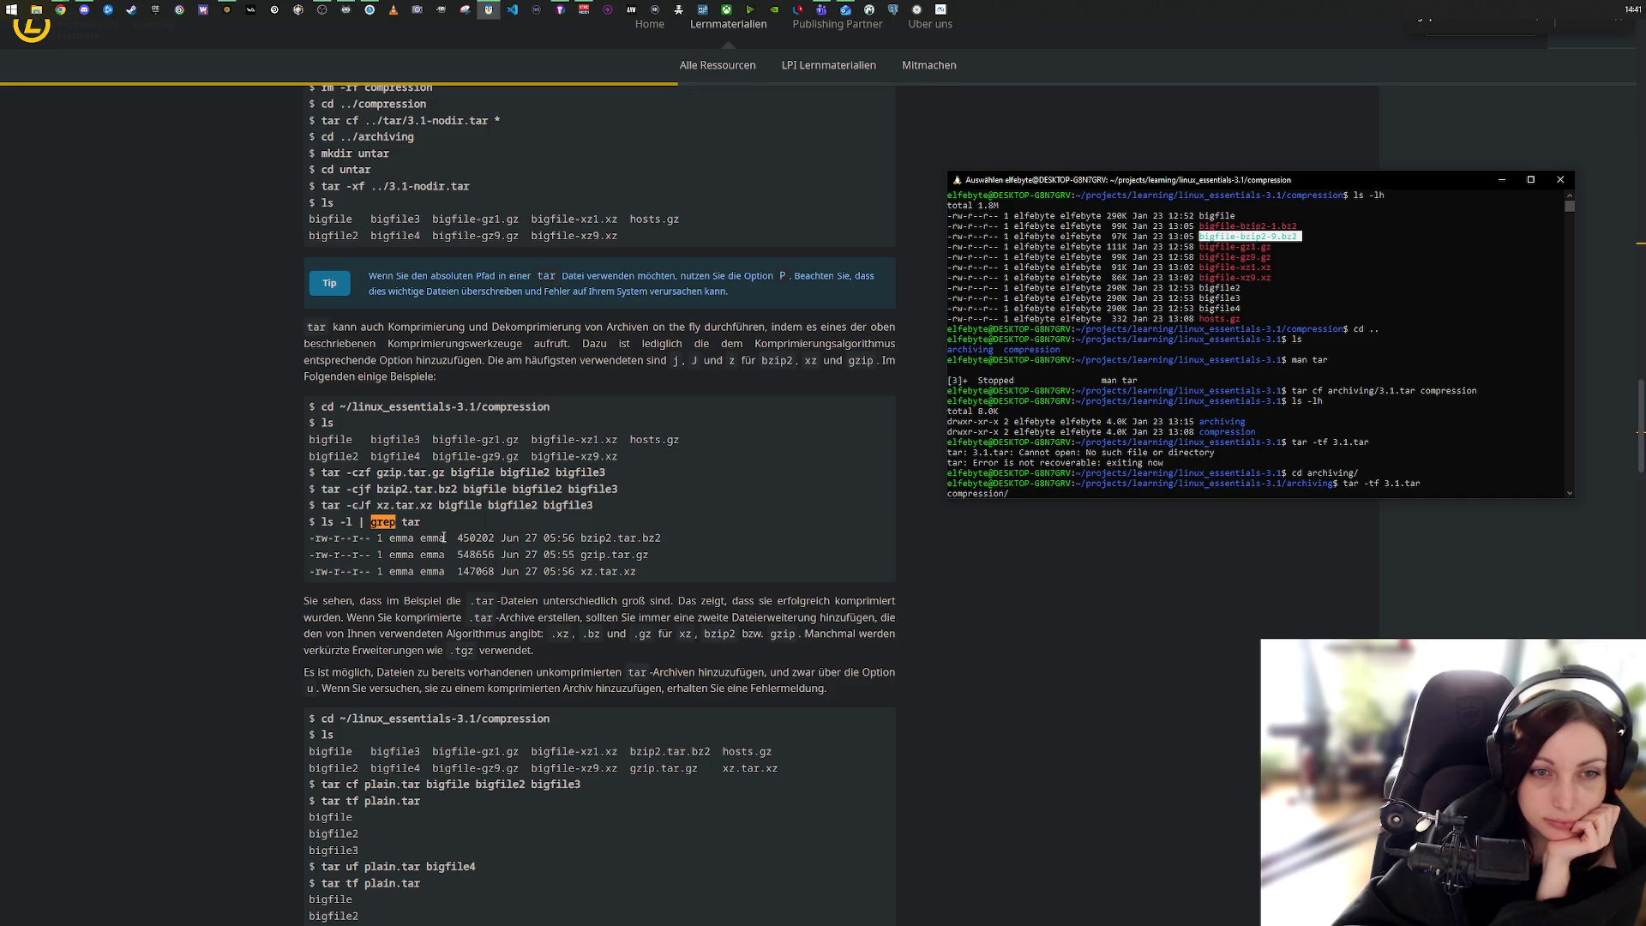
left_click_drag(378, 474, 444, 478)
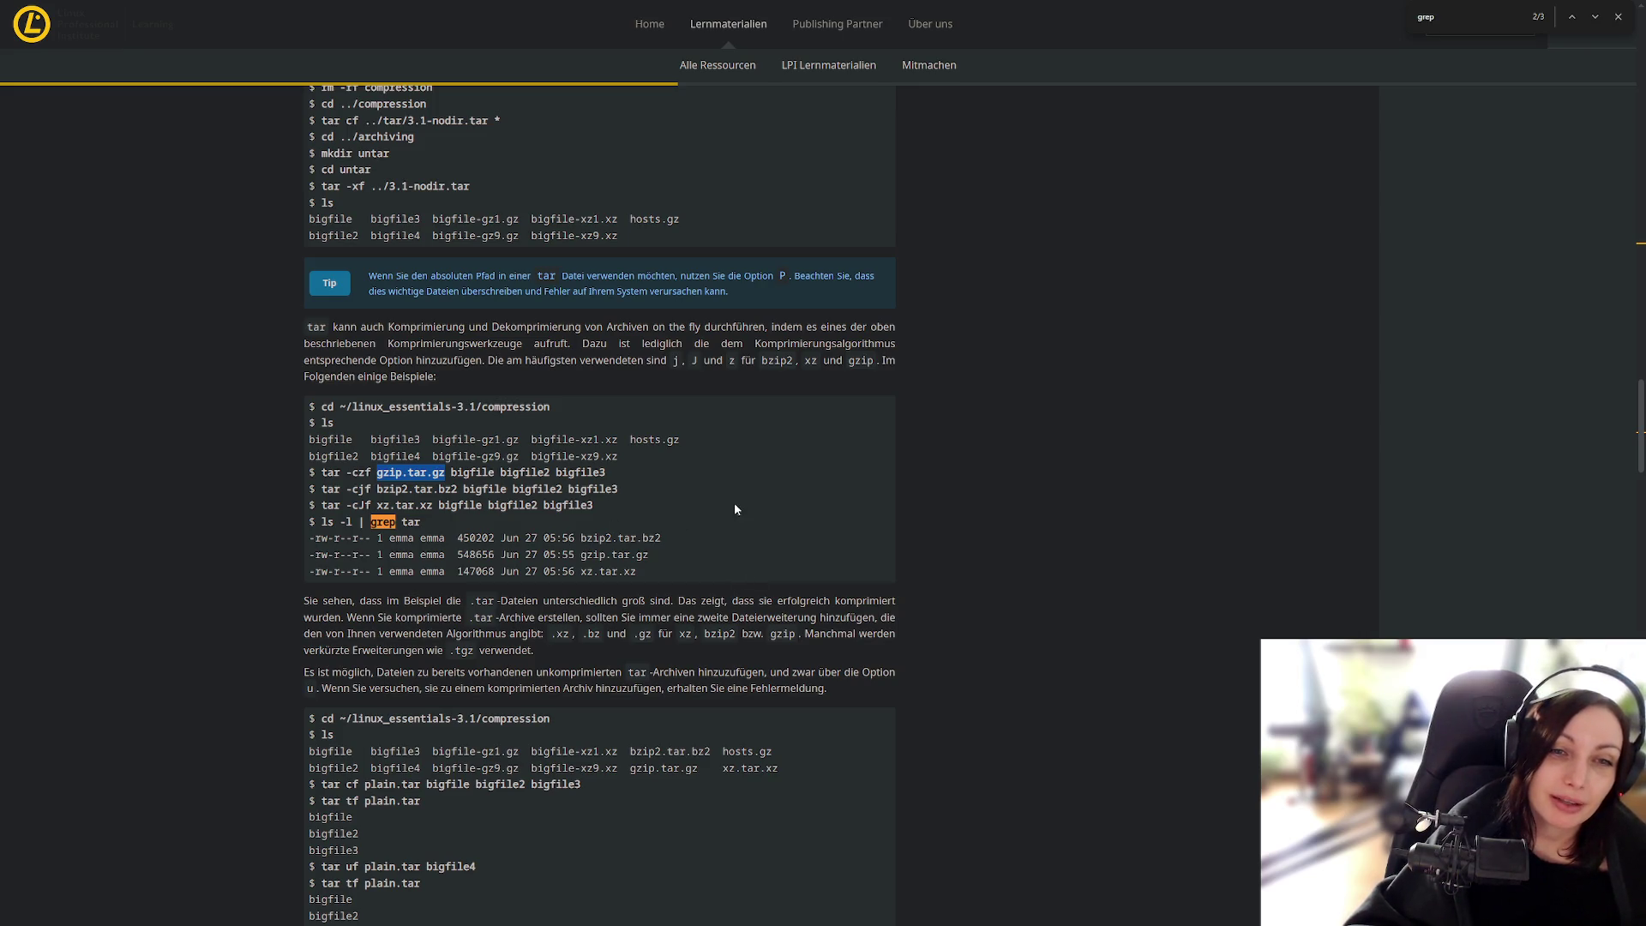
Step: Bring the terminal forward and scroll its history down to the tar update error
scroll(738, 515, "down", 1)
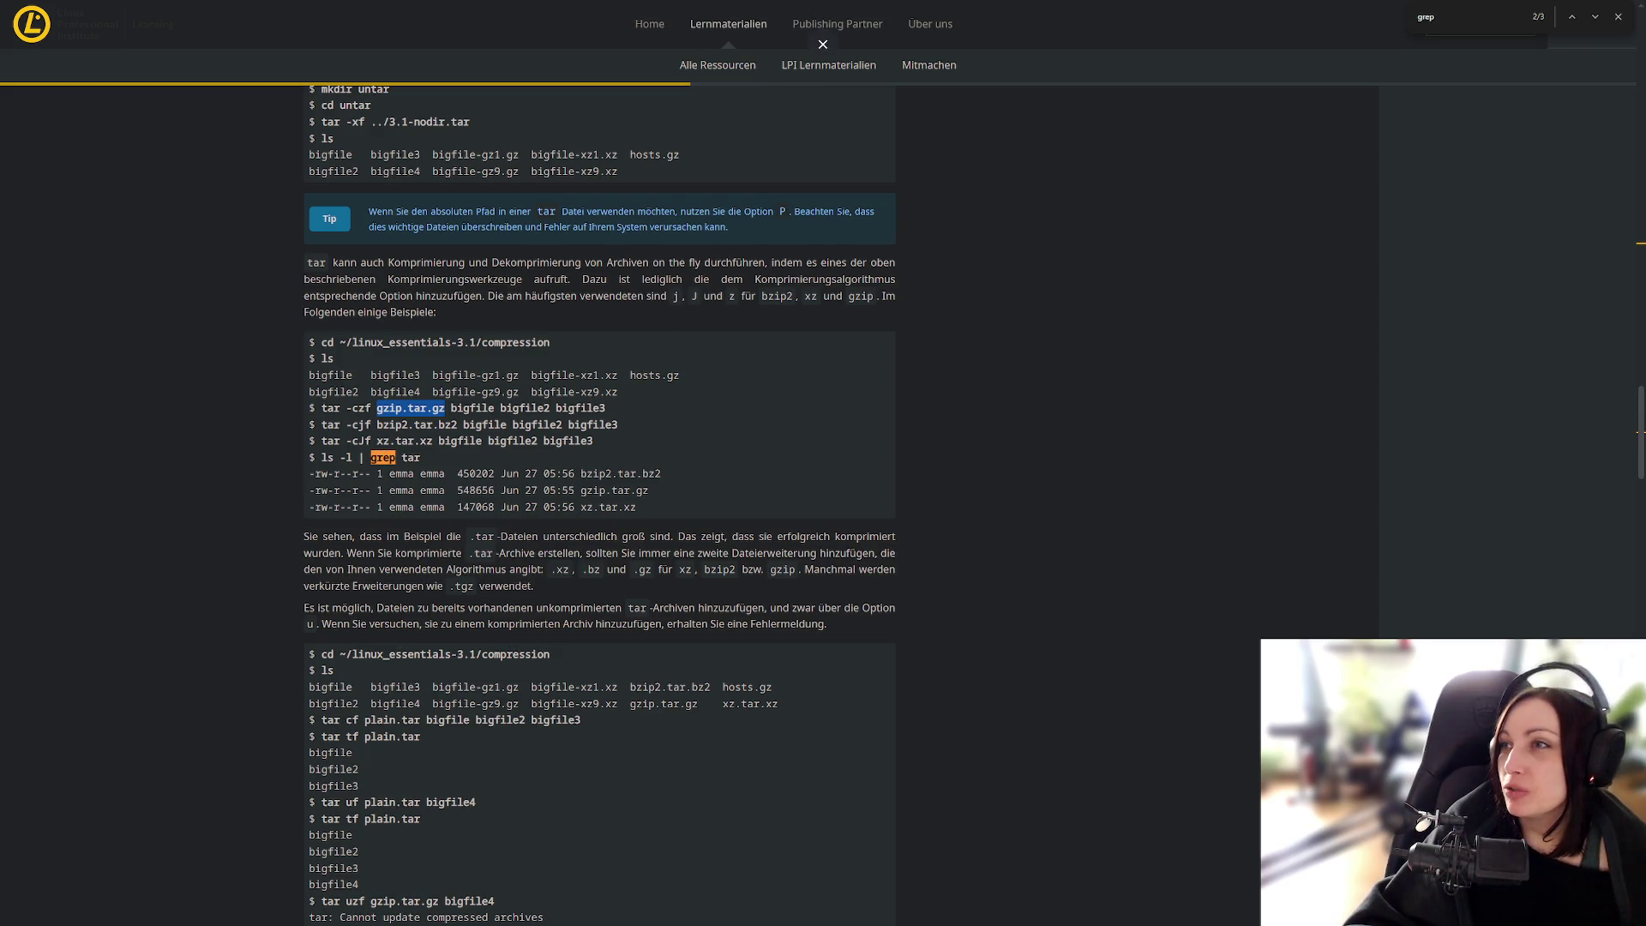
left_click(488, 9)
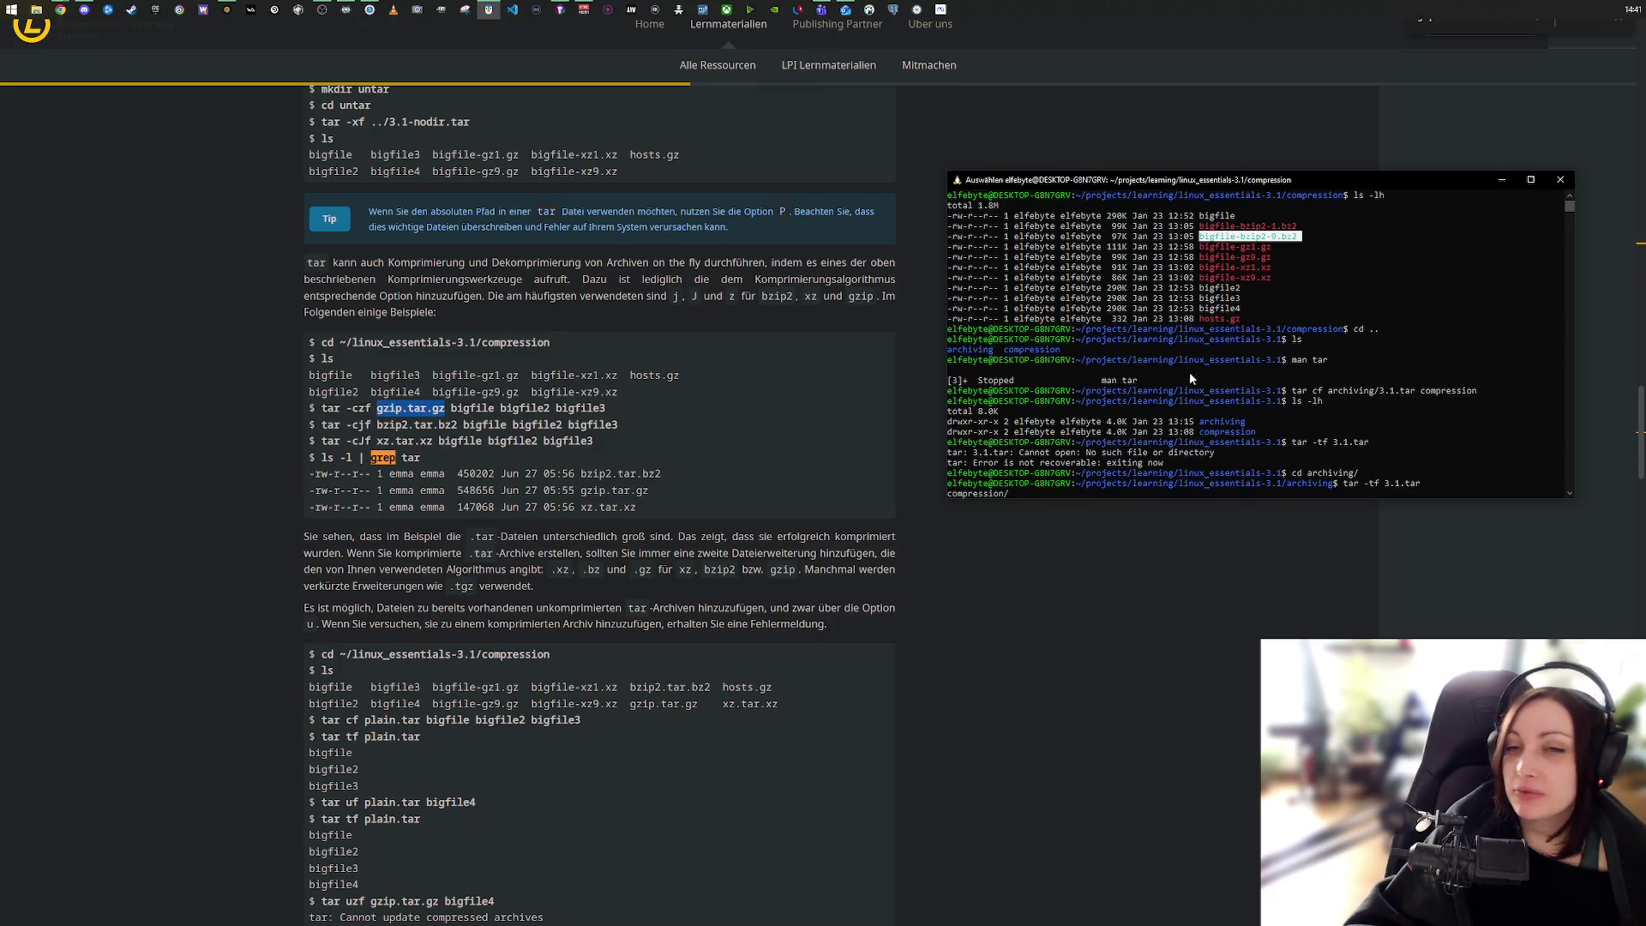
scroll(1188, 394, "down", 6)
scroll(1191, 410, "down", 10)
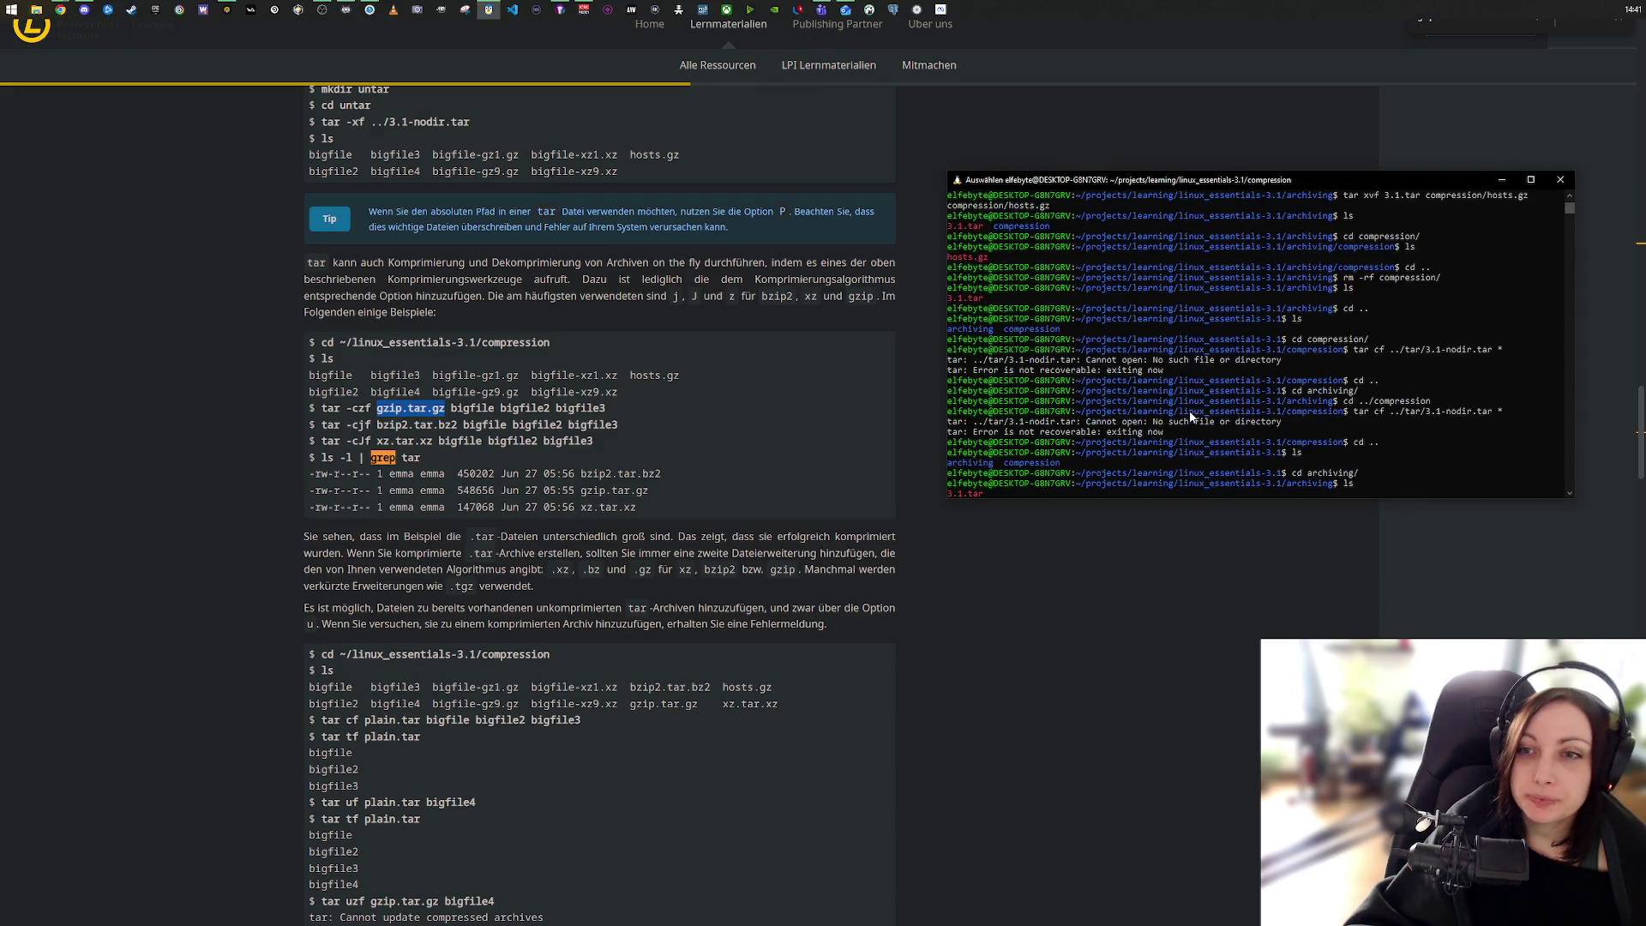
scroll(1191, 419, "down", 10)
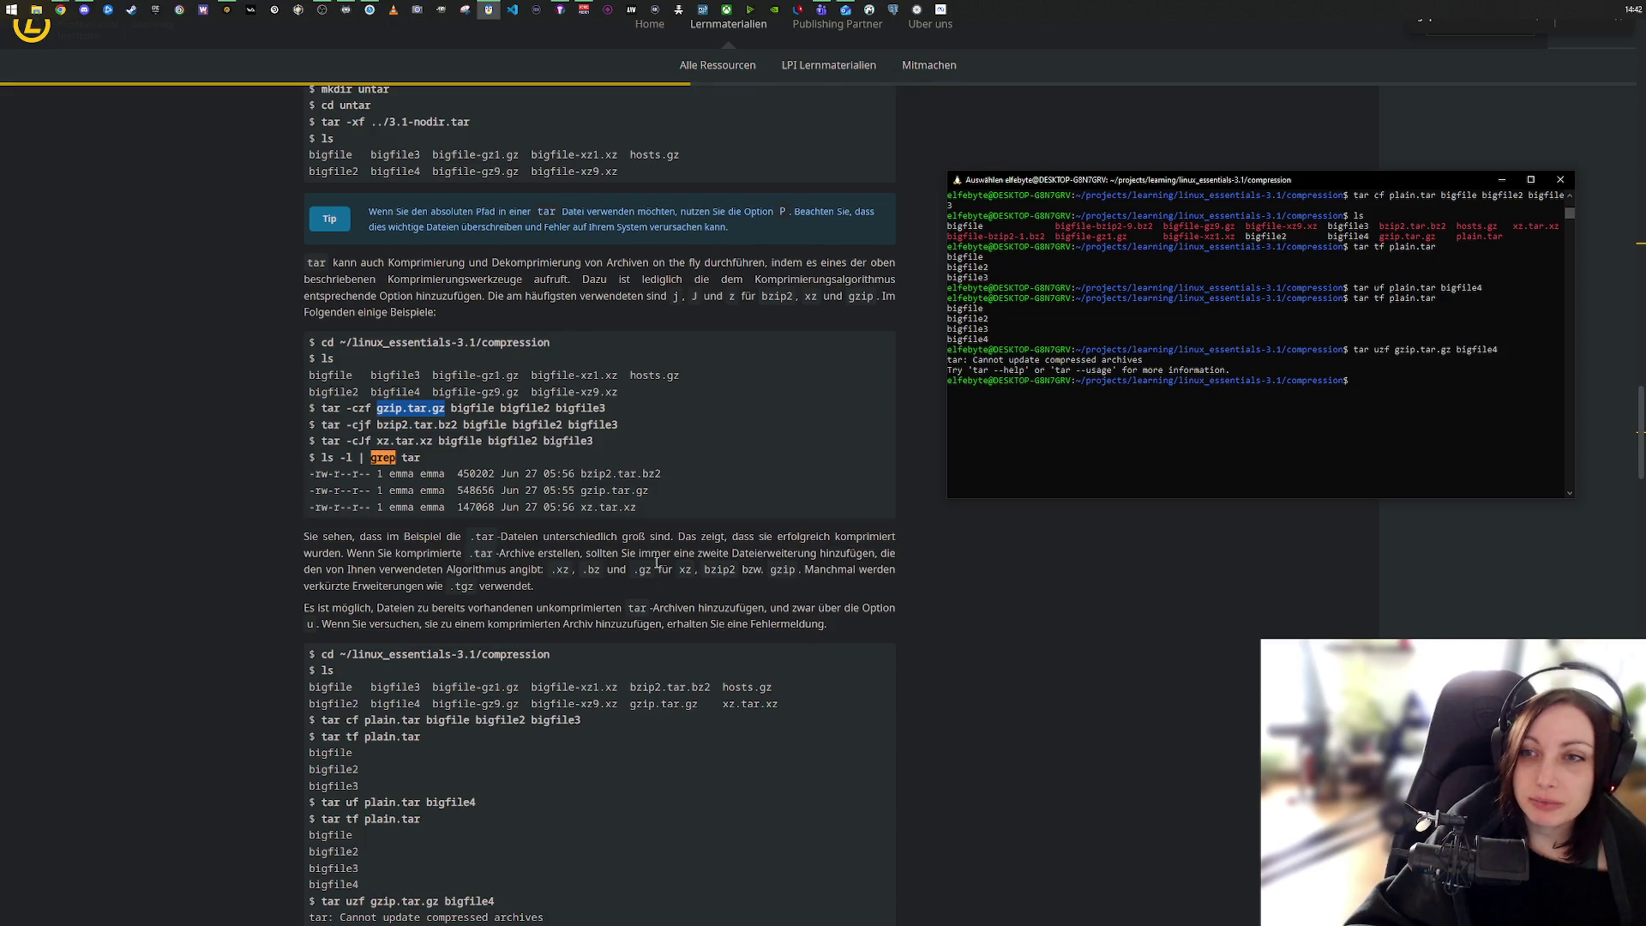
scroll(657, 562, "down", 7)
scroll(650, 562, "up", 6)
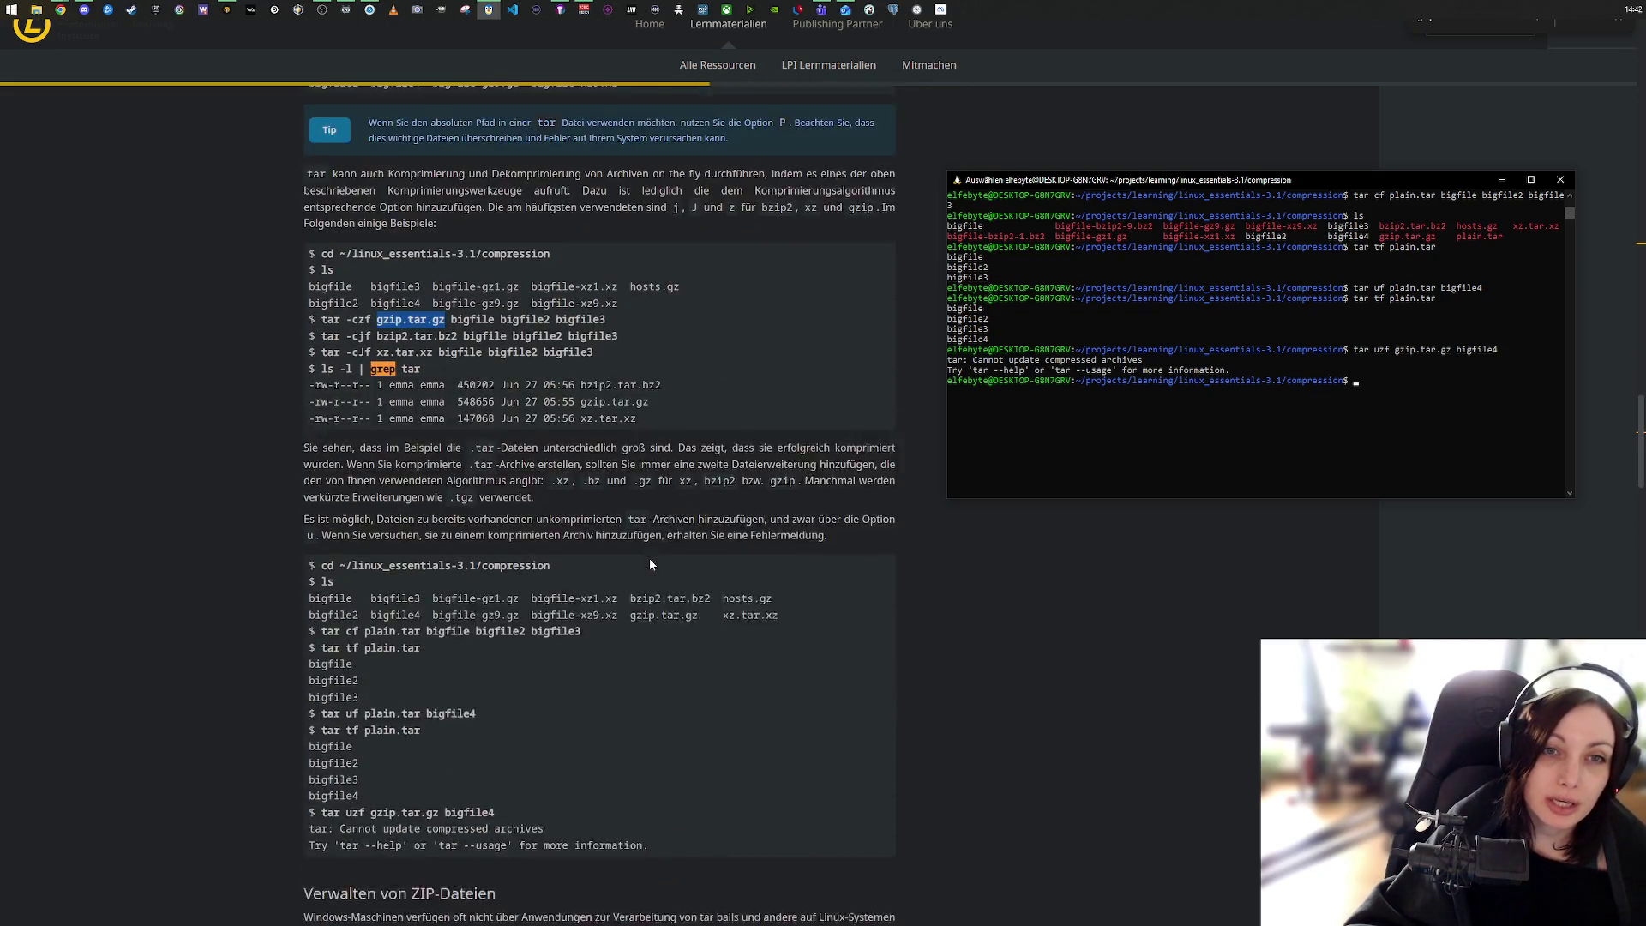
scroll(650, 558, "down", 4)
scroll(650, 559, "up", 1)
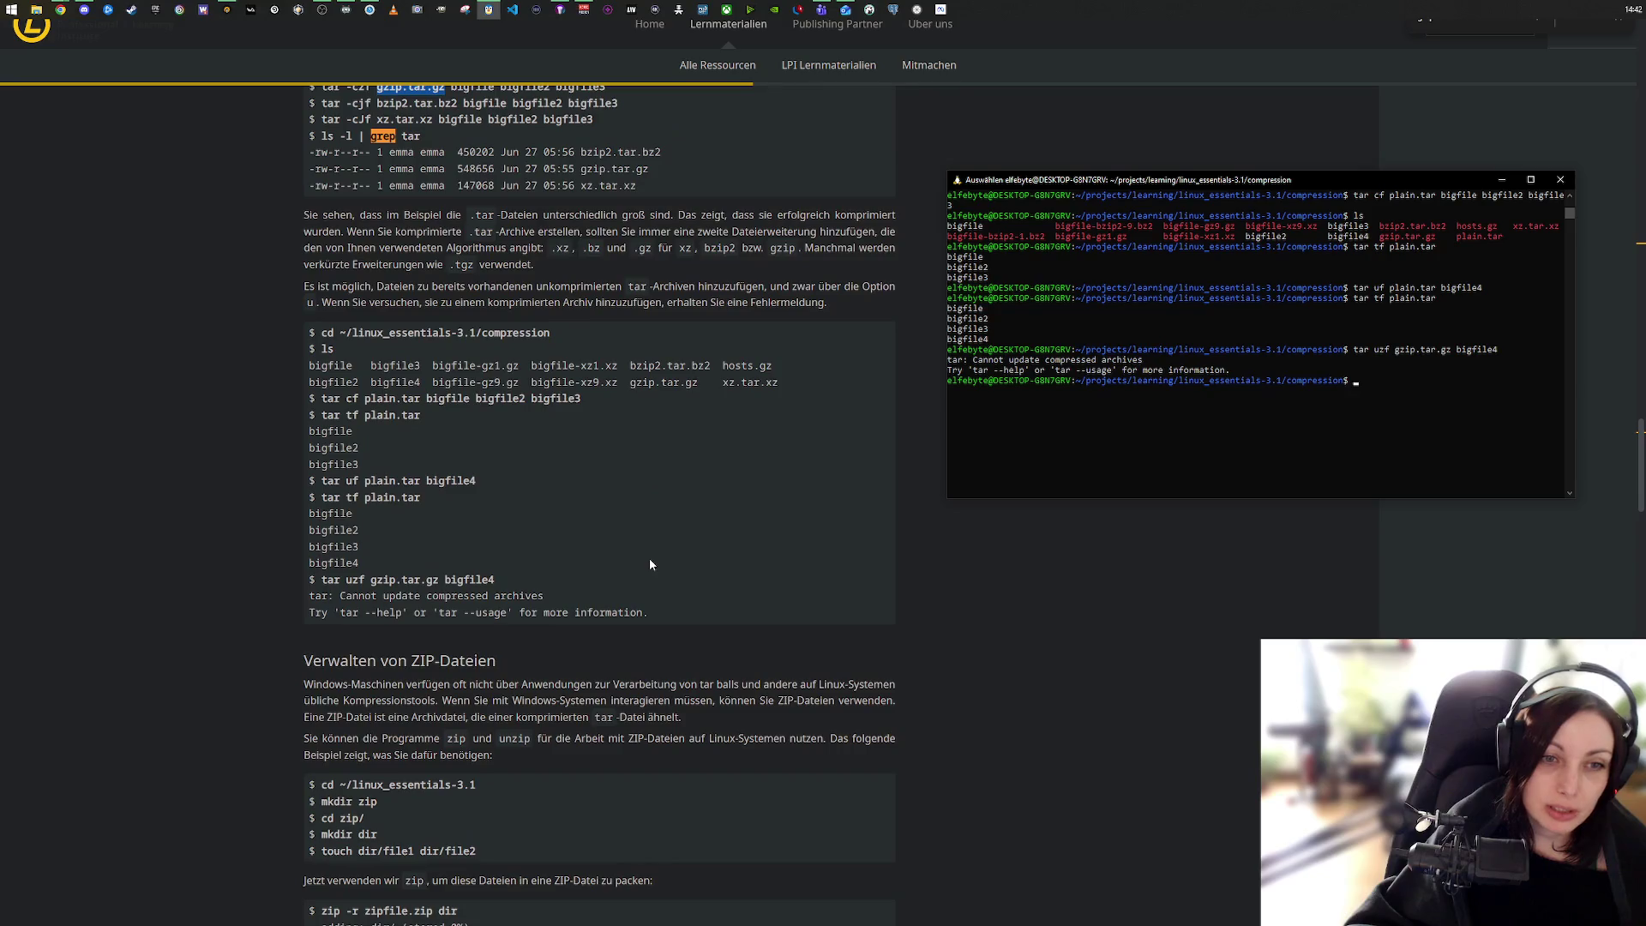
Step: Highlight the tutorial's 'Cannot update compressed archives' error lines for comparison
left_click(626, 610)
left_click_drag(644, 612, 316, 595)
scroll(575, 600, "down", 3)
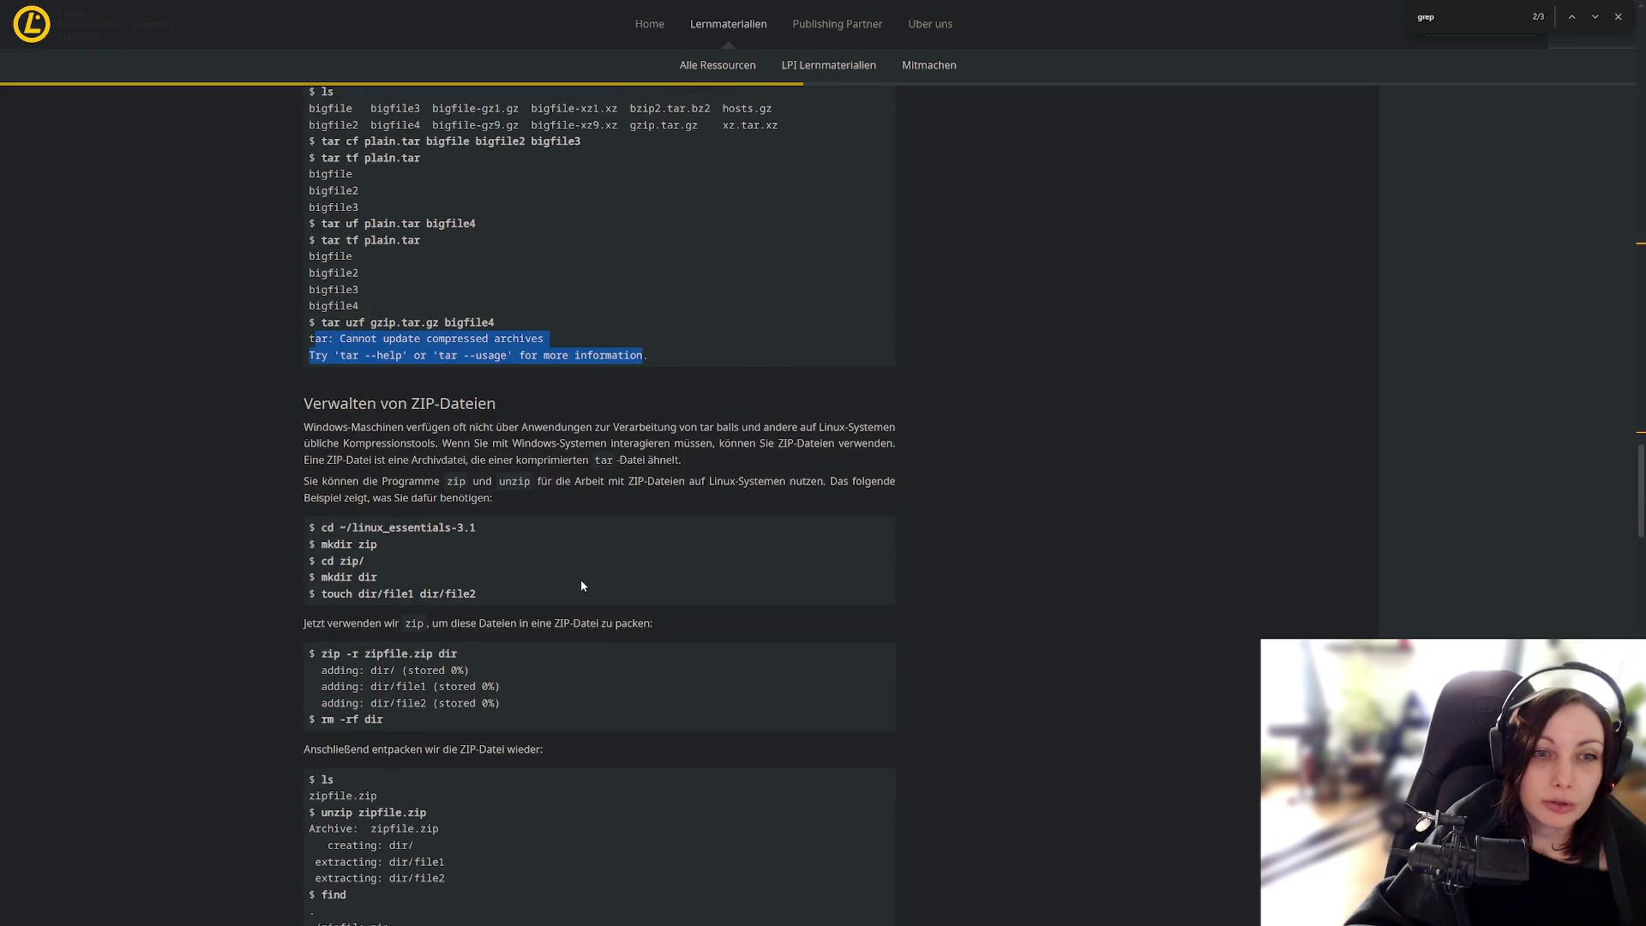
key("alt+Tab")
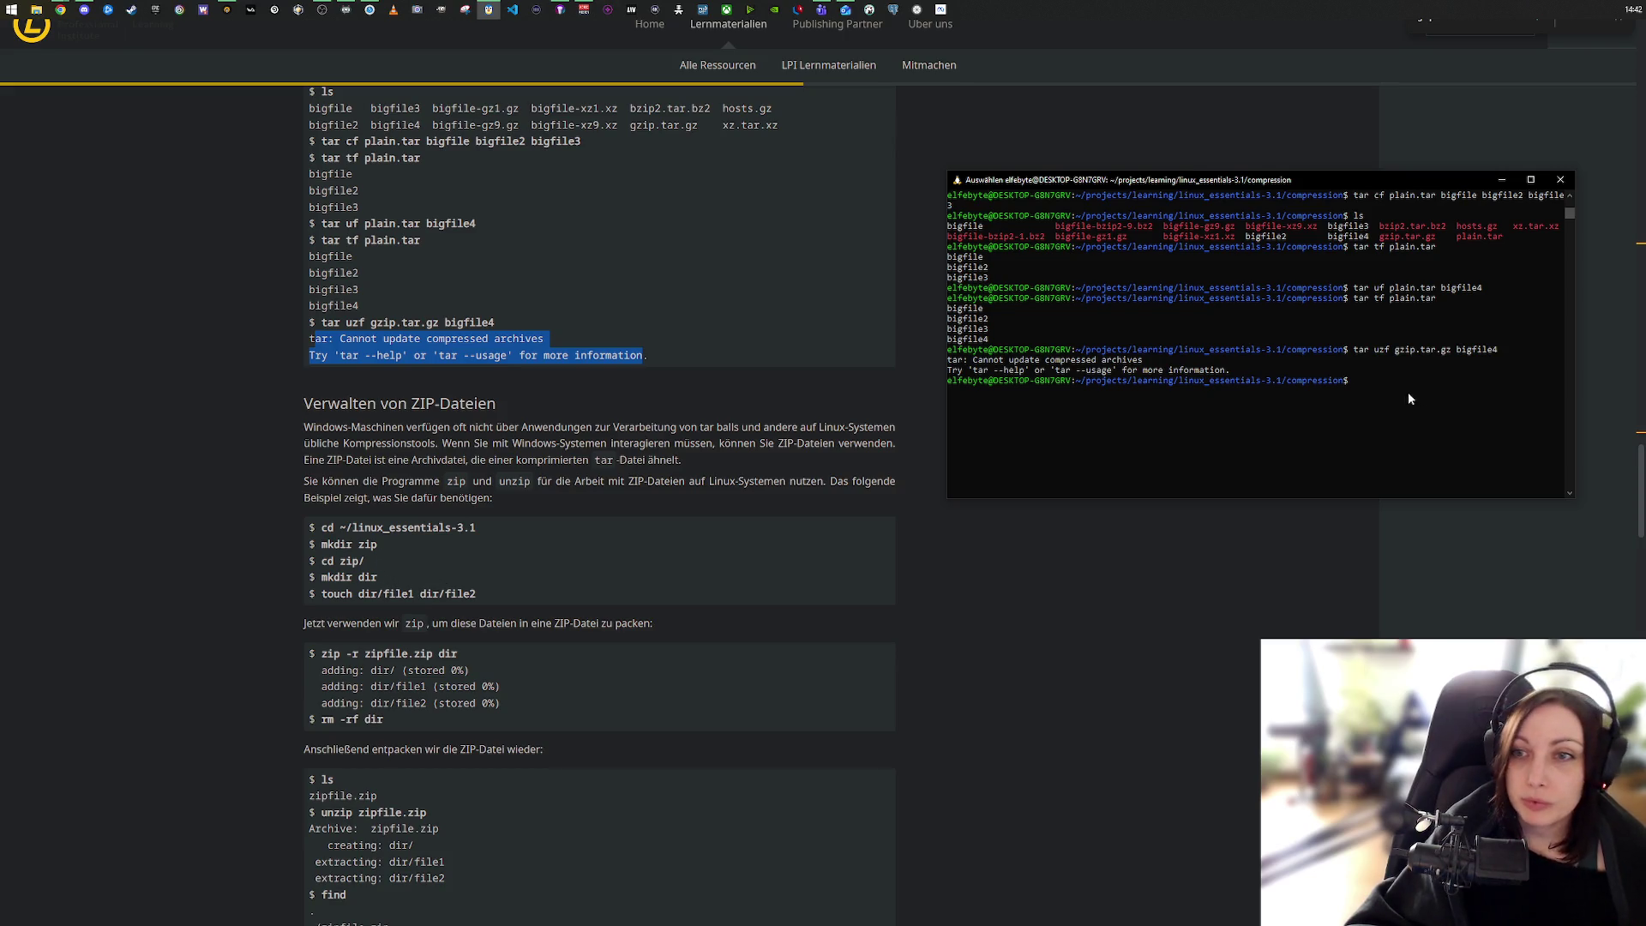
Step: Create a zip folder in linux_essentials-3.1, enter it, and make a dir subfolder
type("cd .")
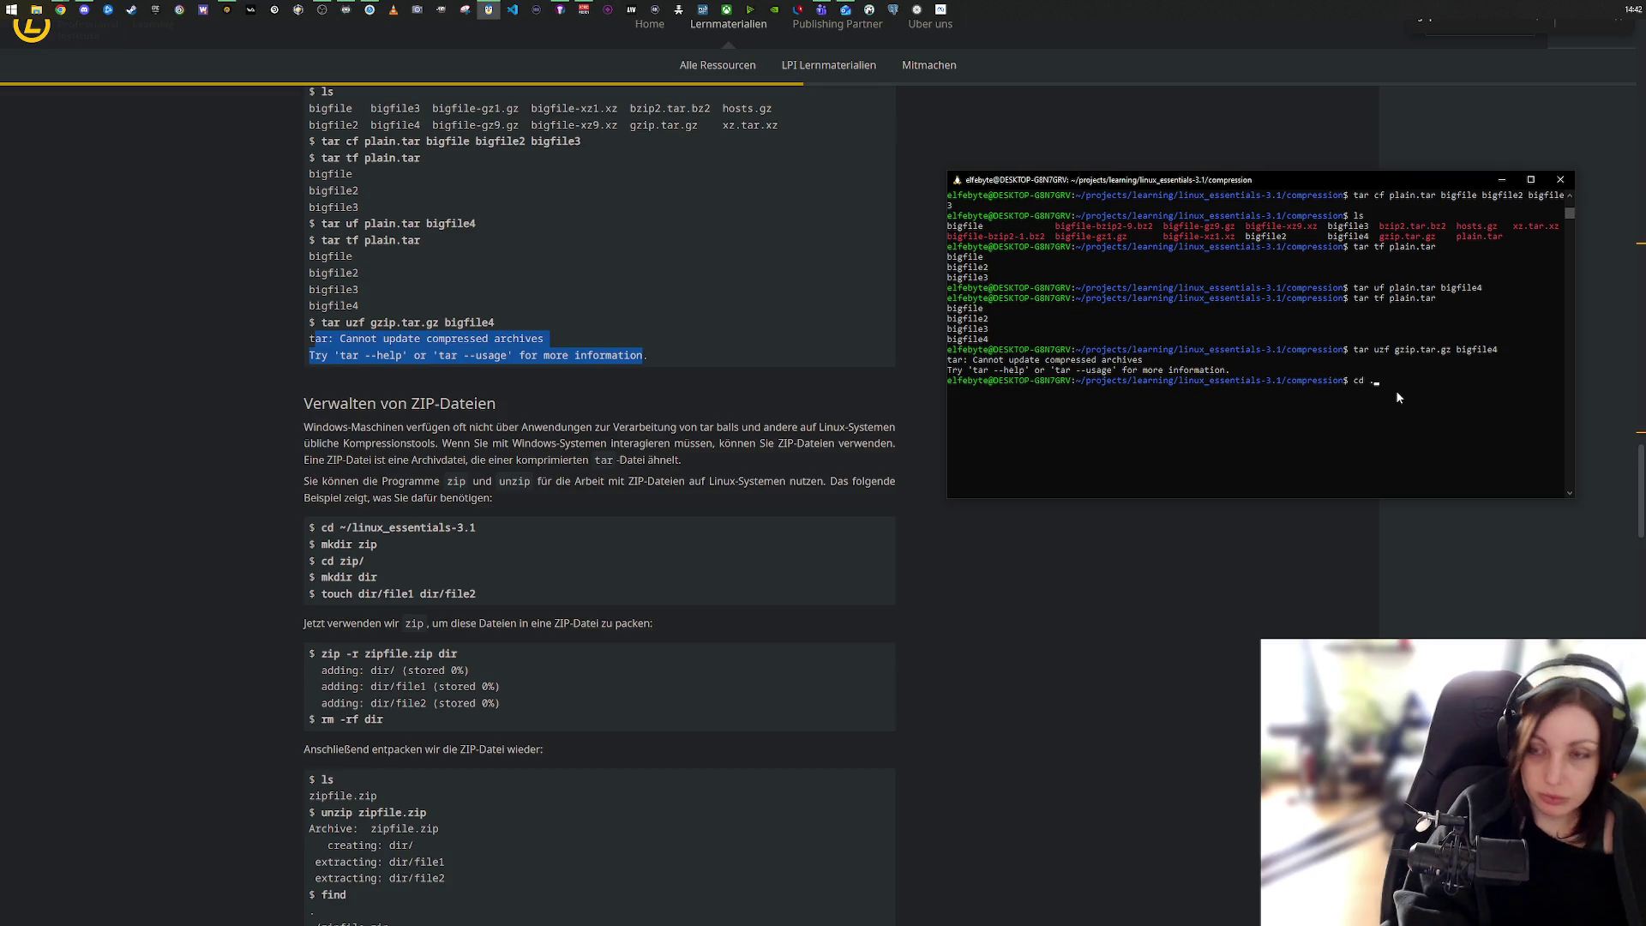
type(".")
key("Return")
type("mkdir ")
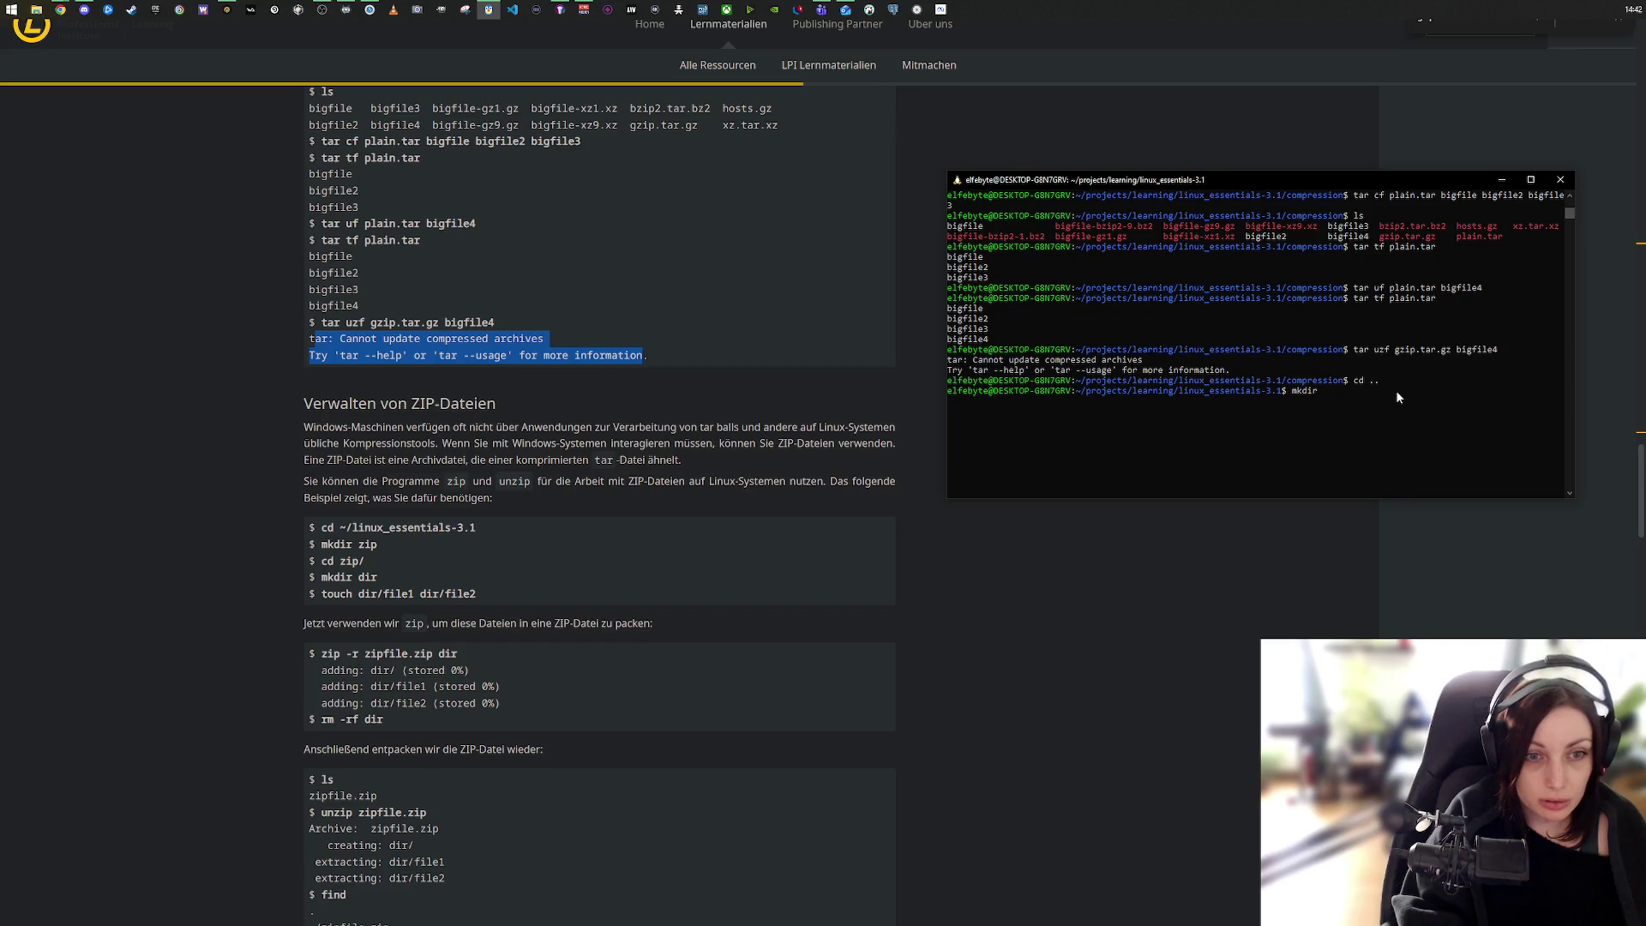
type("zip")
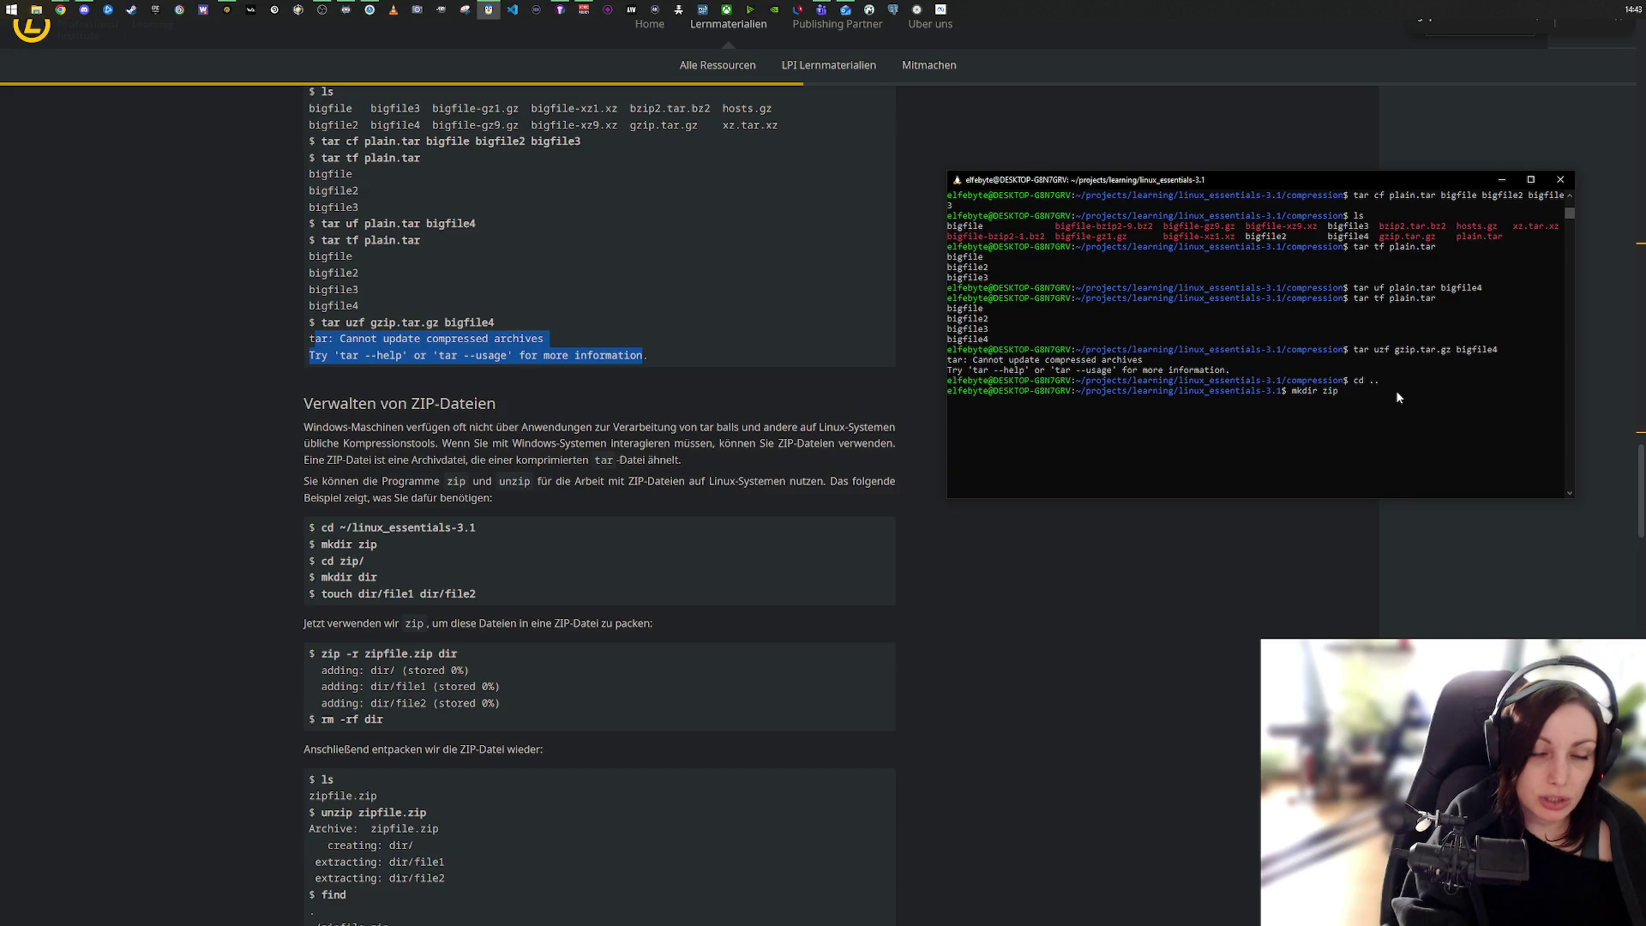
key("Return")
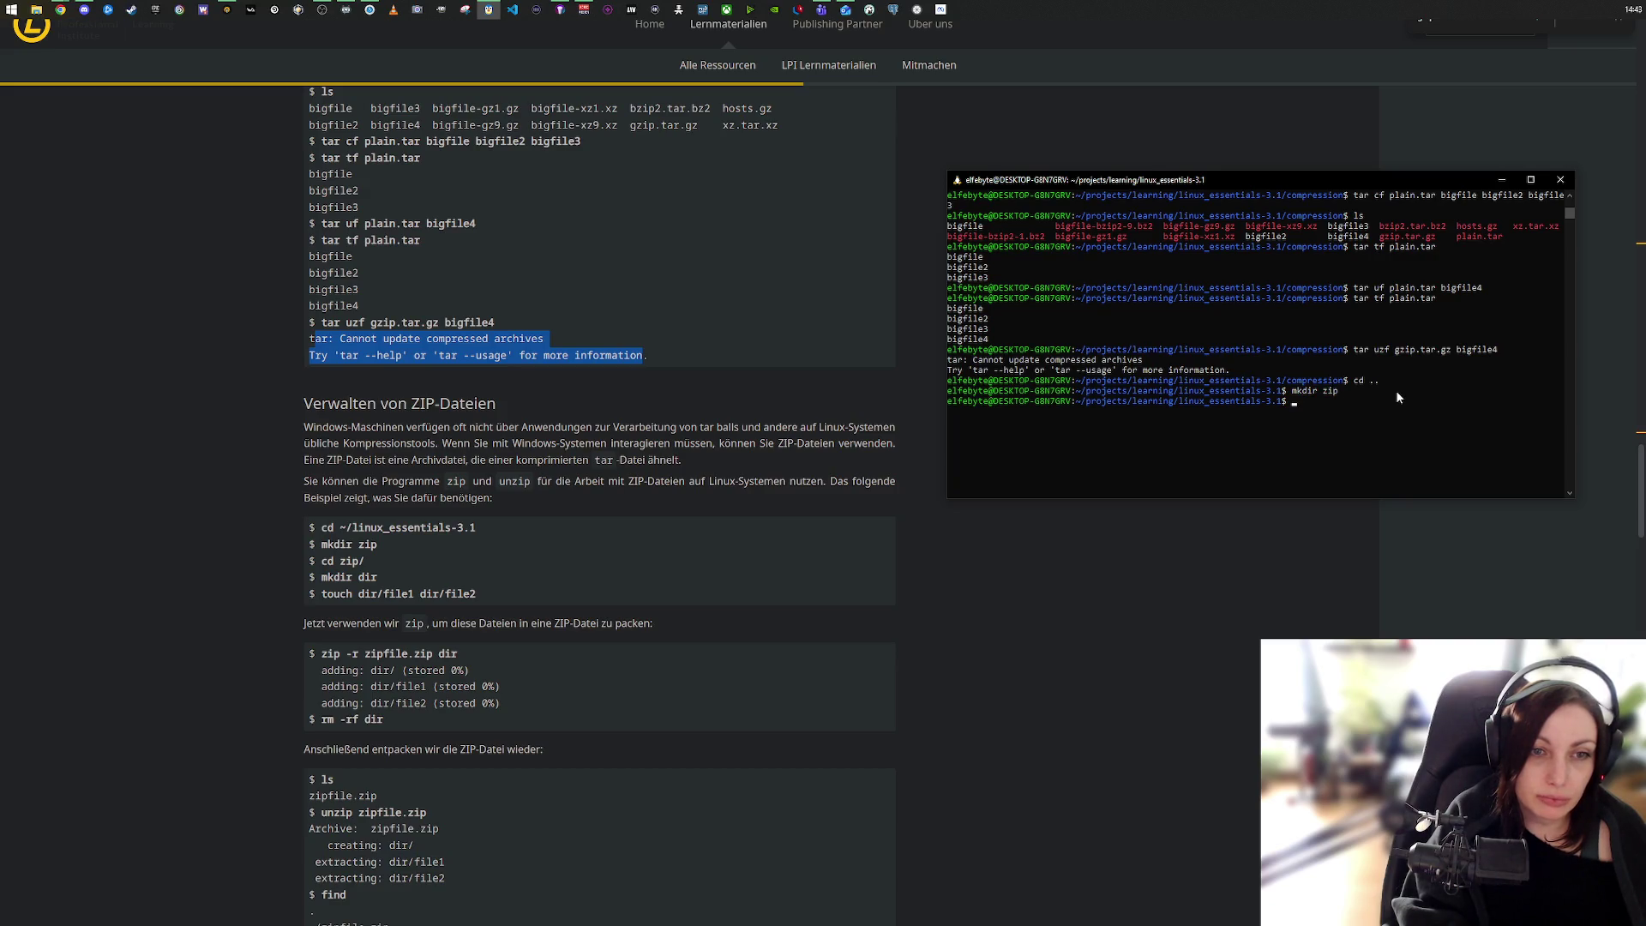
type("cd zip/")
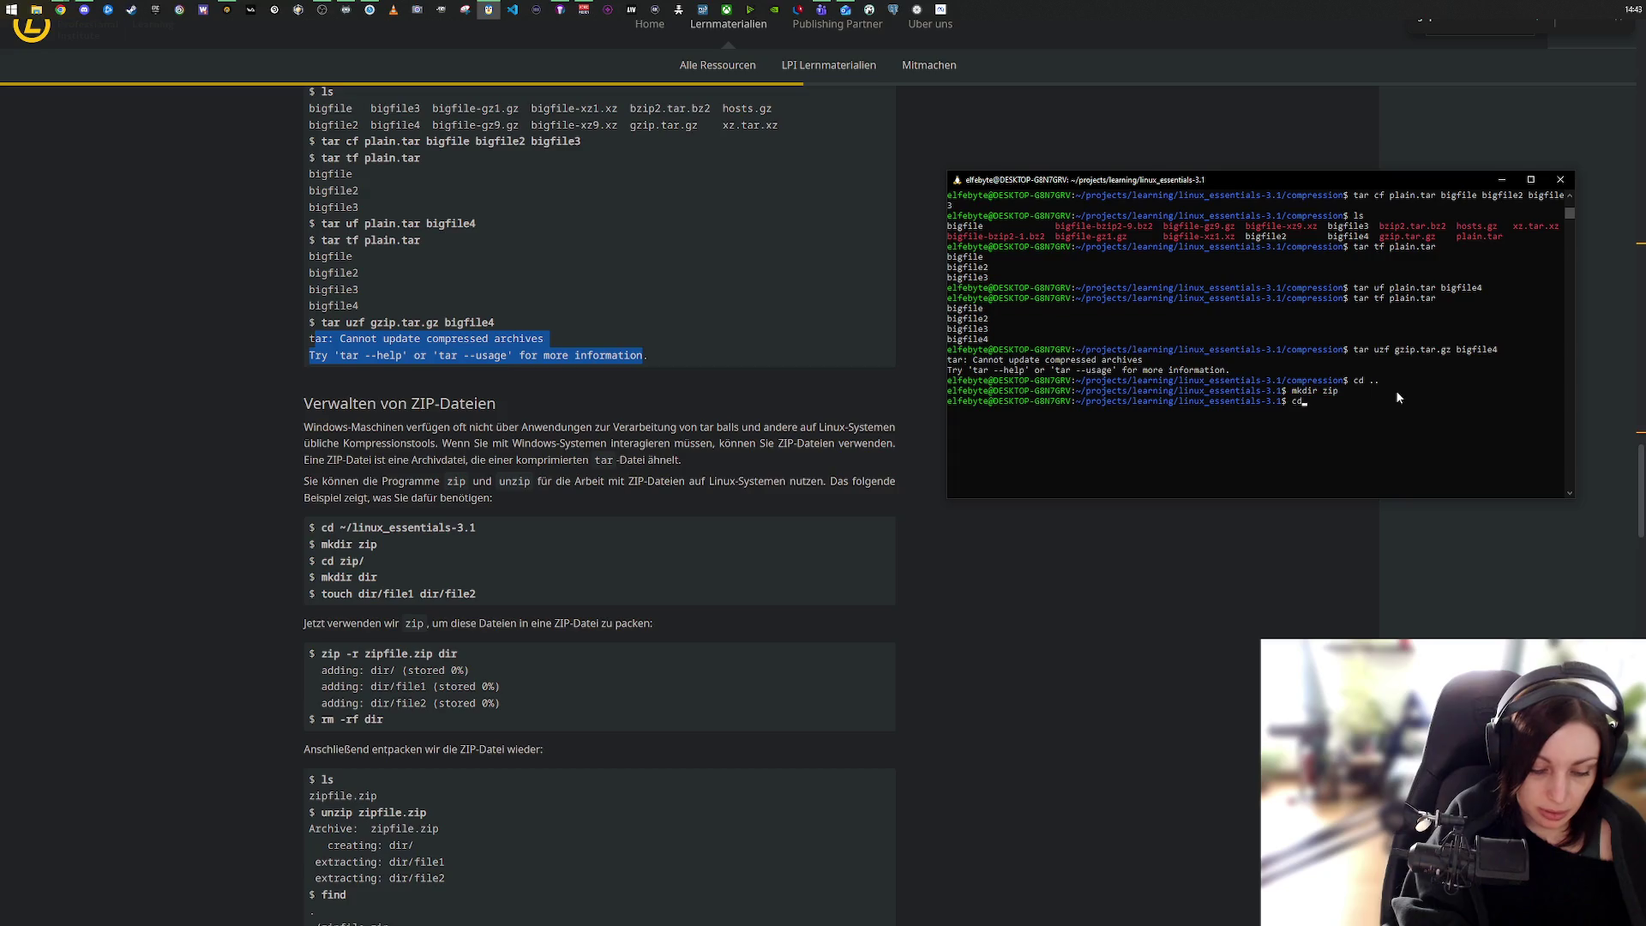
key("Return")
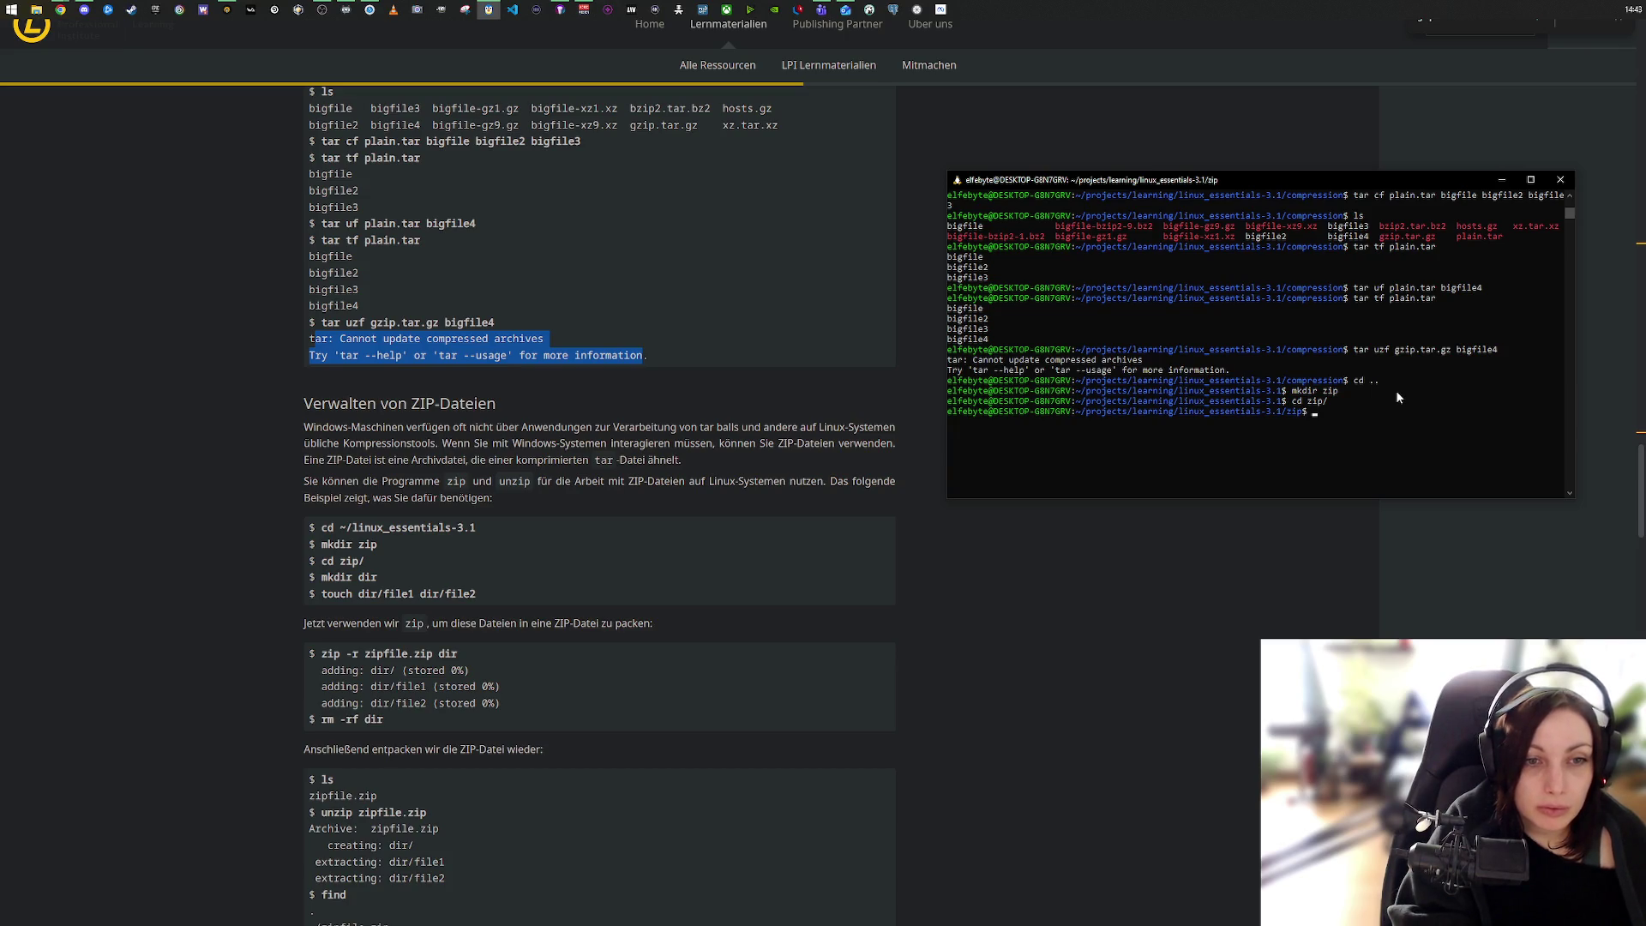
type("mi")
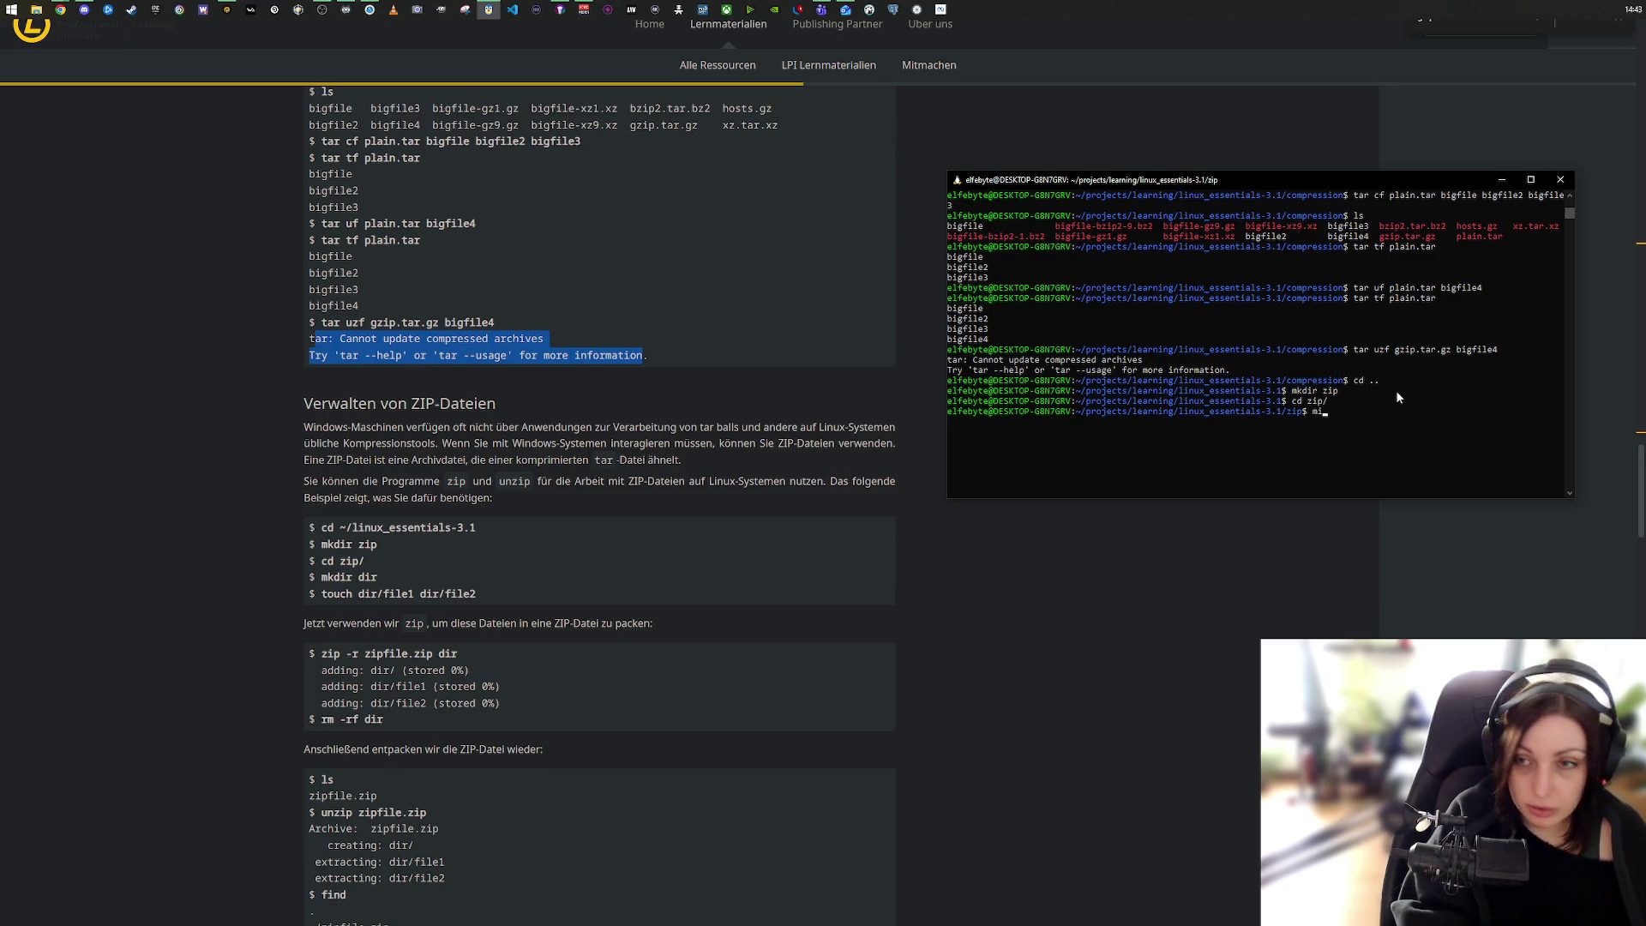
type("kdir dir")
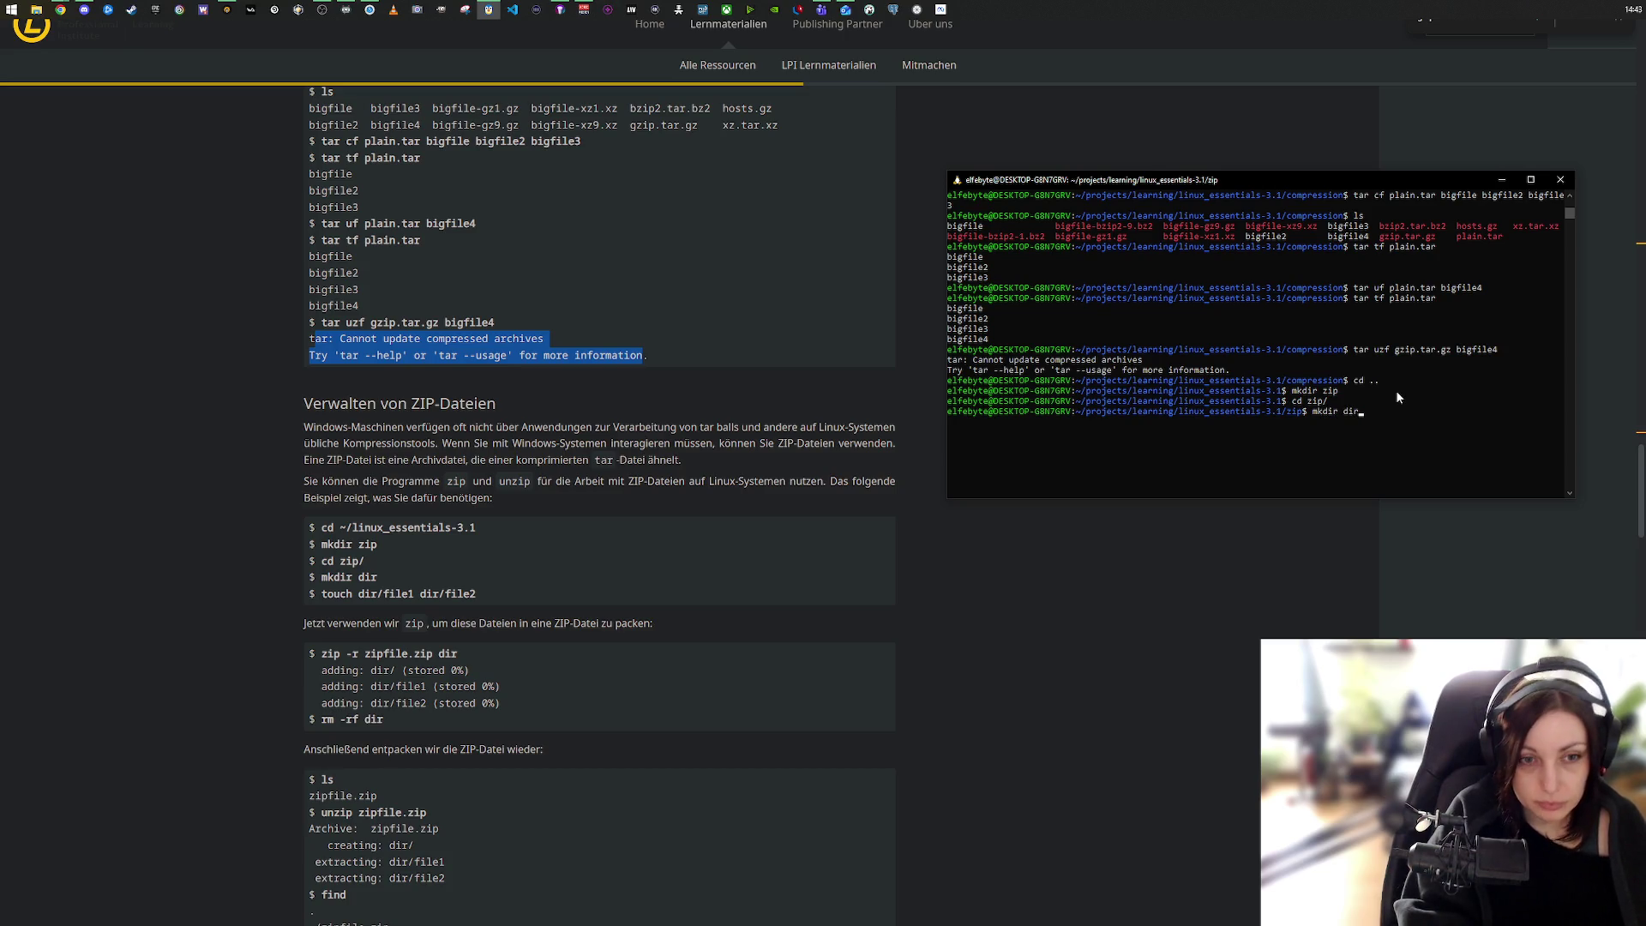
key("Return")
type("ls")
key("Return")
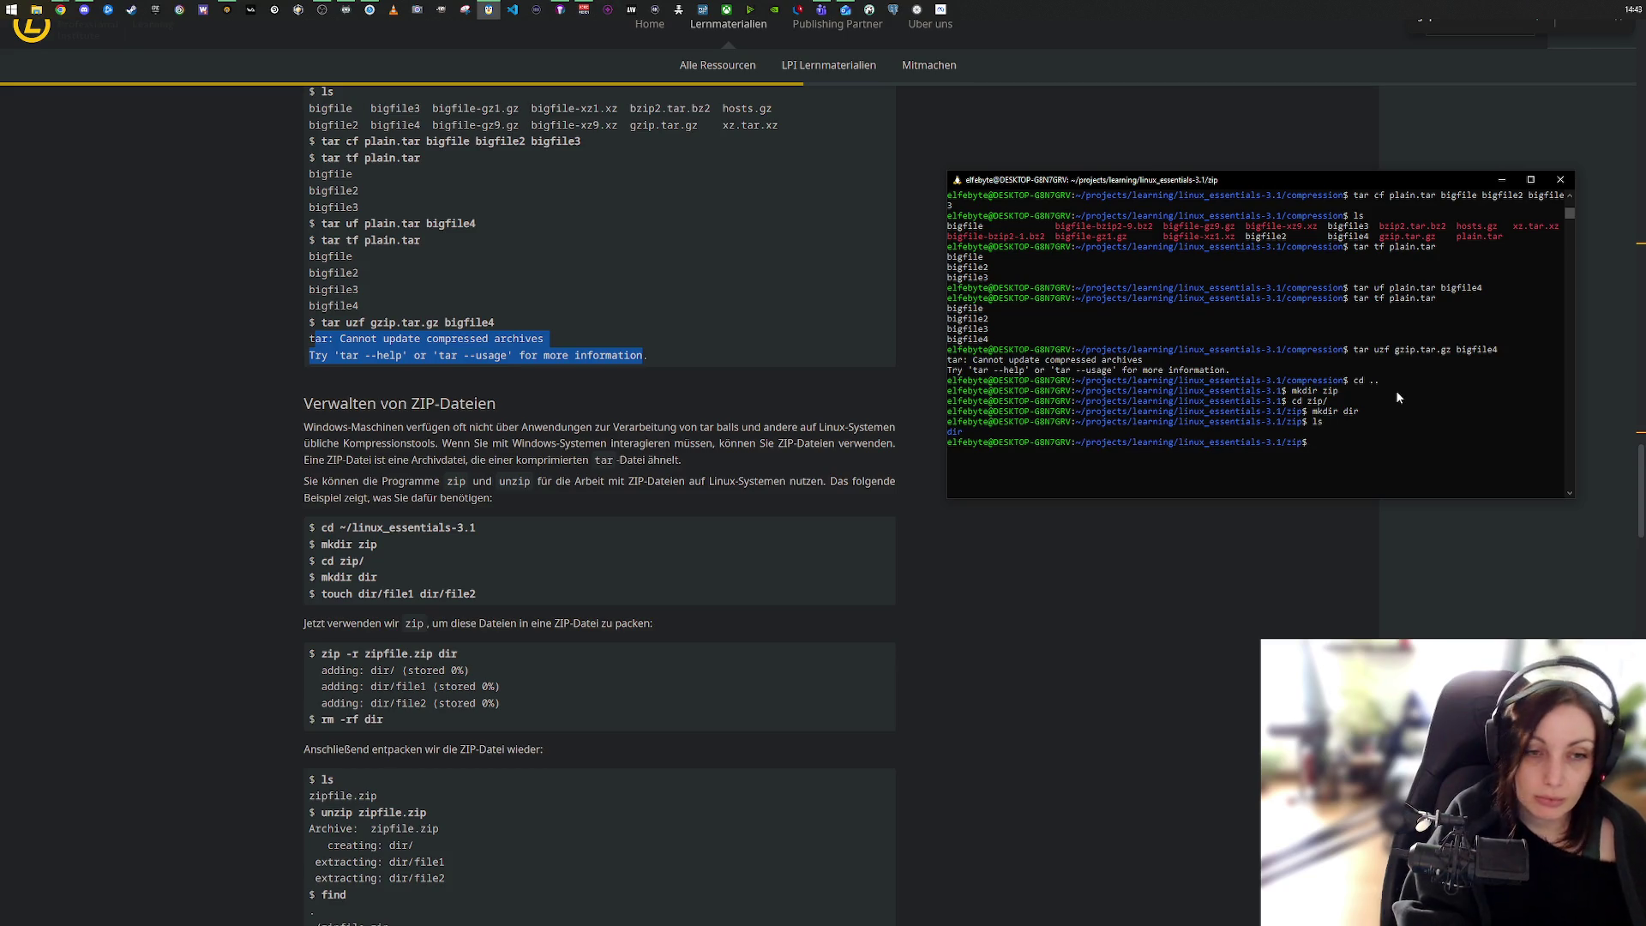
Step: Create empty file1 and file2 in dir, verify with ls, then try man zip
type("tou")
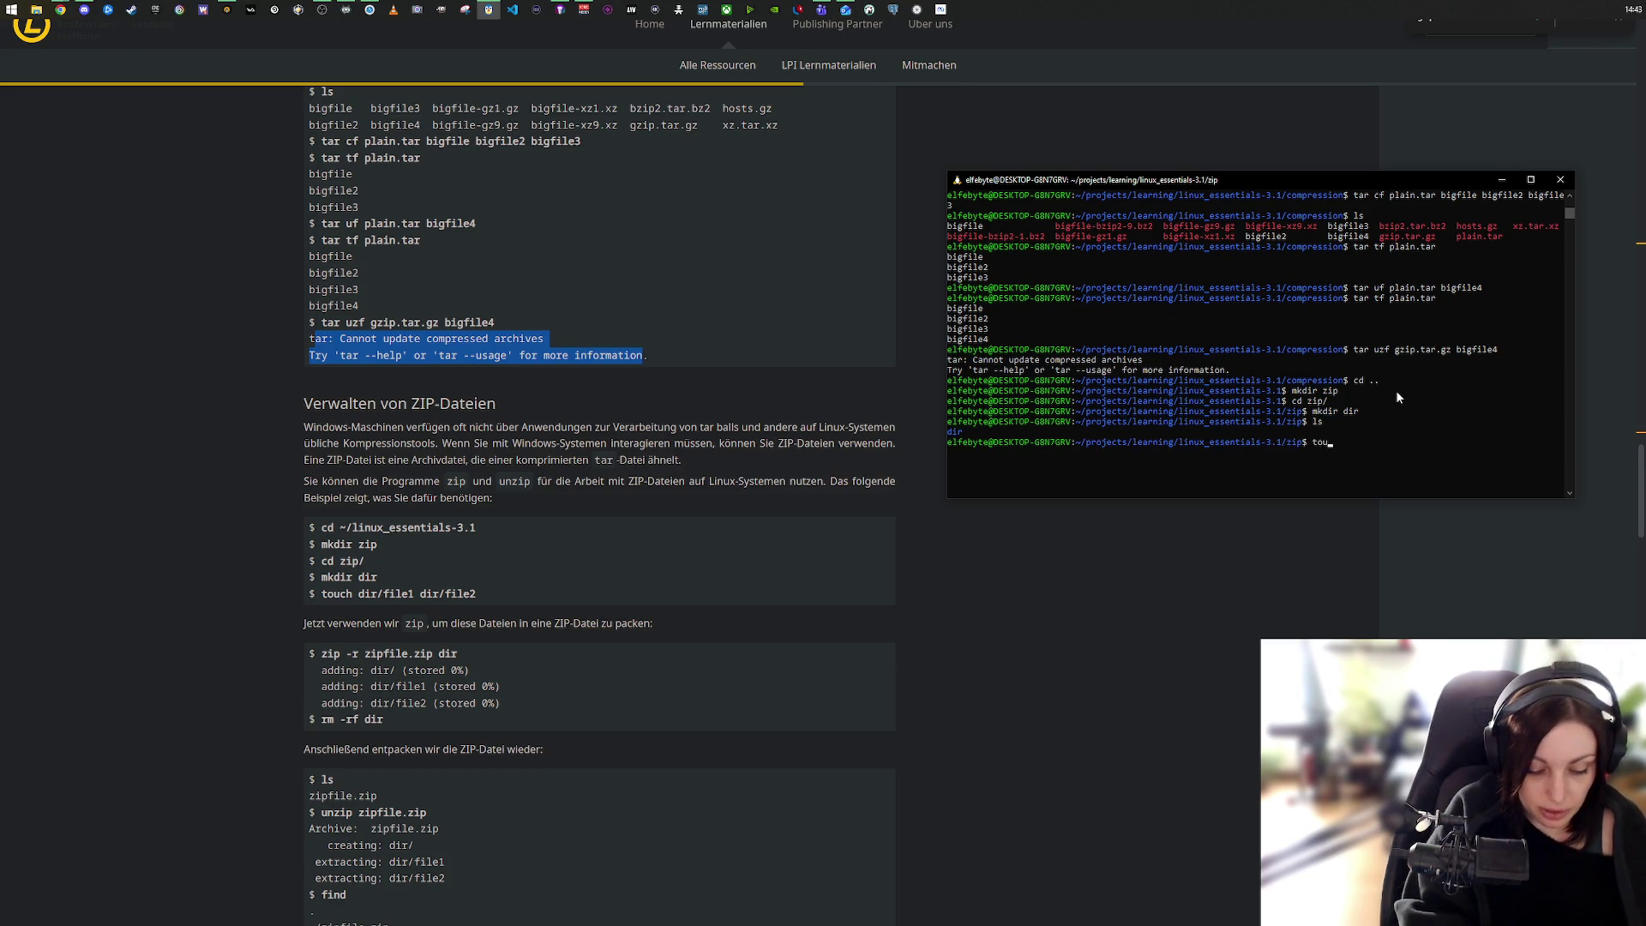
type("ch dir/")
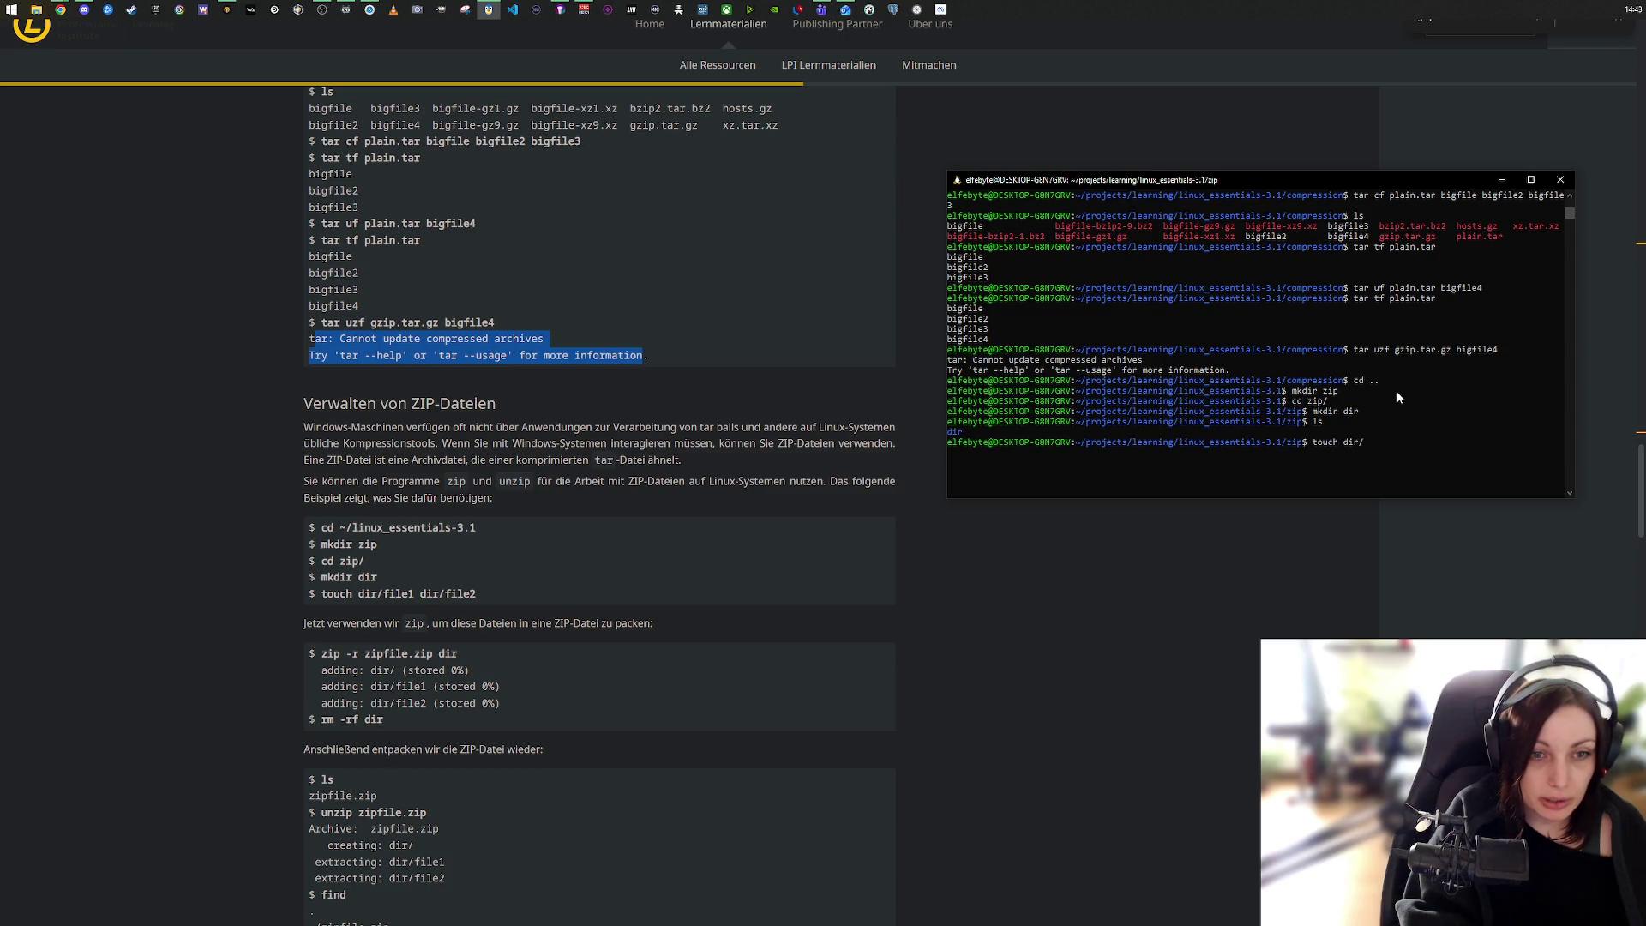
type("file")
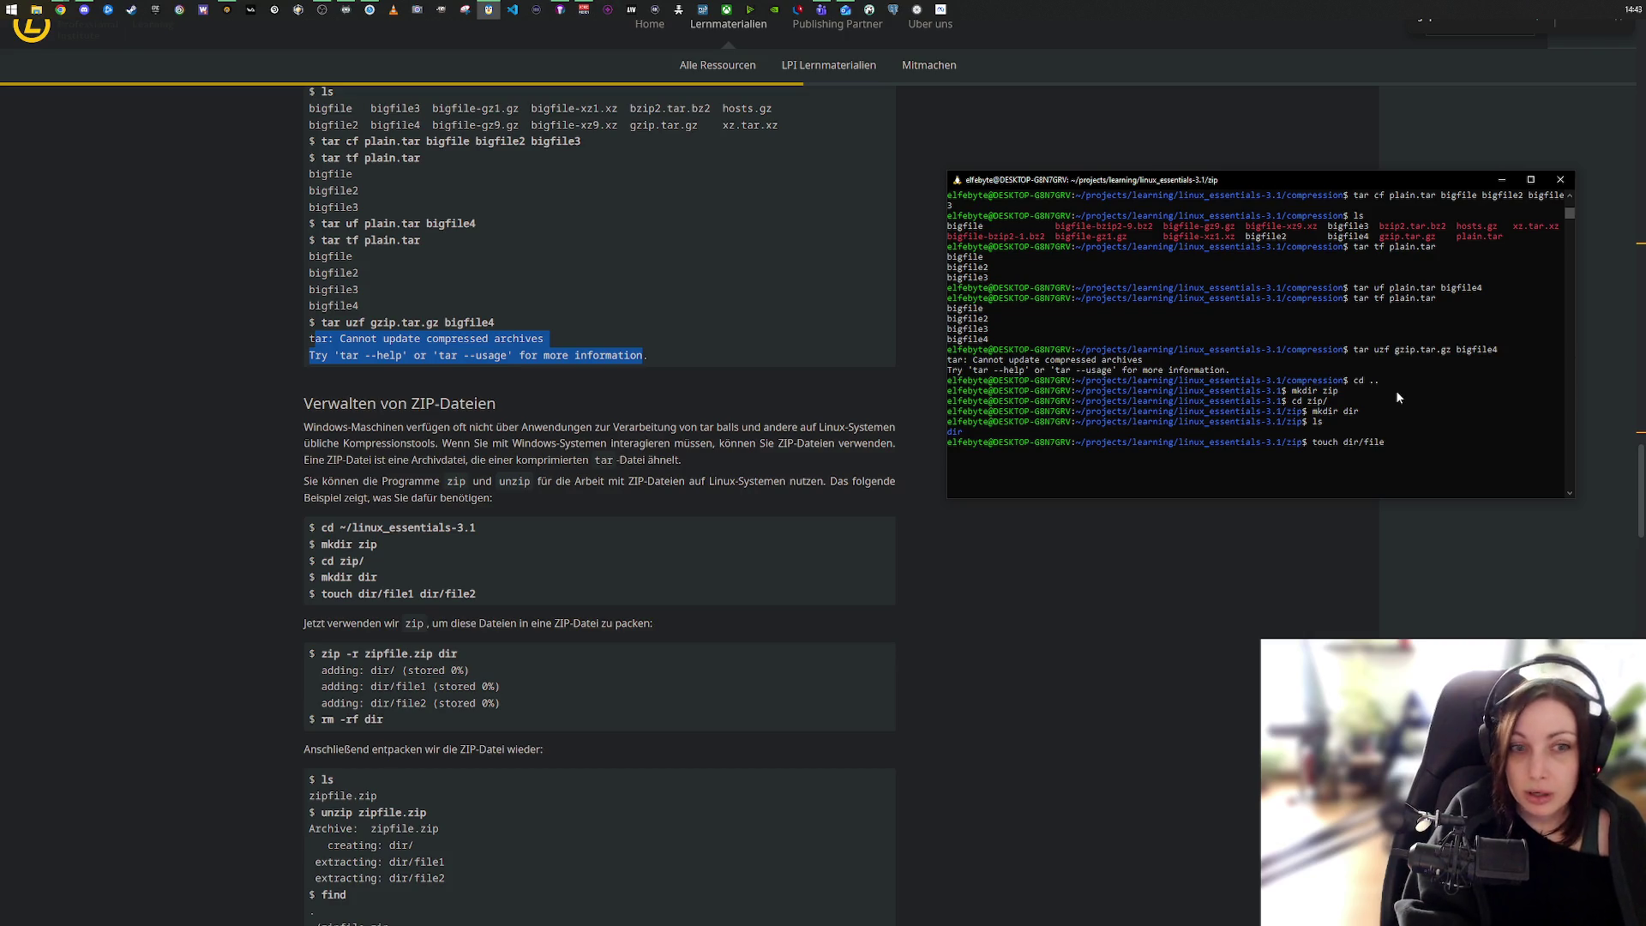
type("1")
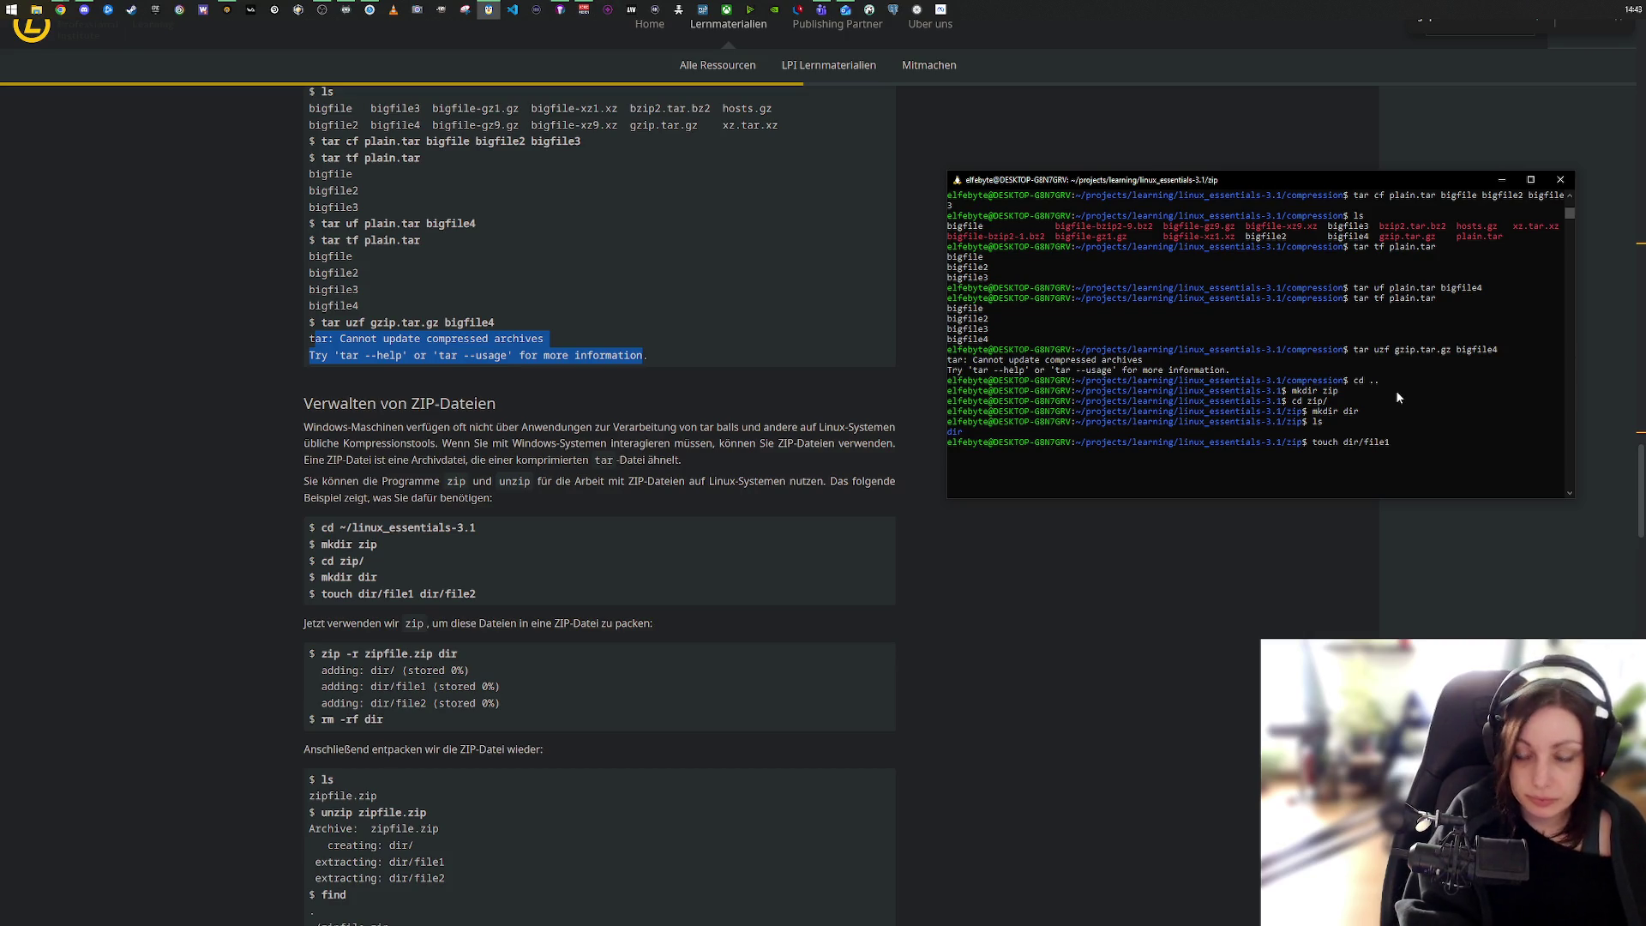
type(" dir/")
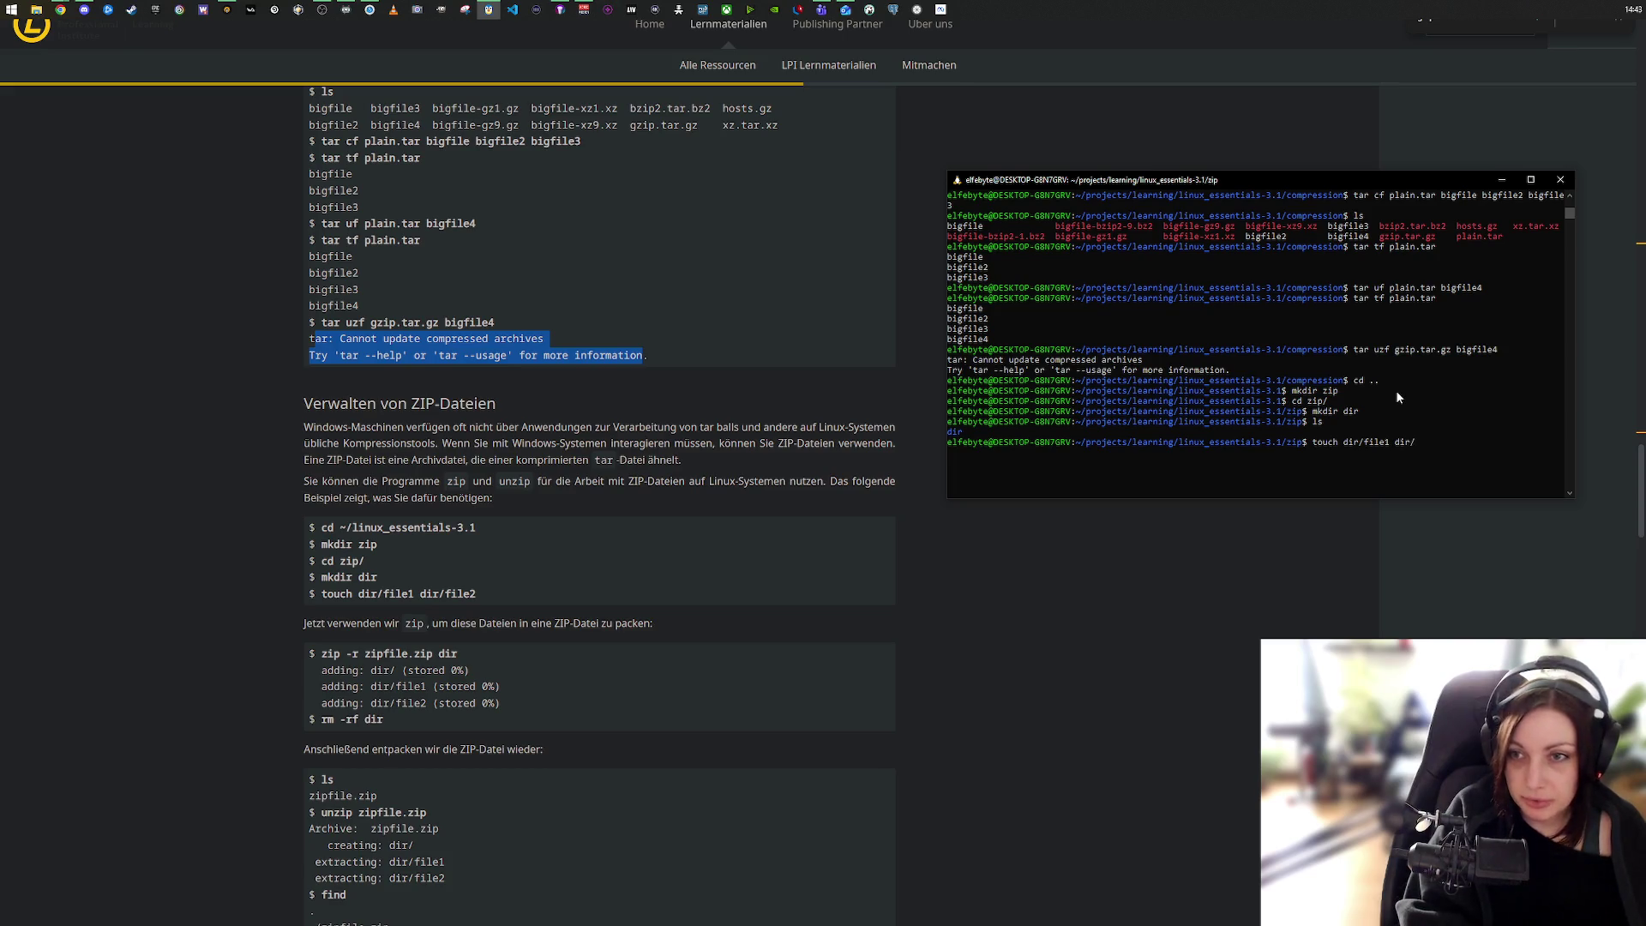
type("file2")
key("Return")
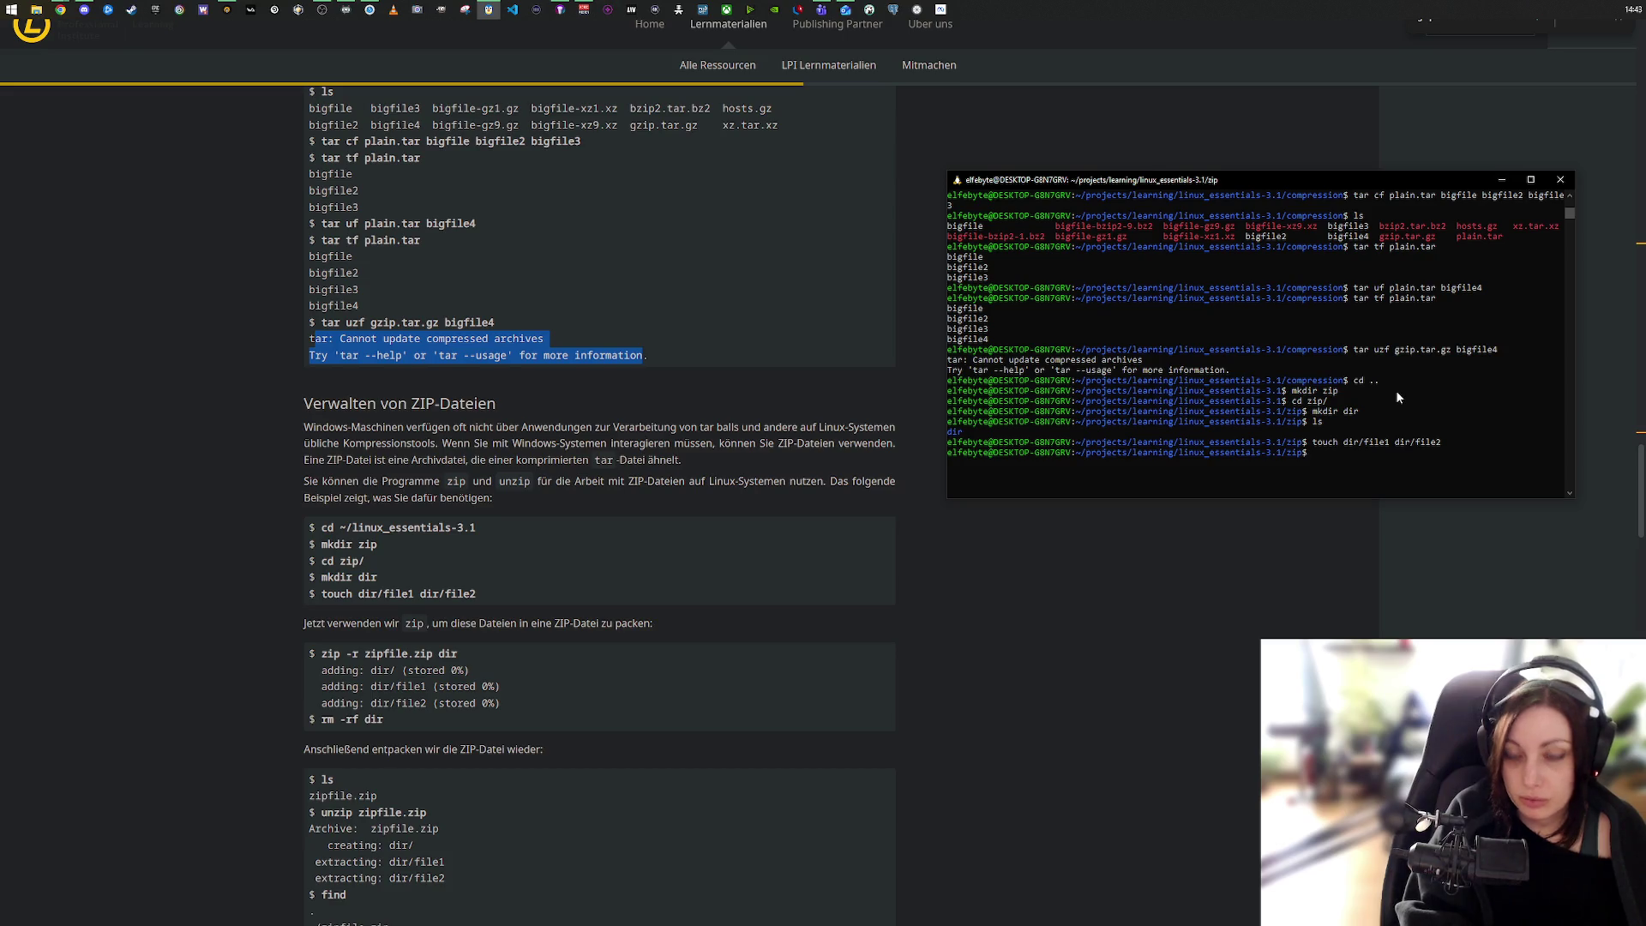
type("cd ")
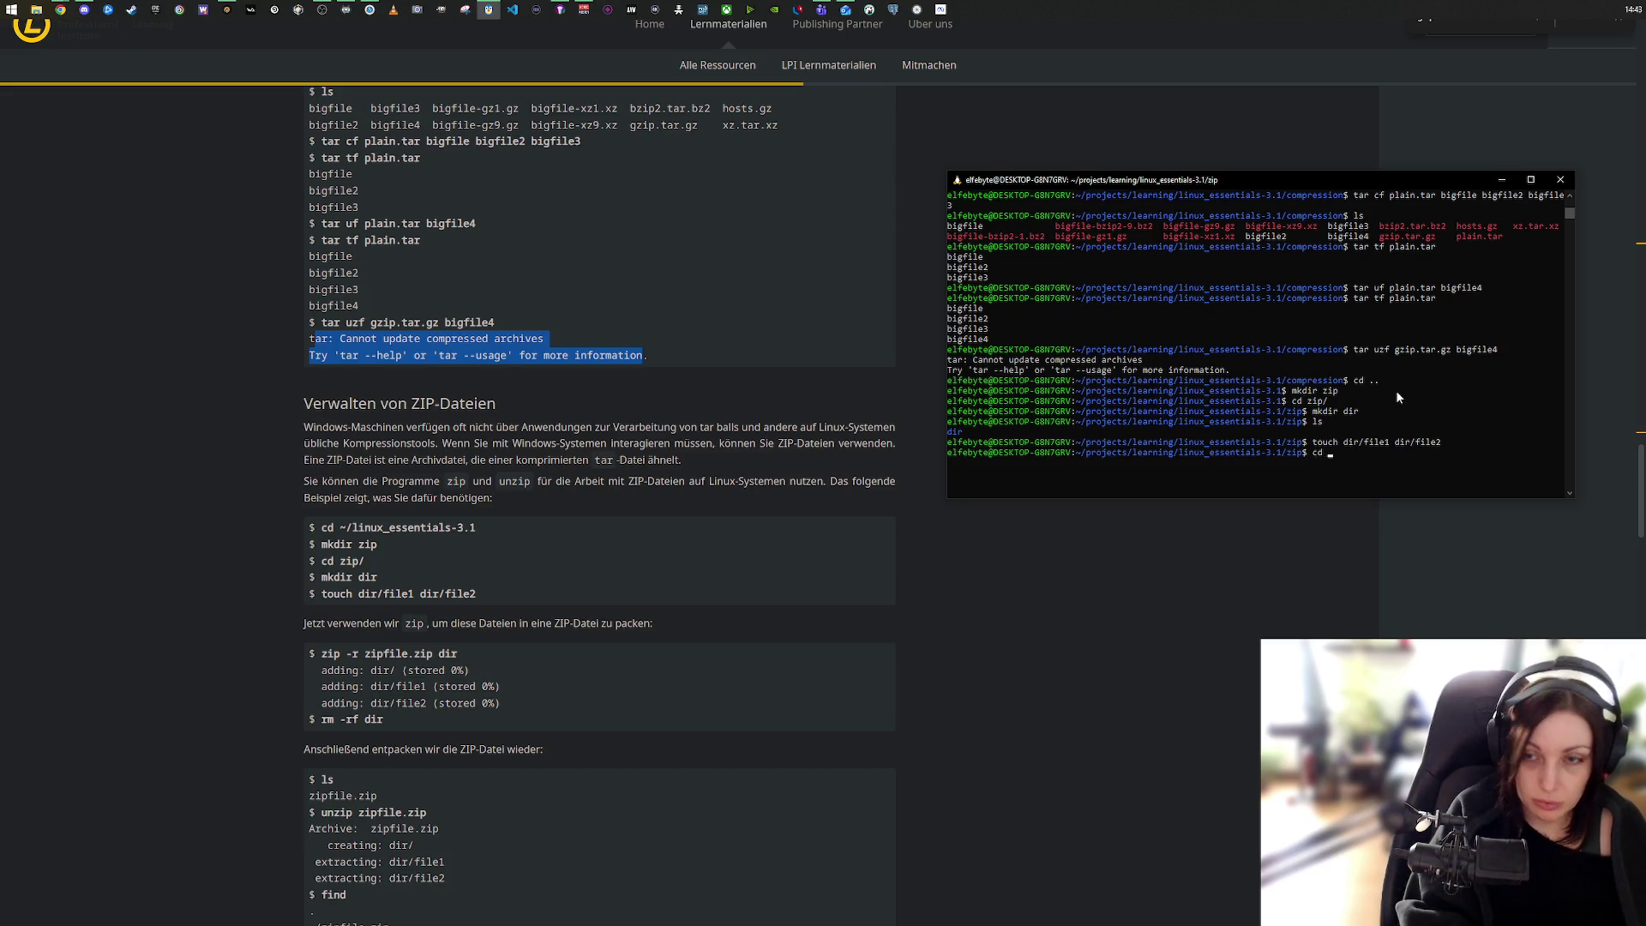
type("dir/")
key("Return")
type("ls")
key("Return")
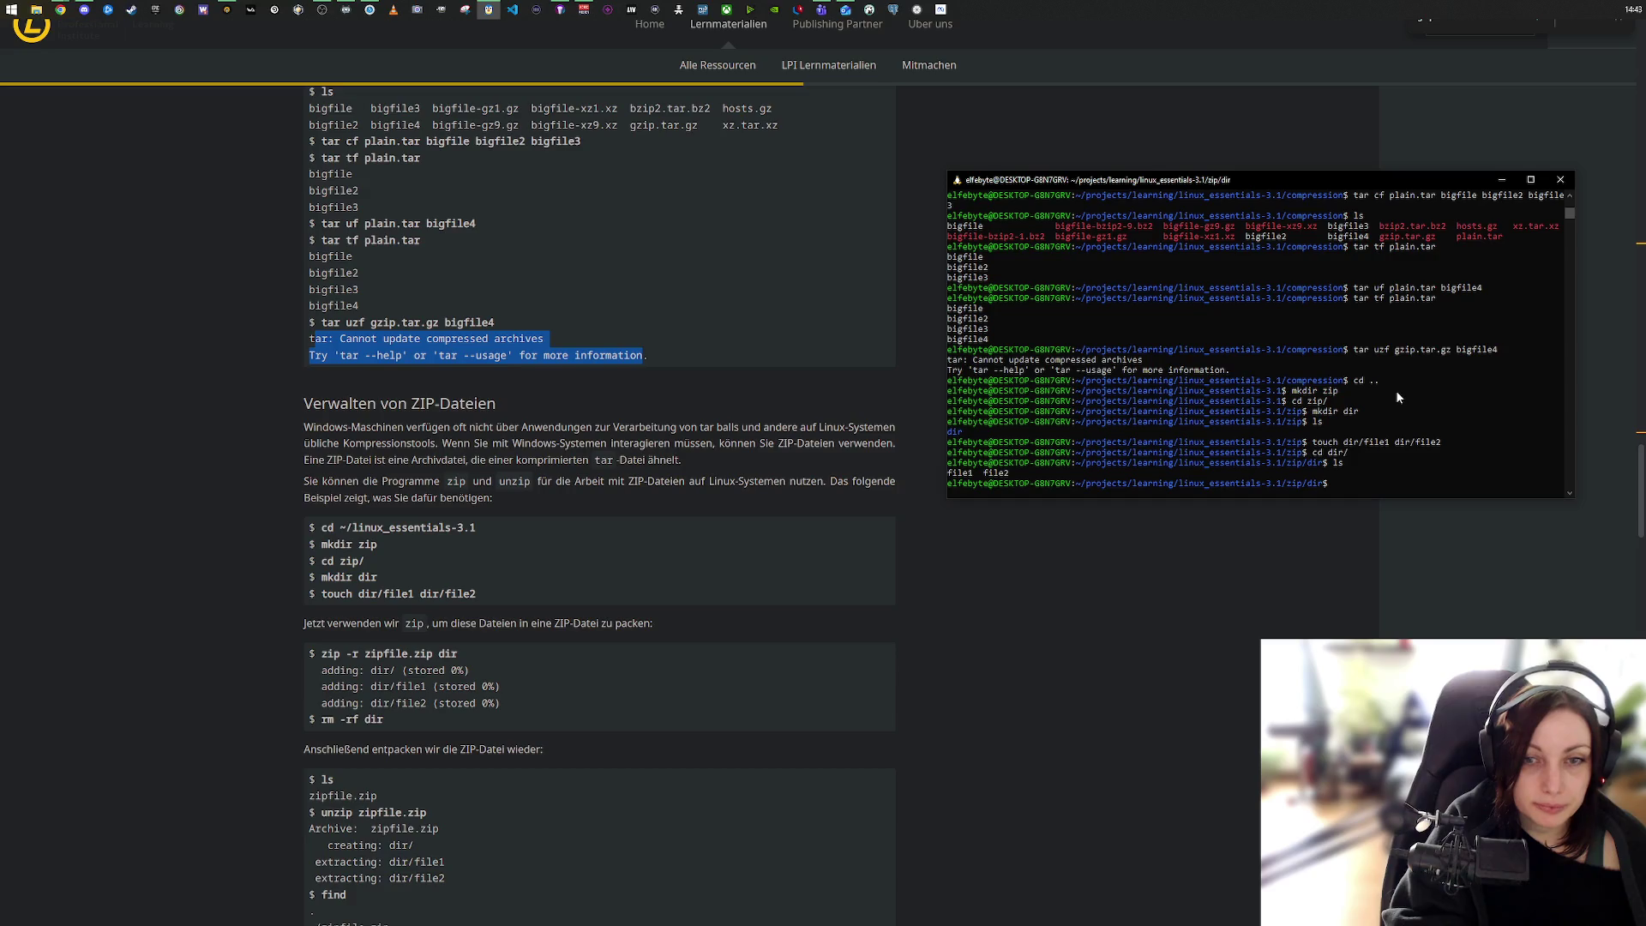
type("cd ..")
key("Return")
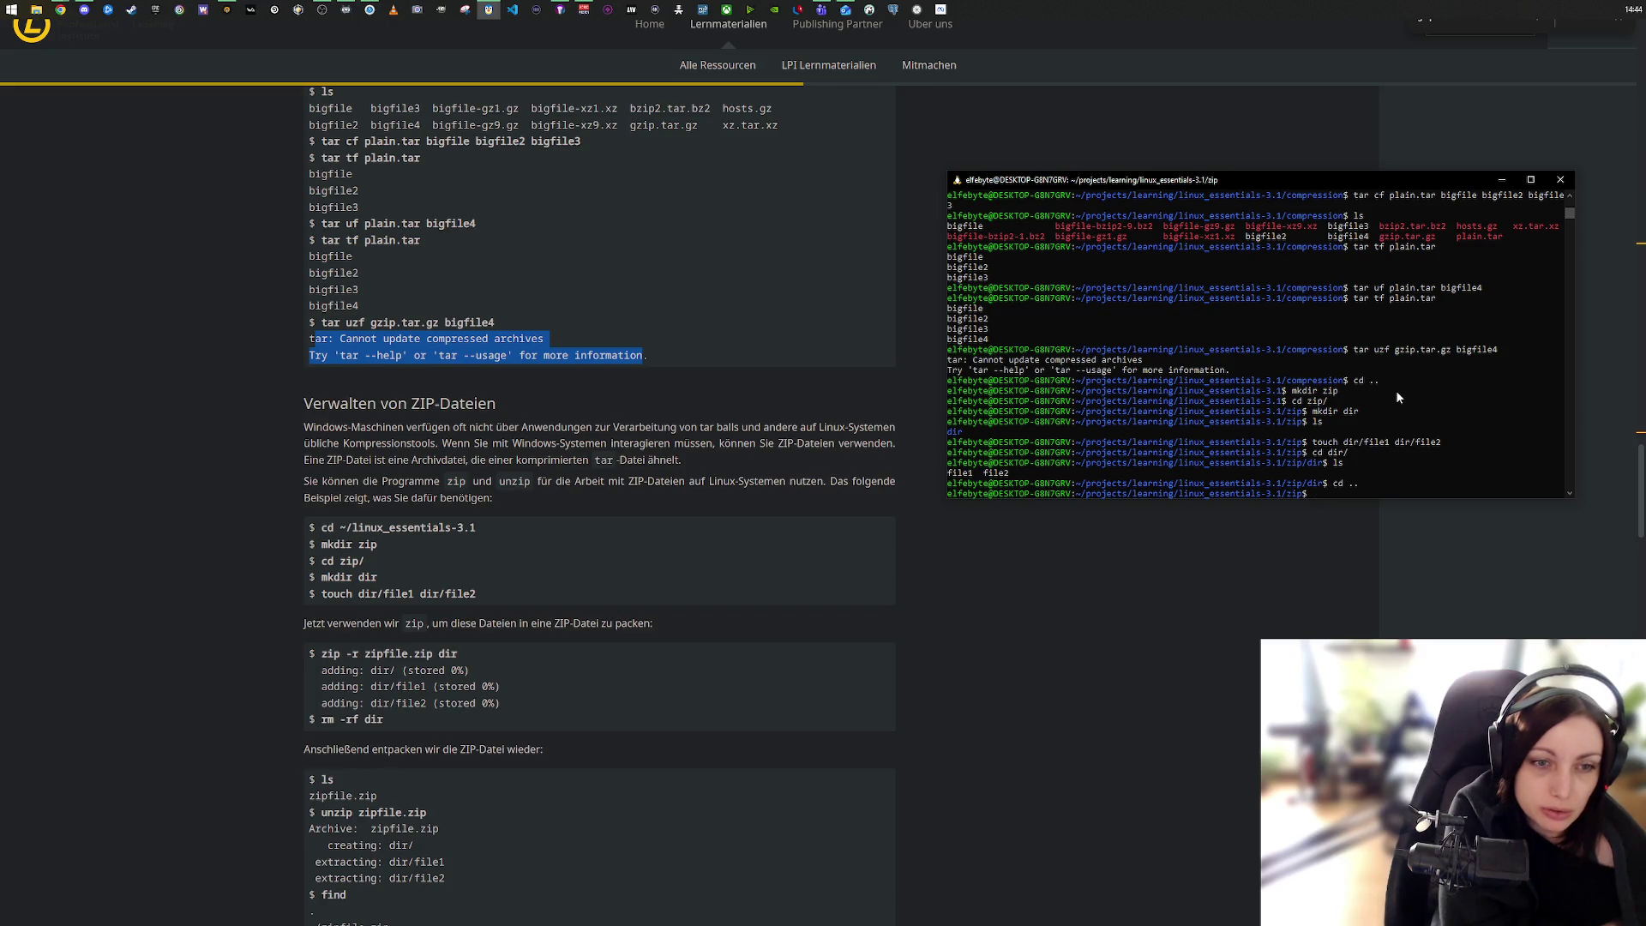
type("man zip")
key("Return")
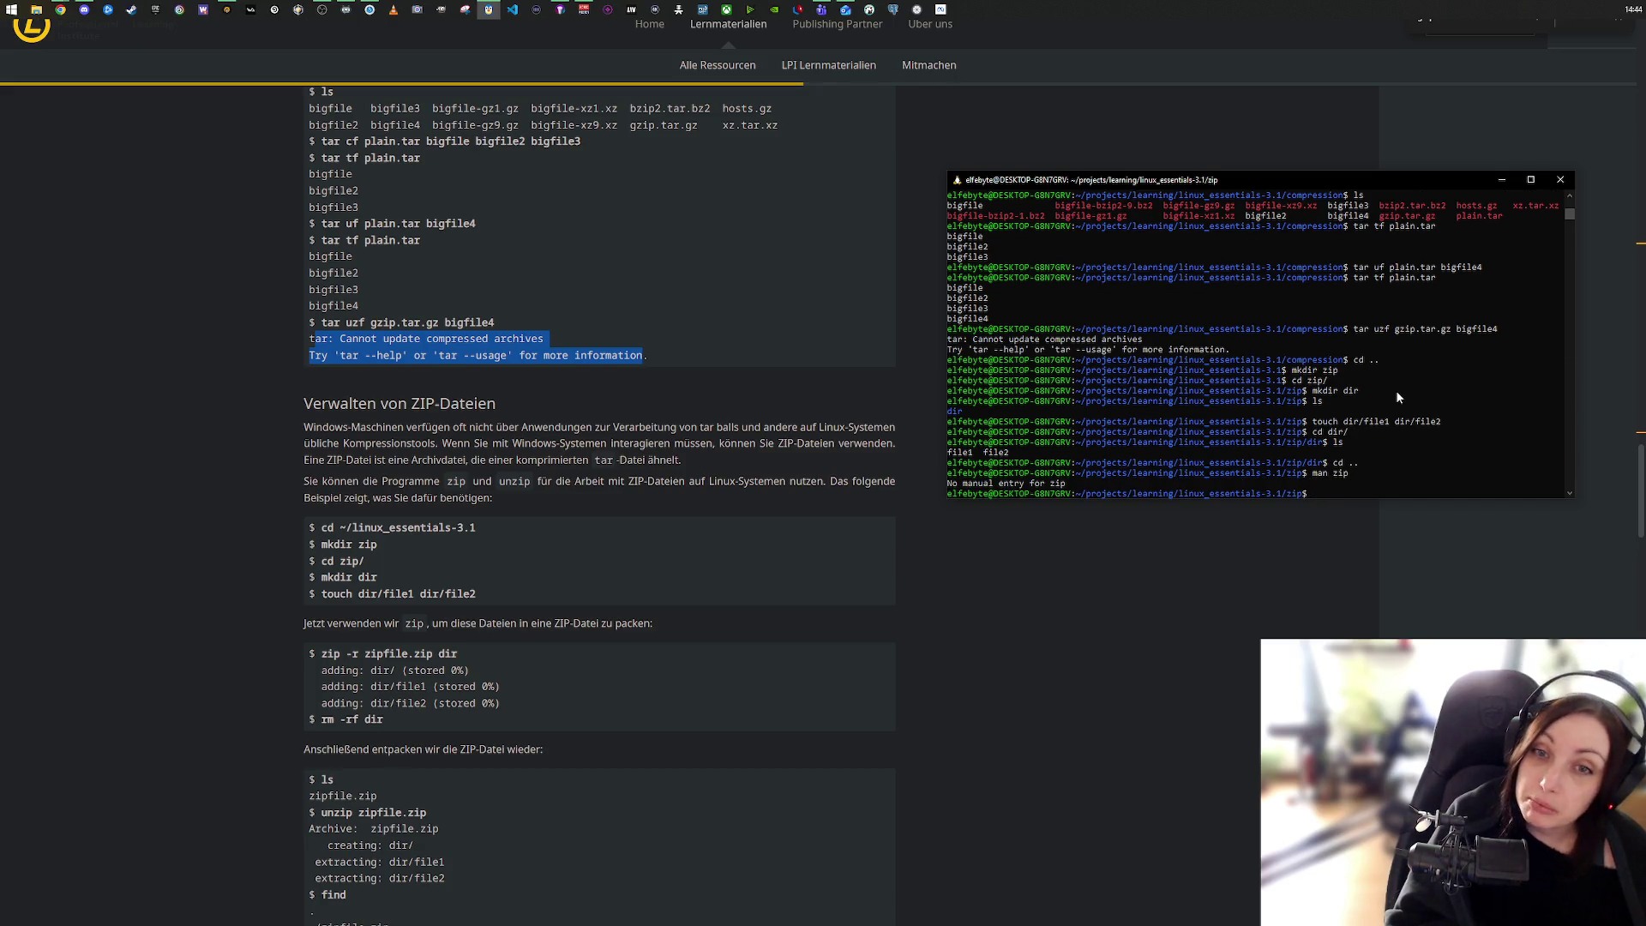
Step: Try zip info, zip --info and zip -r zipfile.zip dir, all failing; type sudo apt install zip
type("zip info")
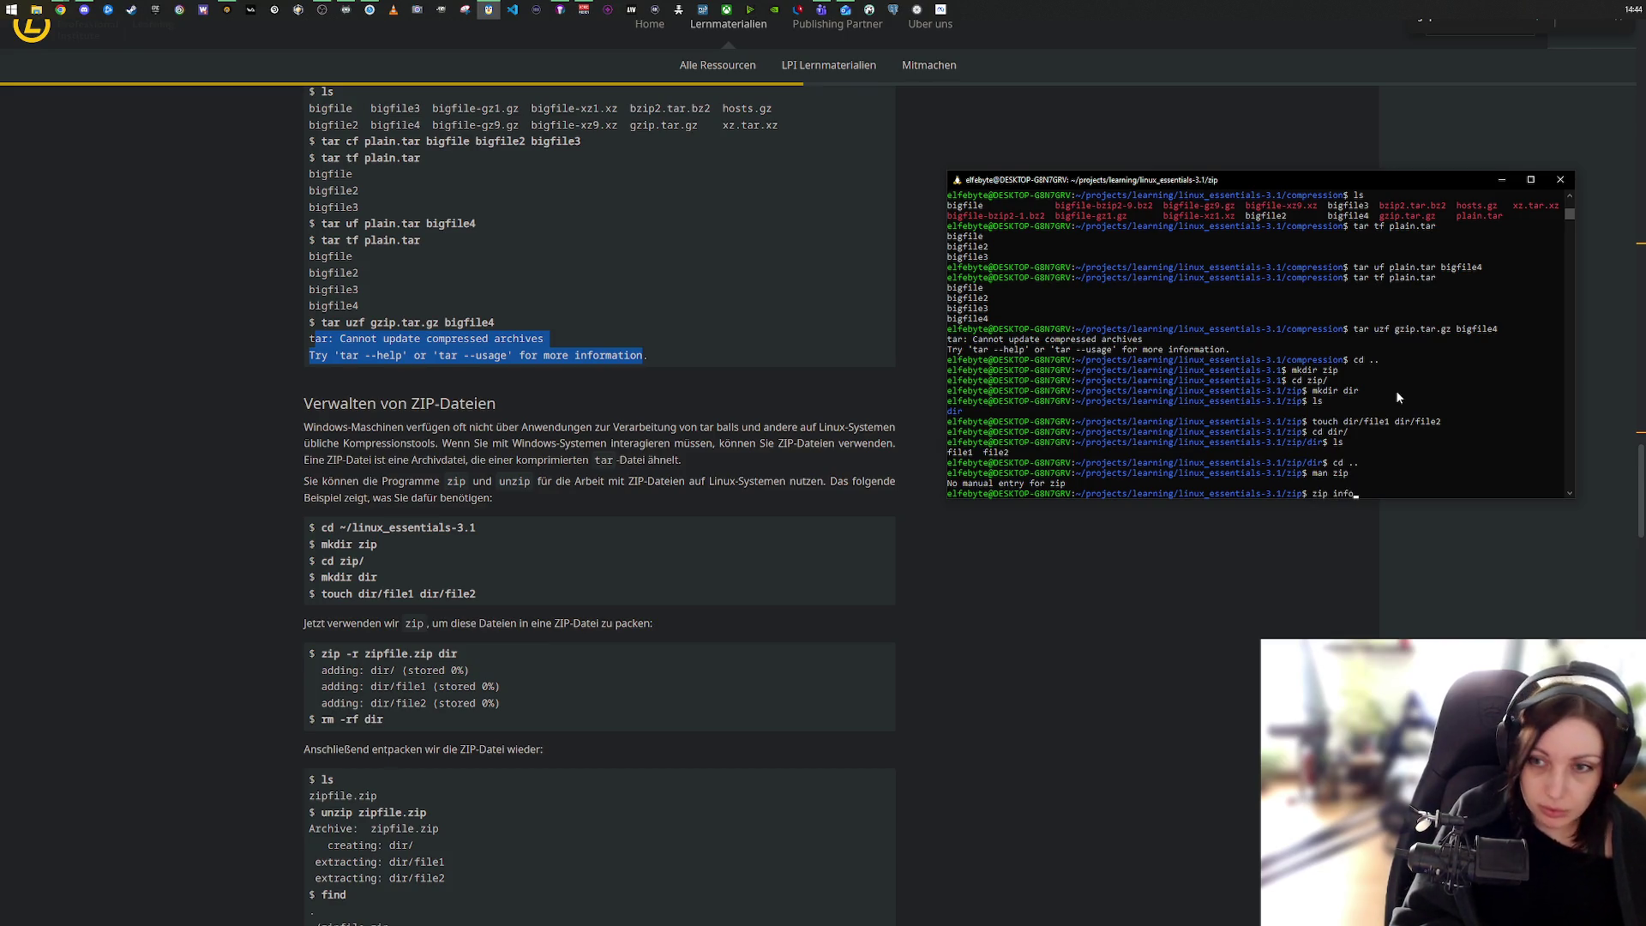
key("Return")
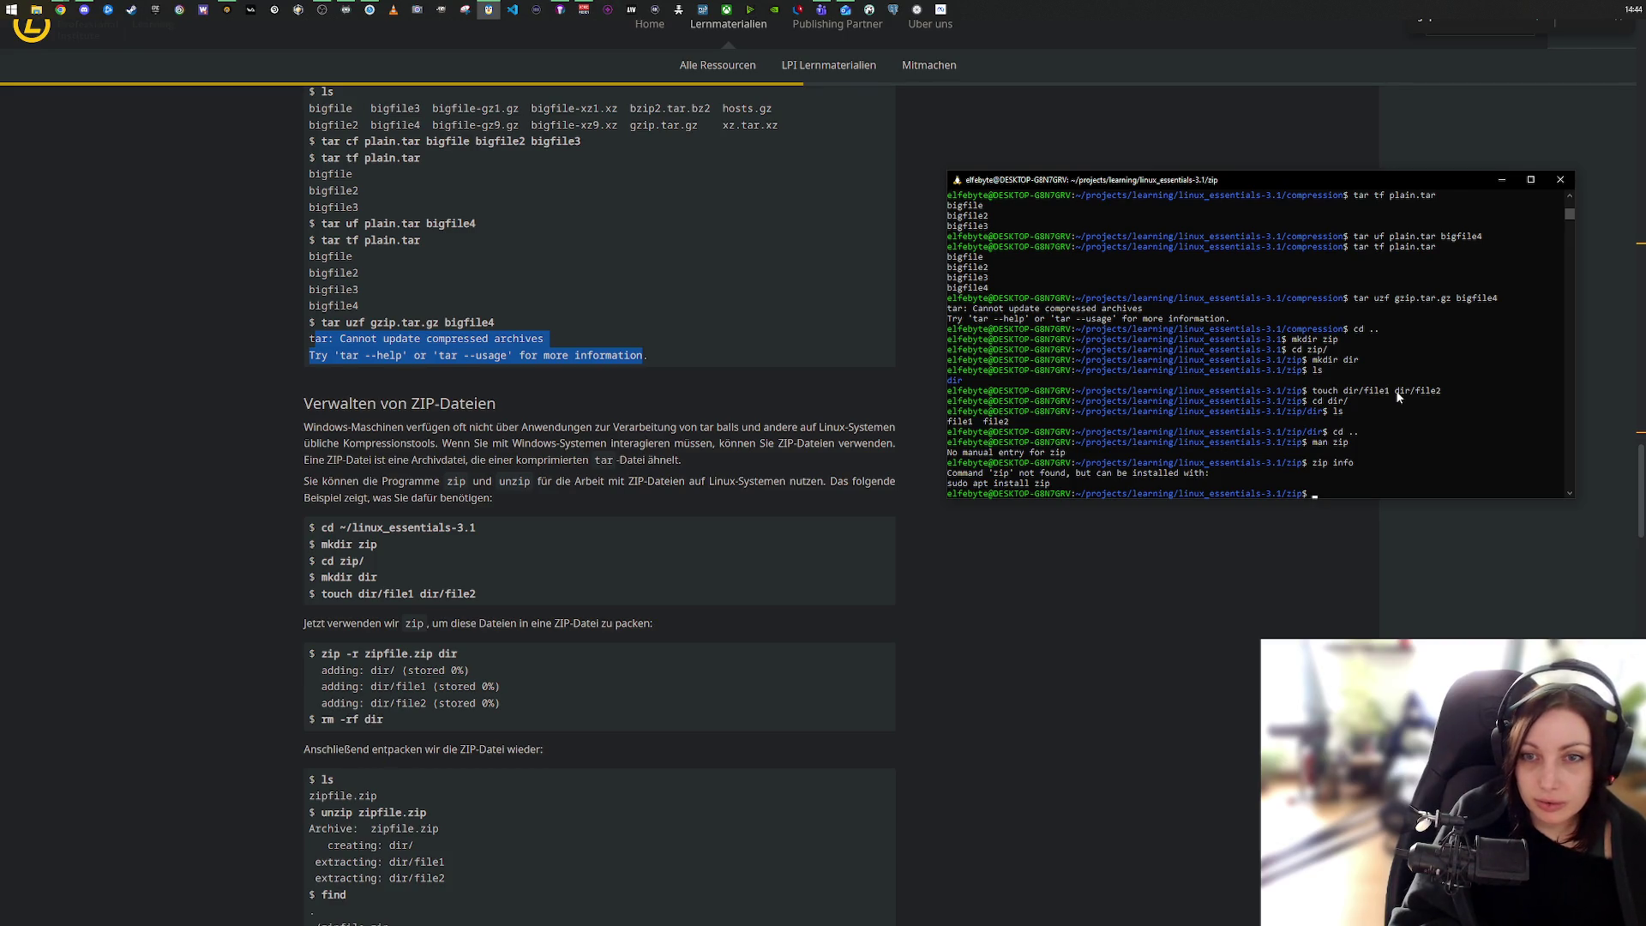
type("zip --info")
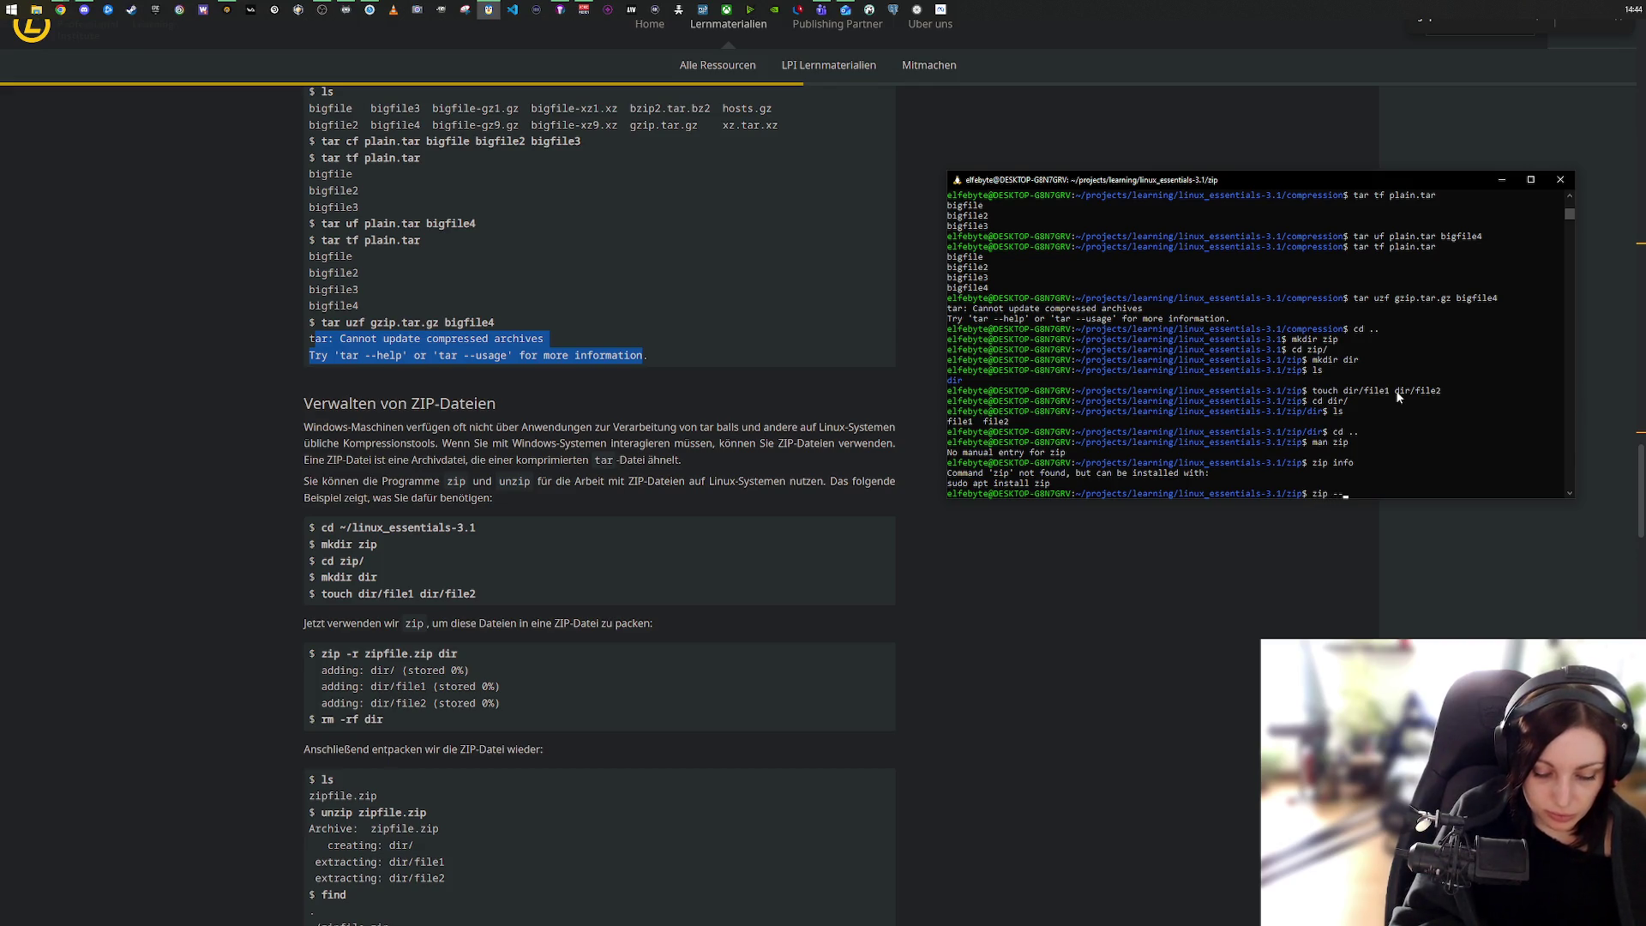
key("Return")
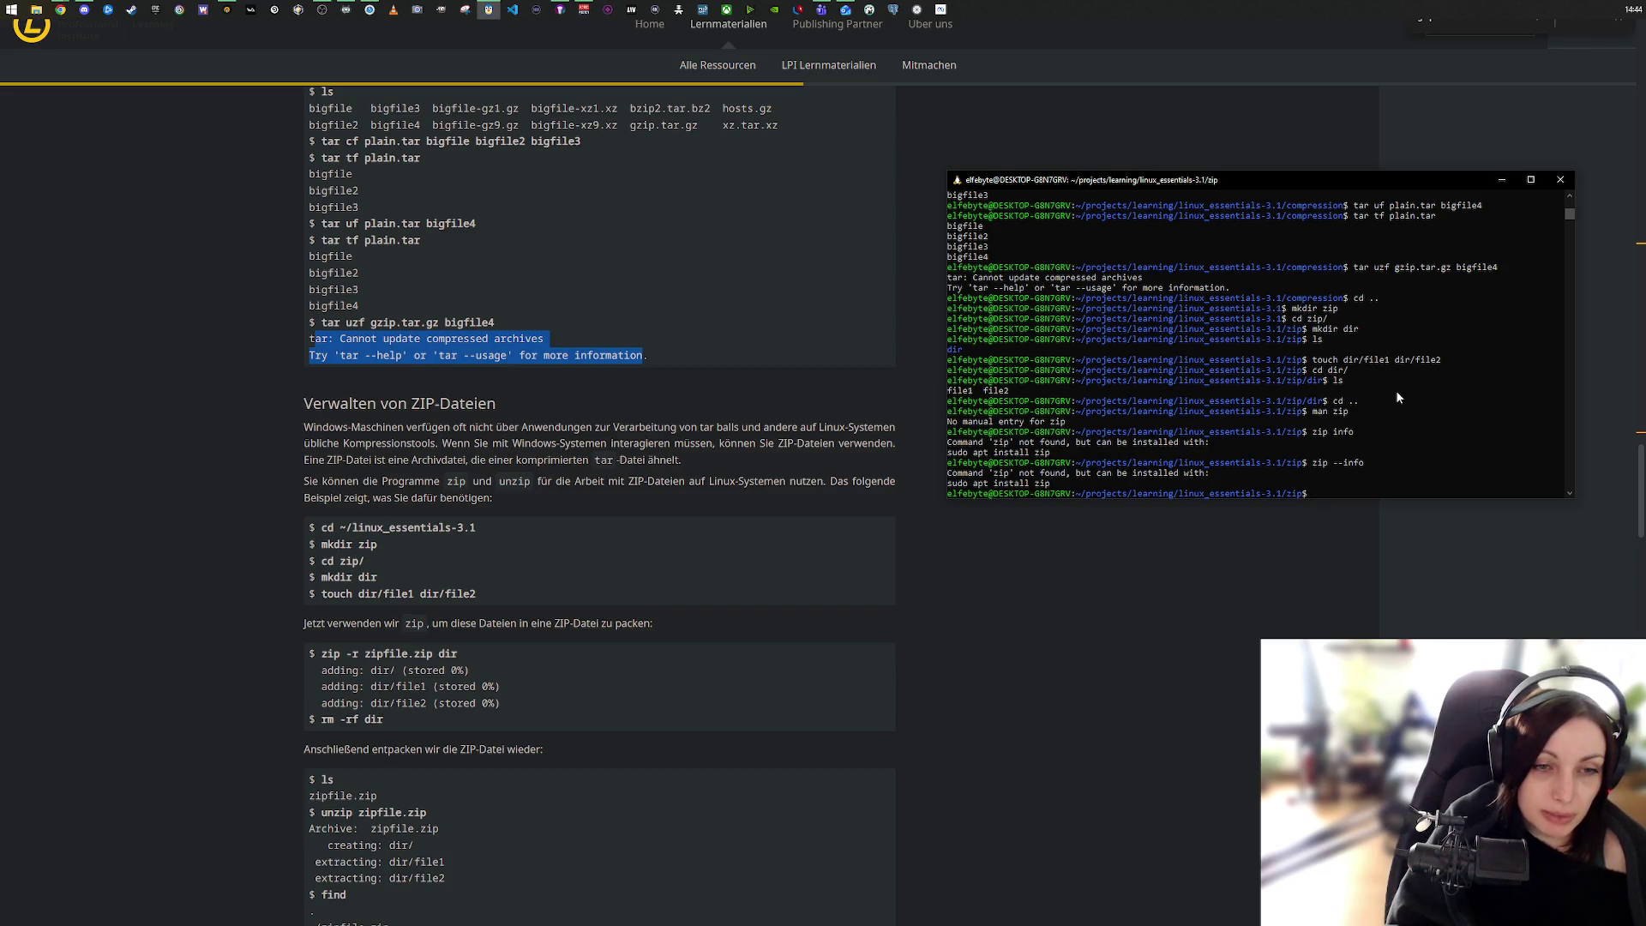
type("zip ")
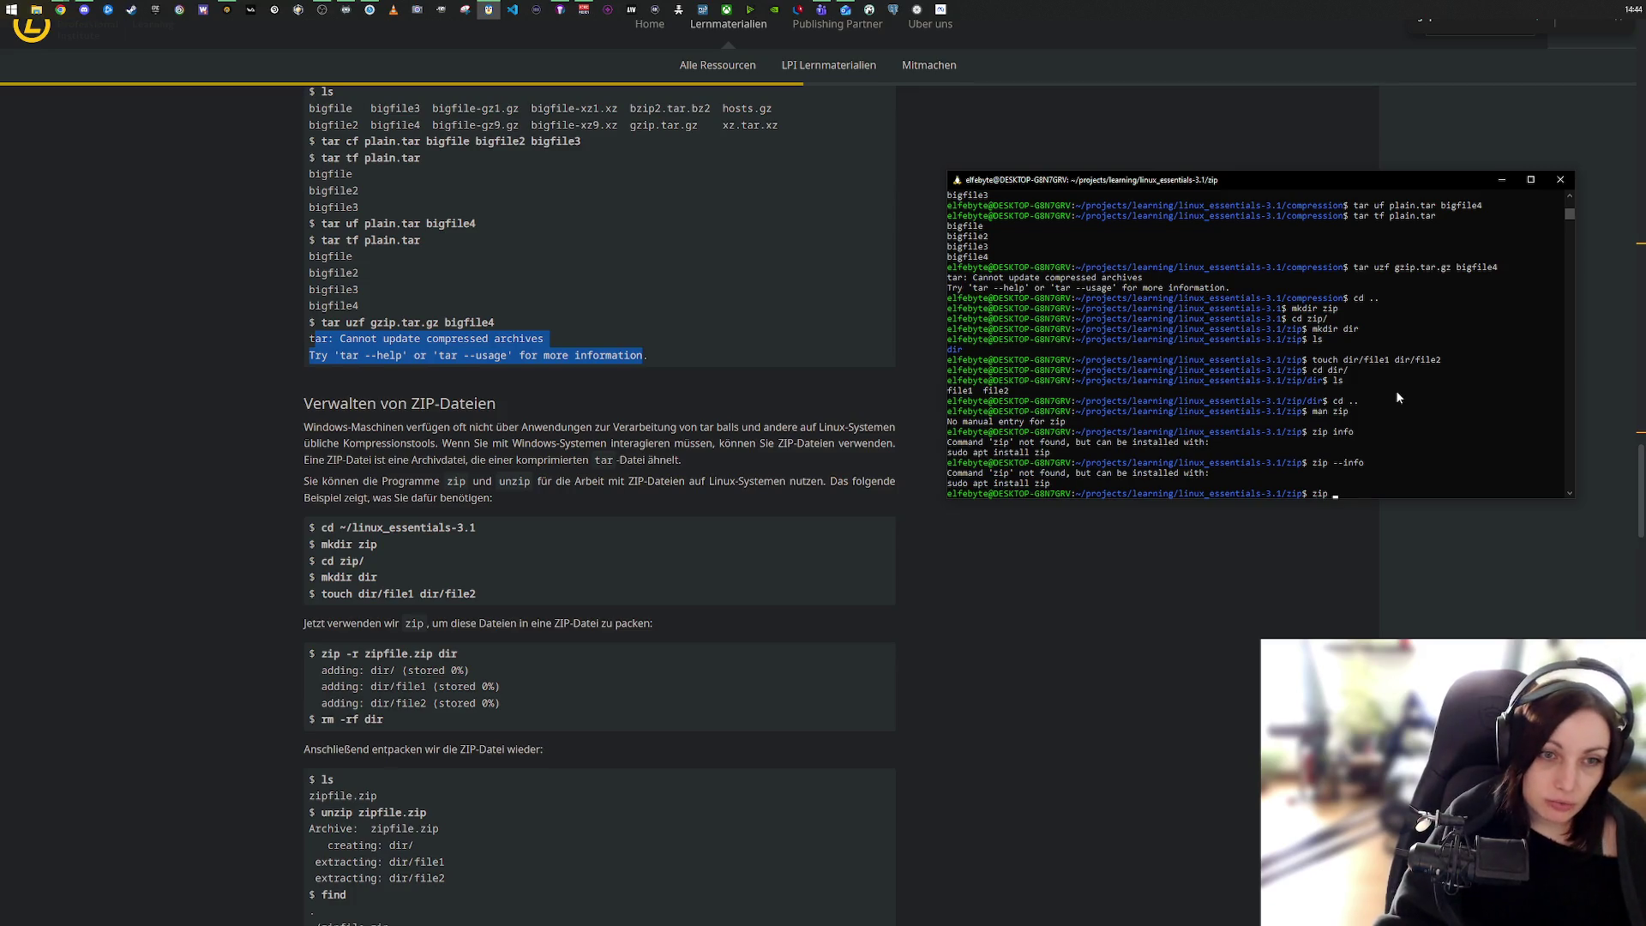
type("-r ")
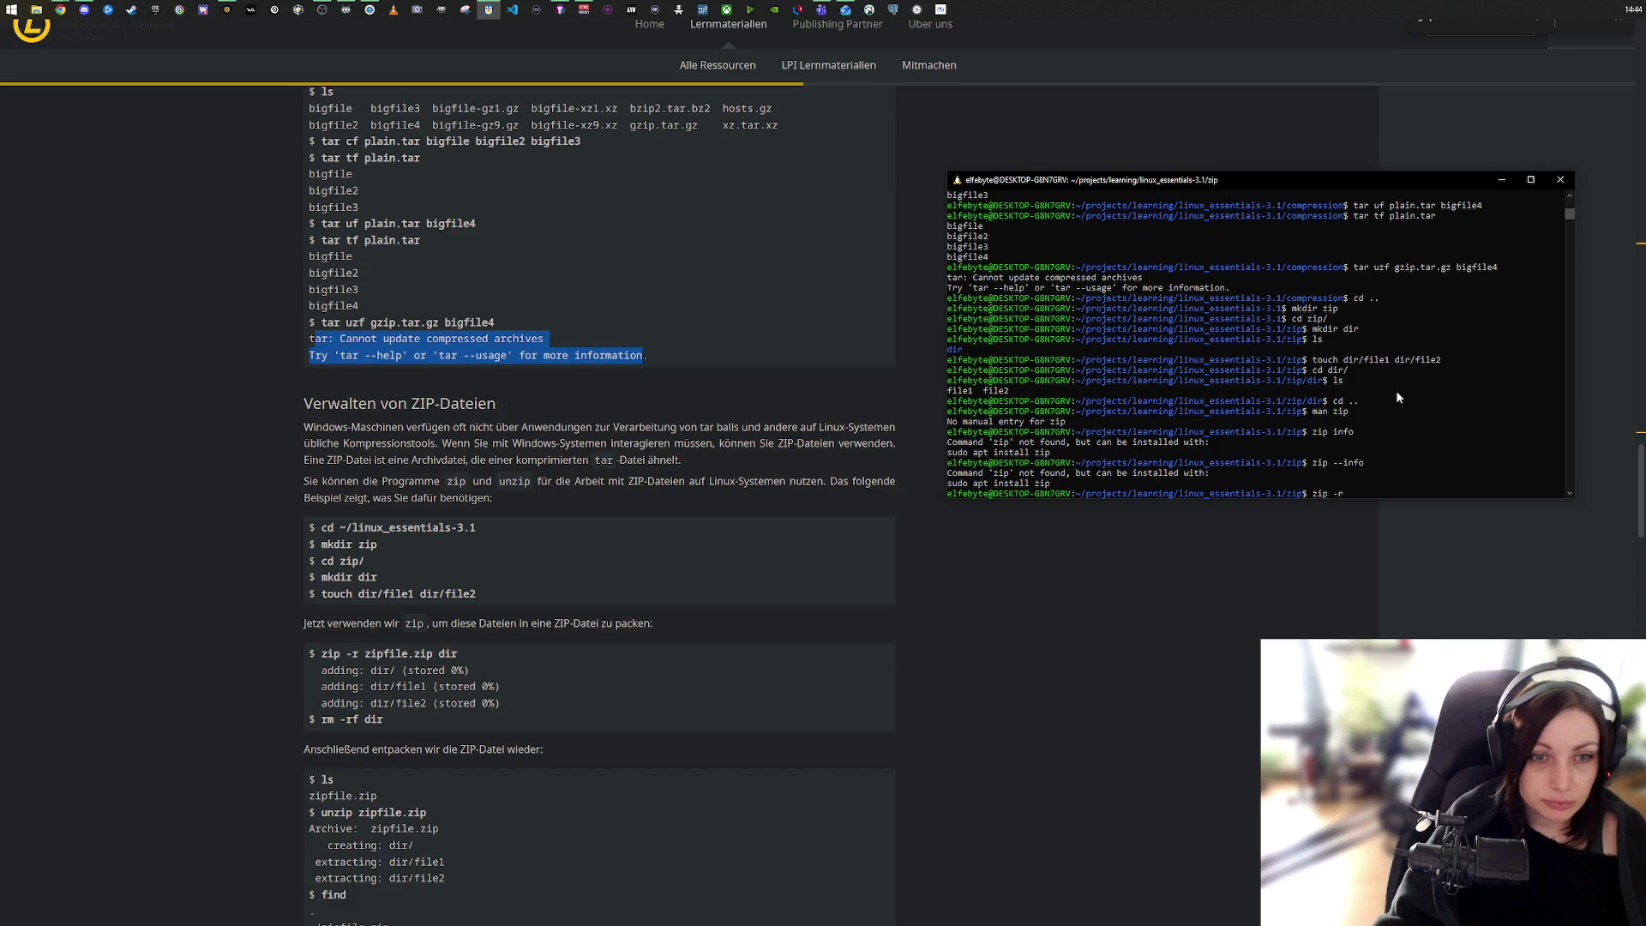
type("zip")
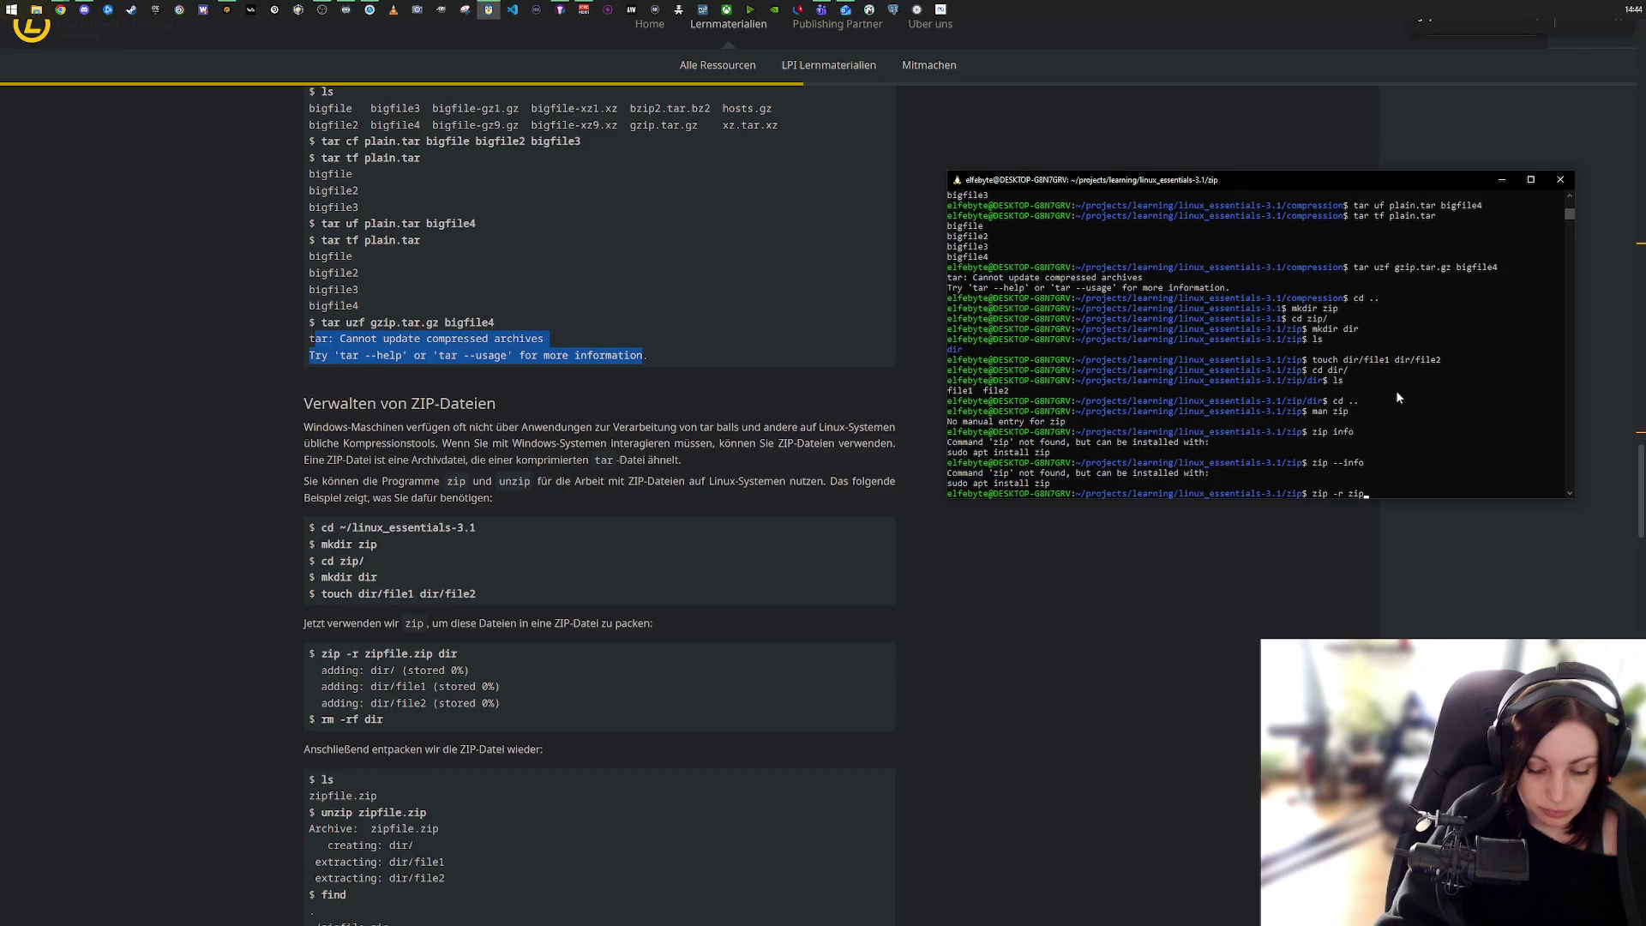
type("file")
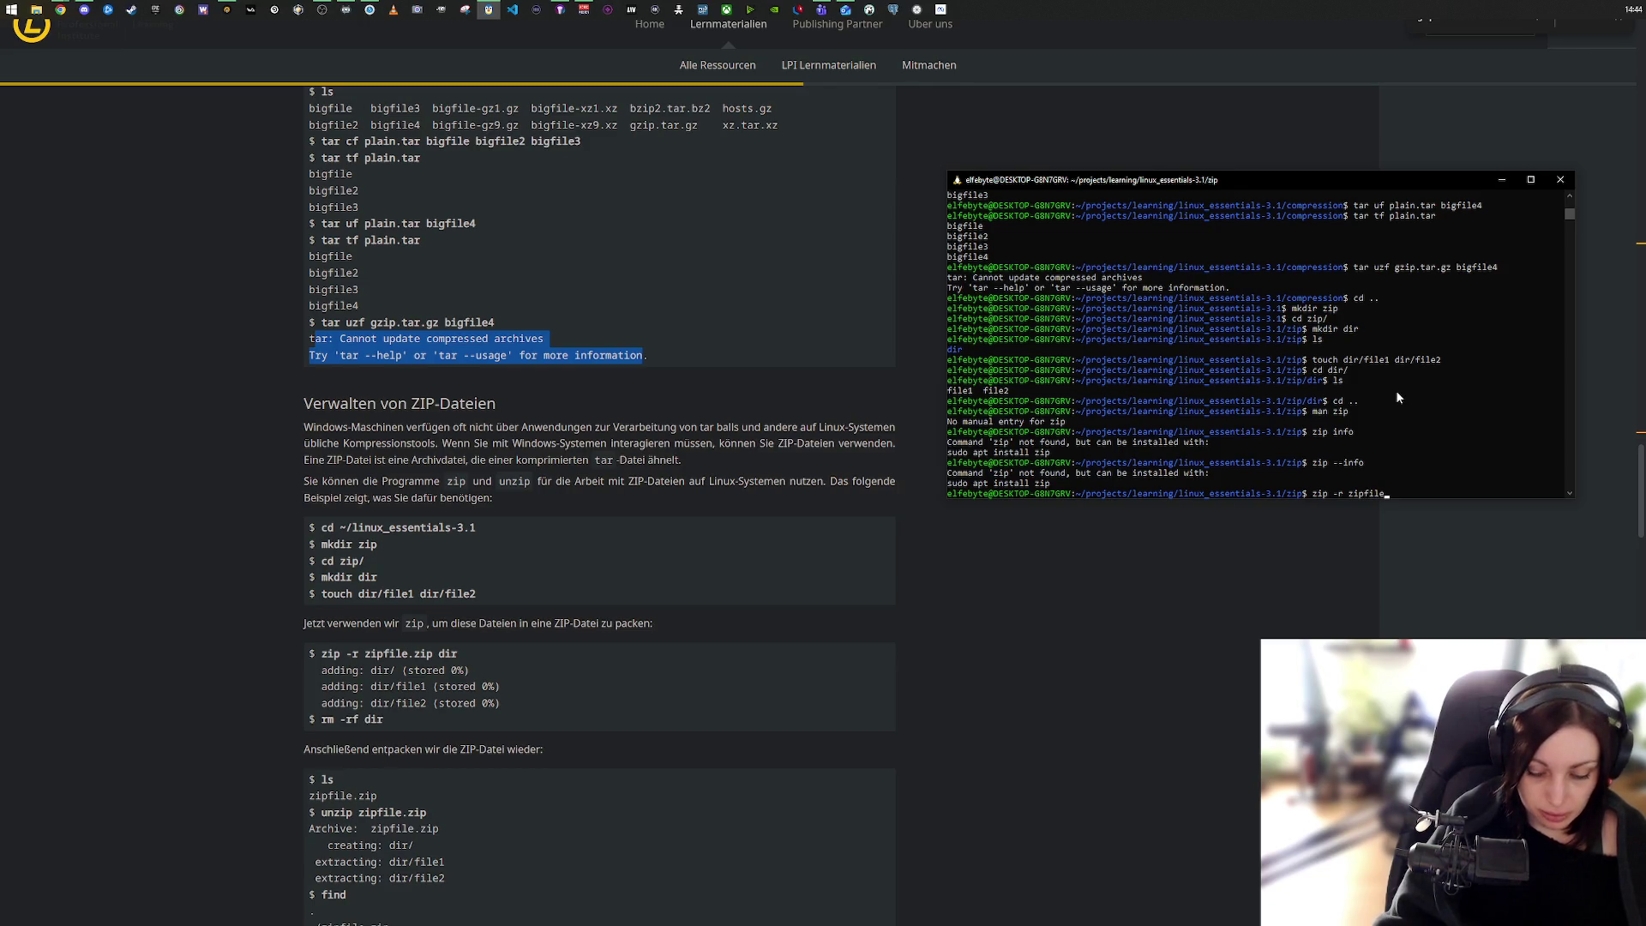
type(".zip")
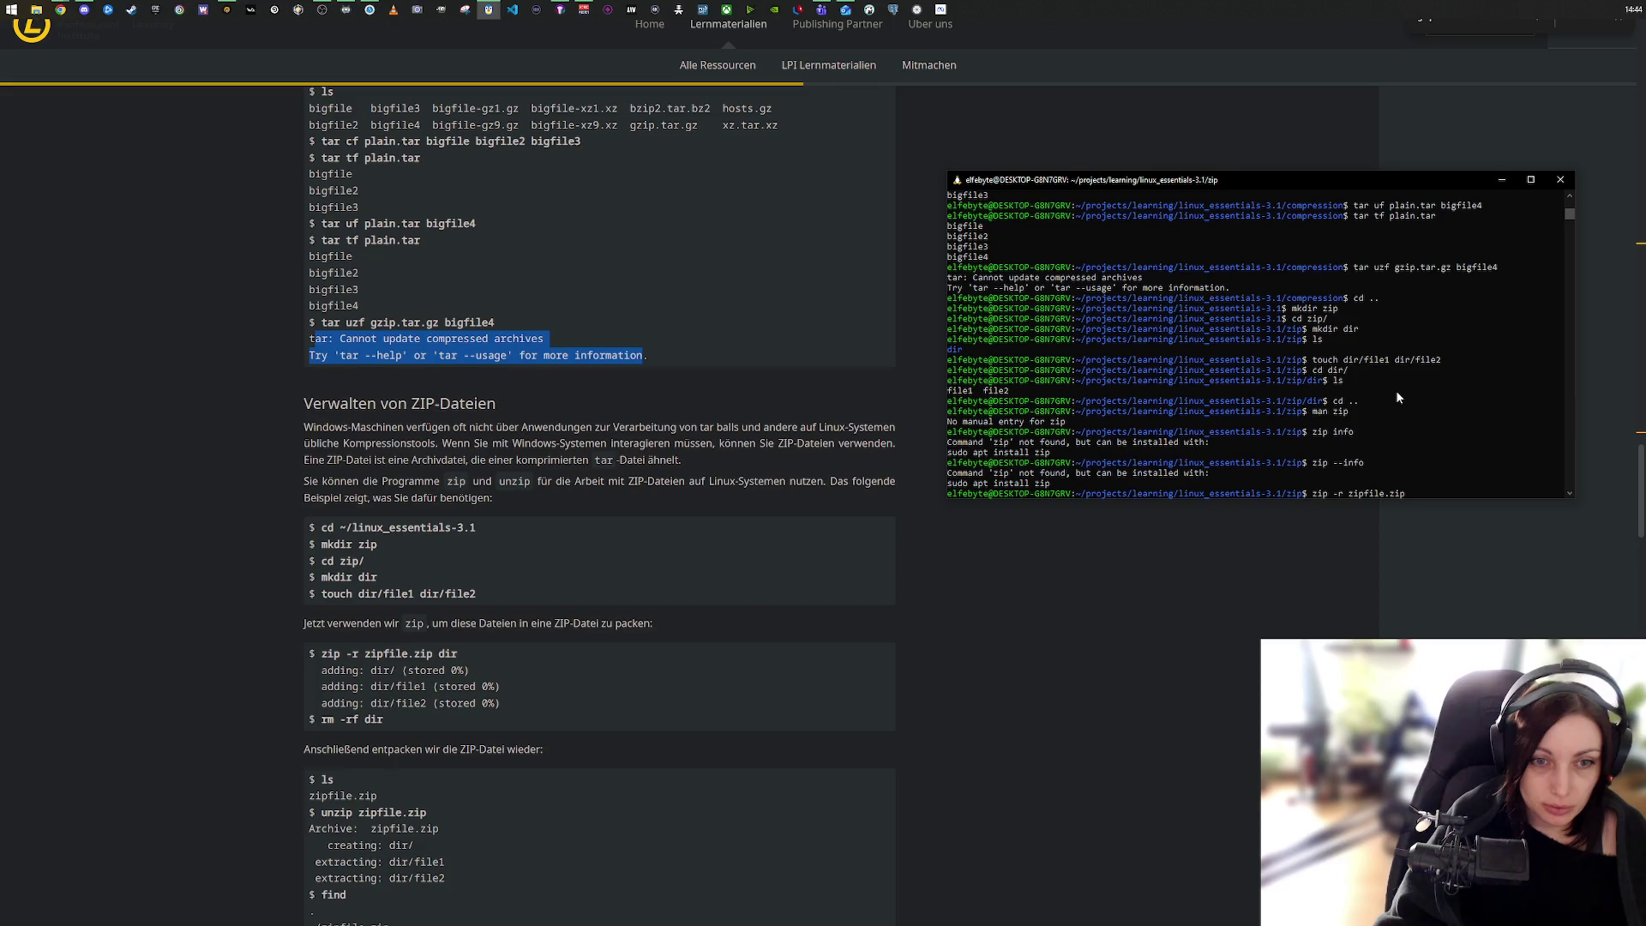
type(" dir")
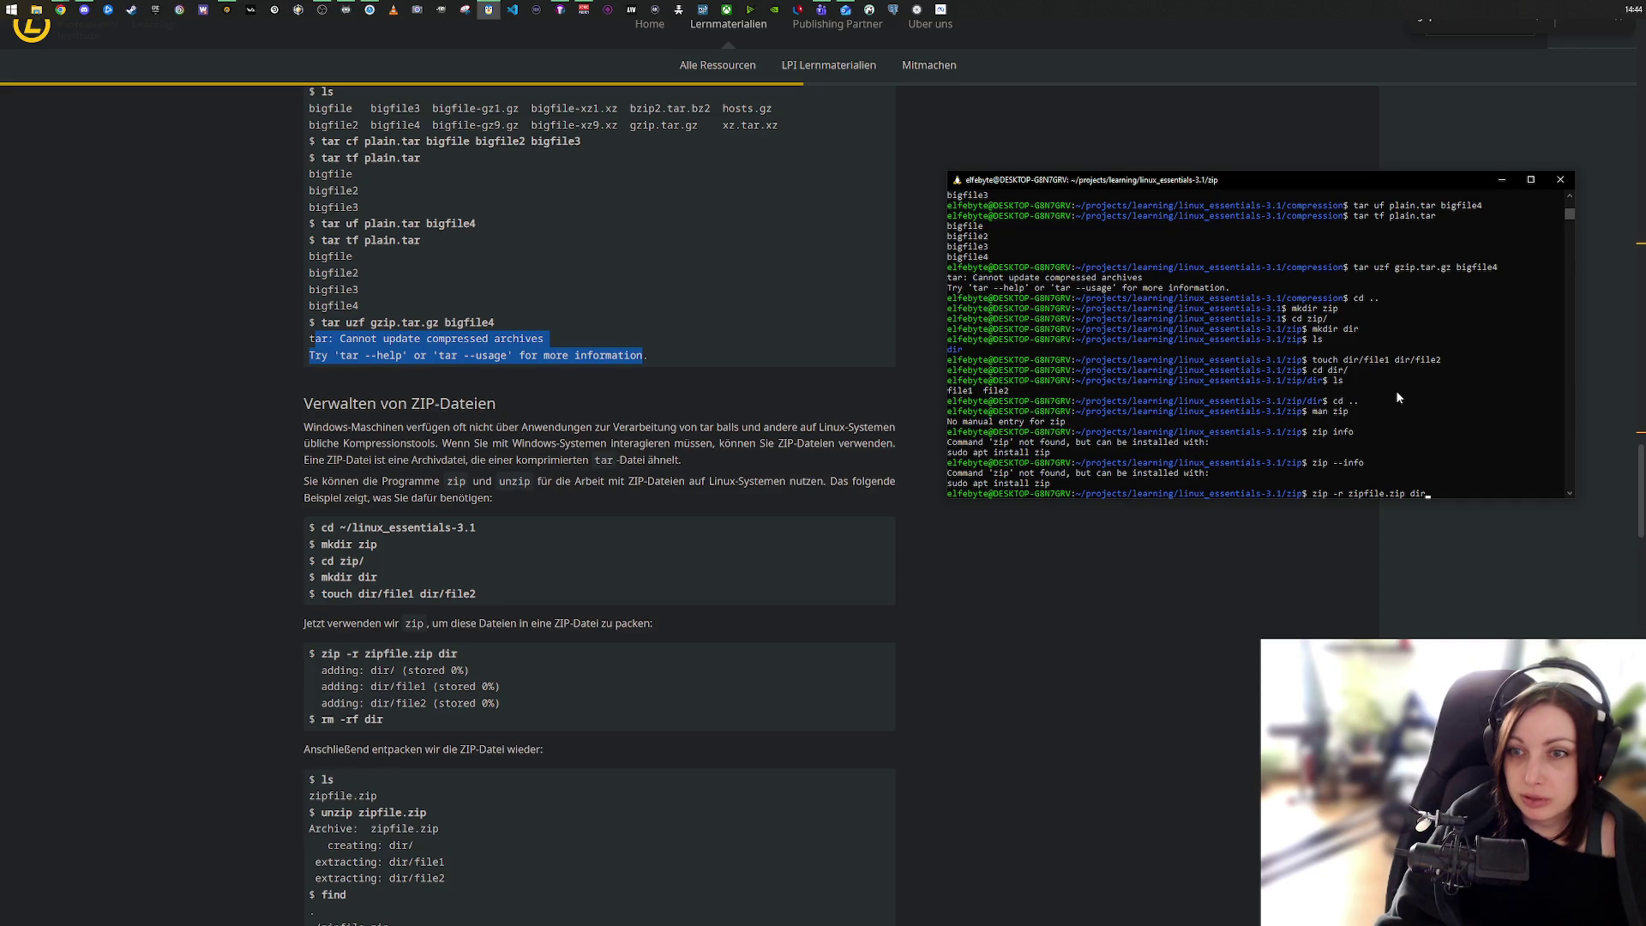
key("Return")
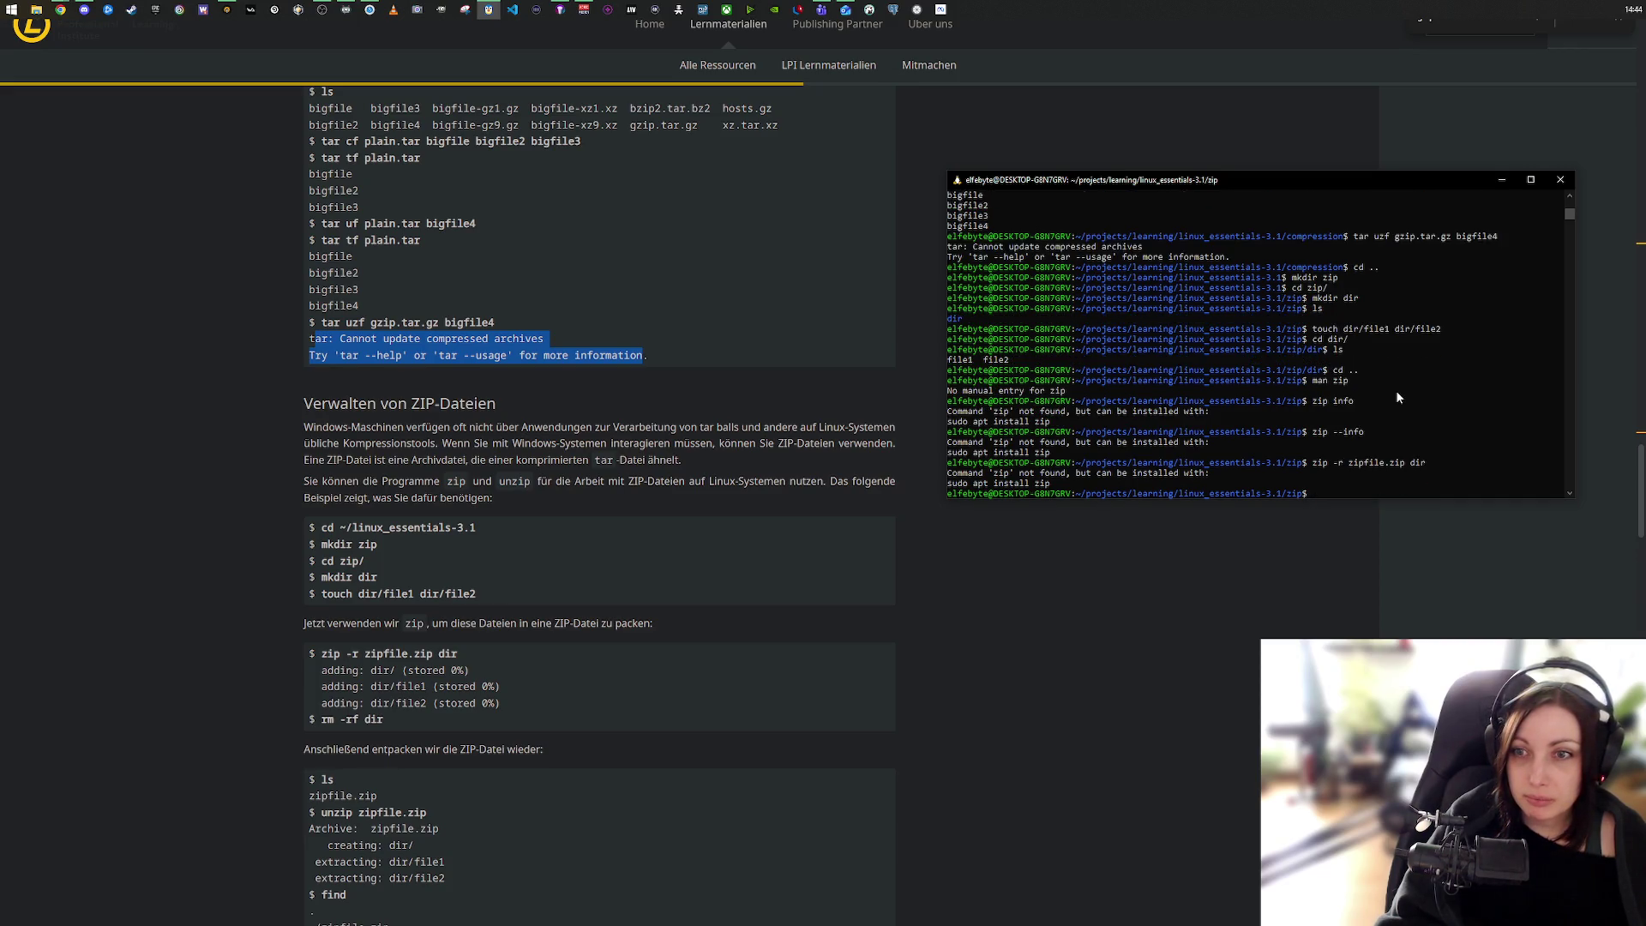
type("sud")
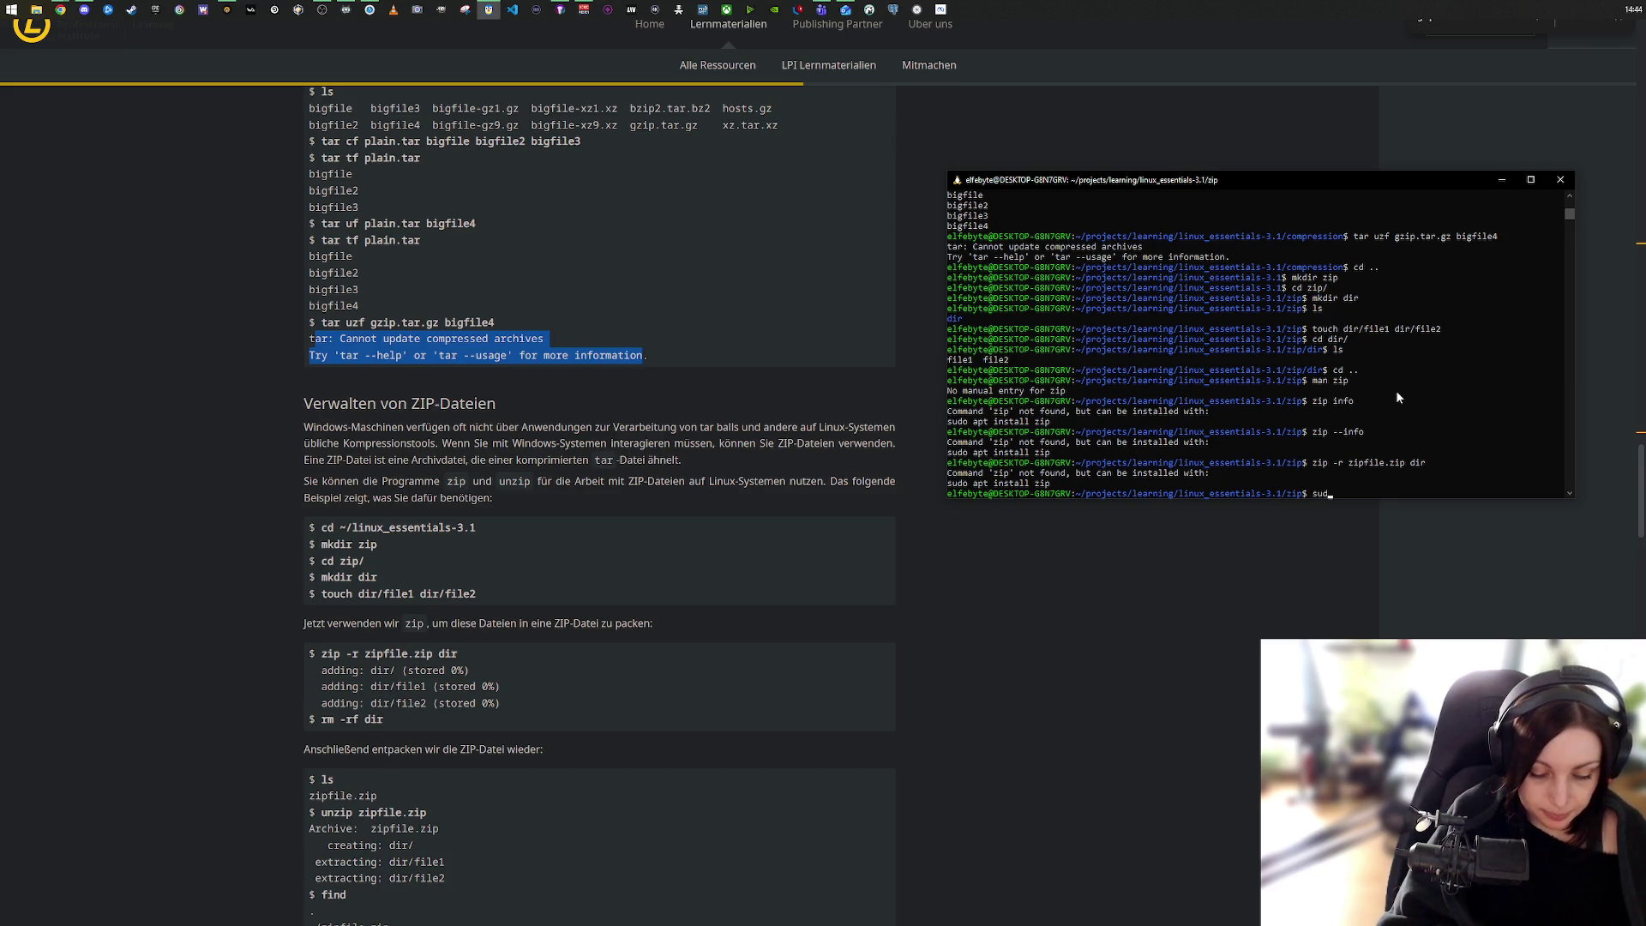
type("o apt in")
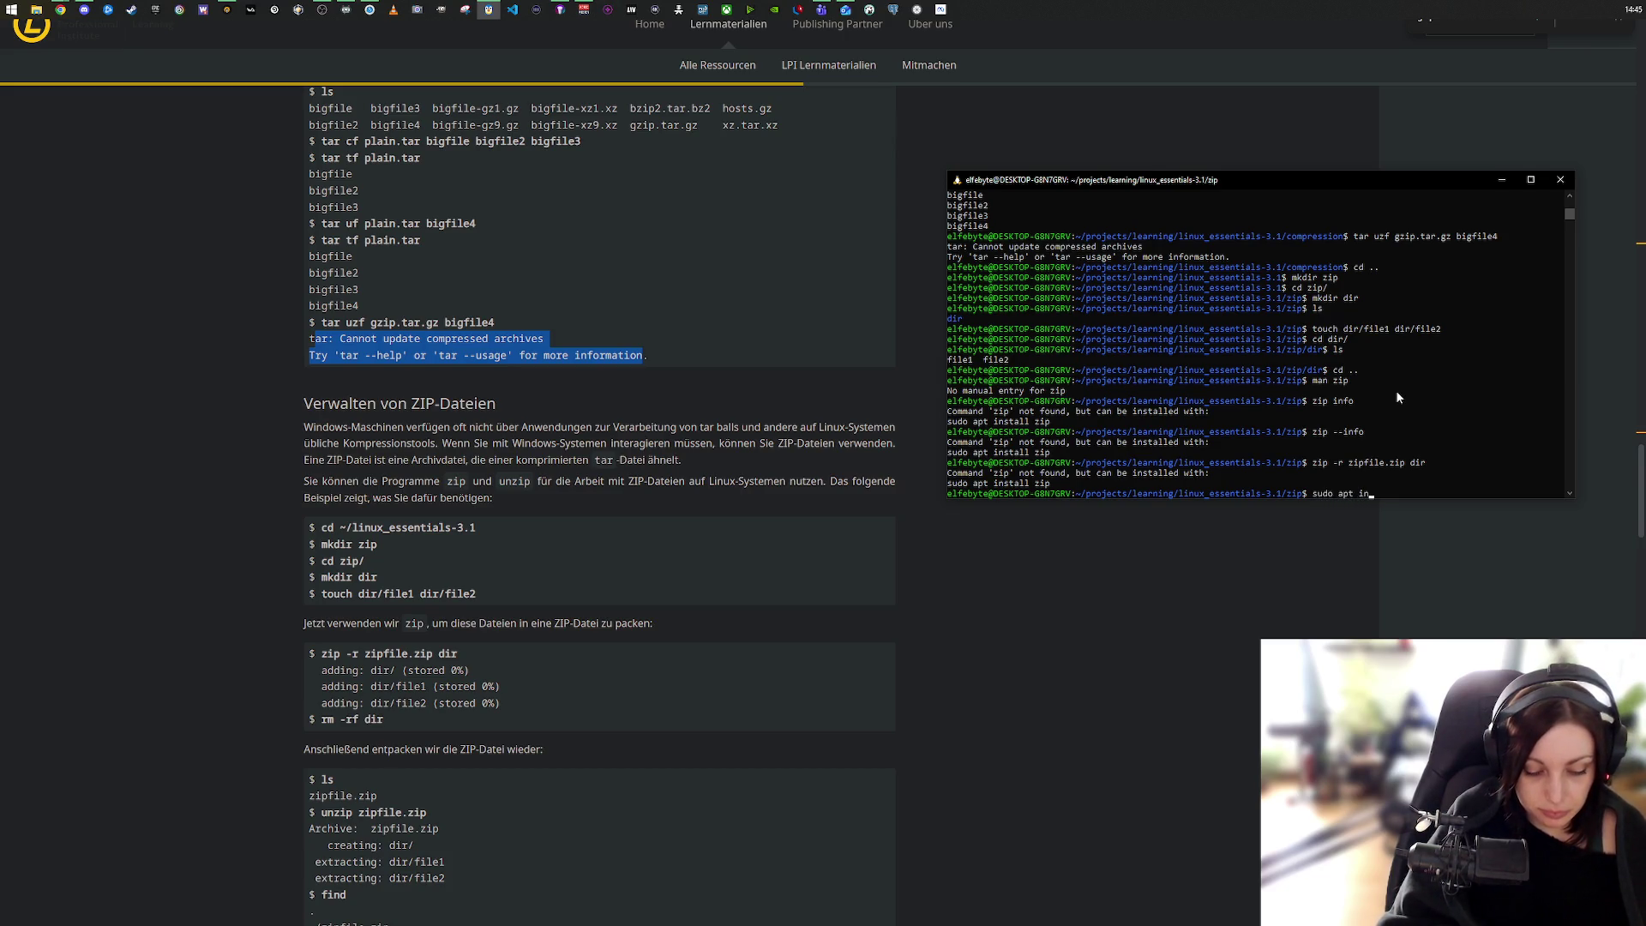
type("stall zip")
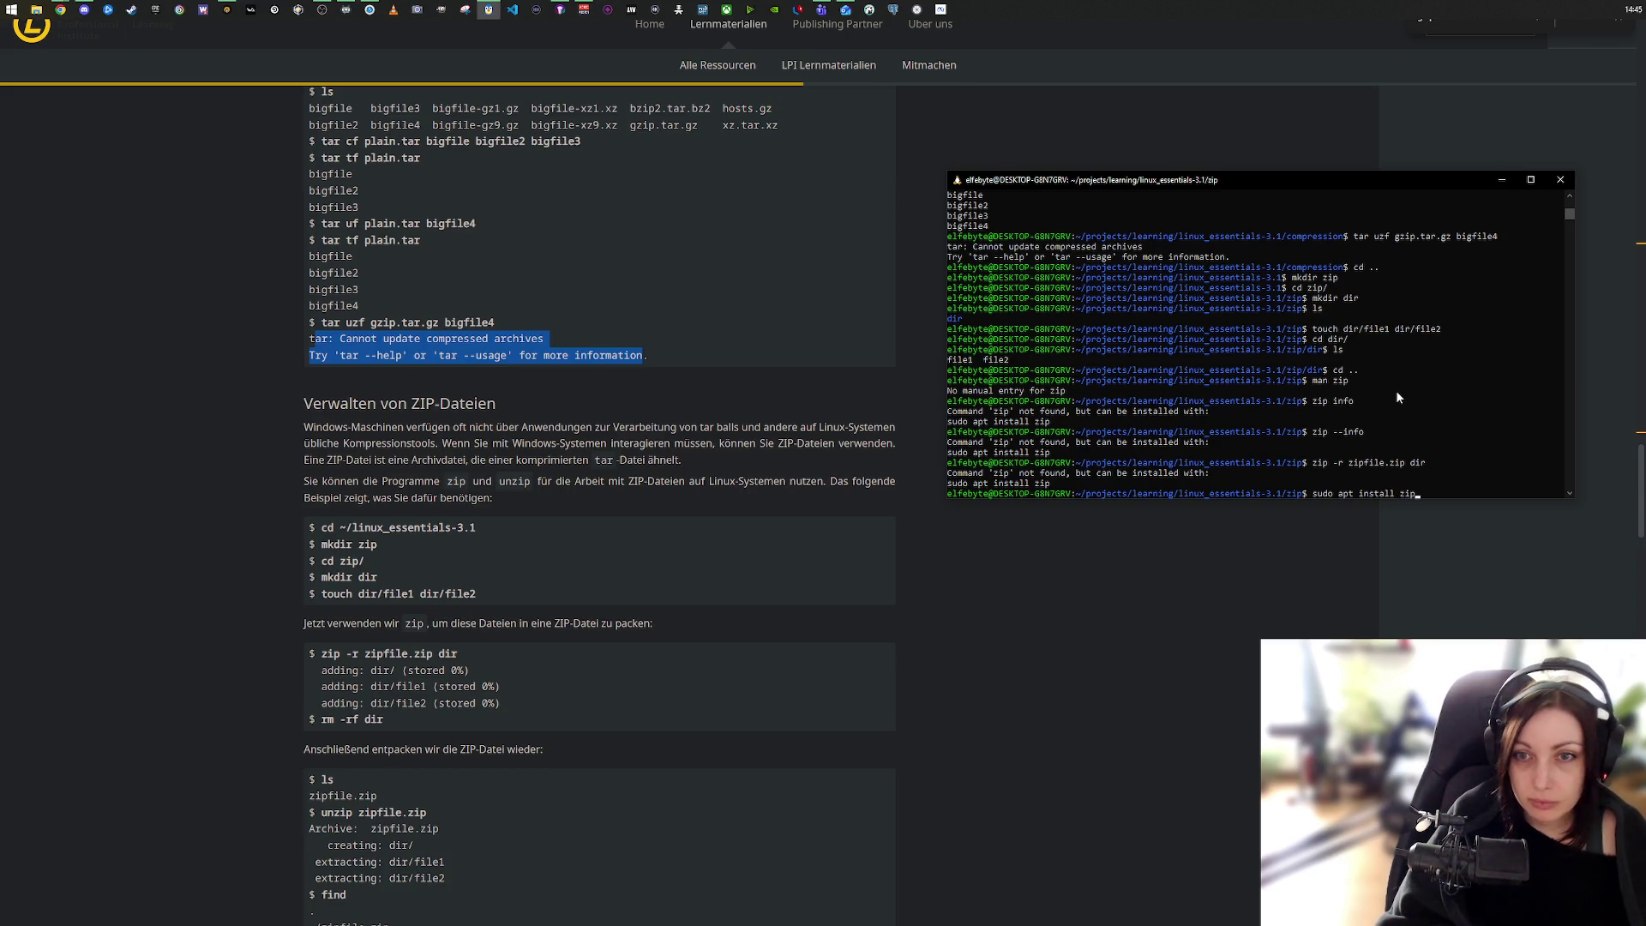
Step: Install zip via sudo apt install zip, then run zip -r zipfile.zip dir to archive file1 and file2
key("Return")
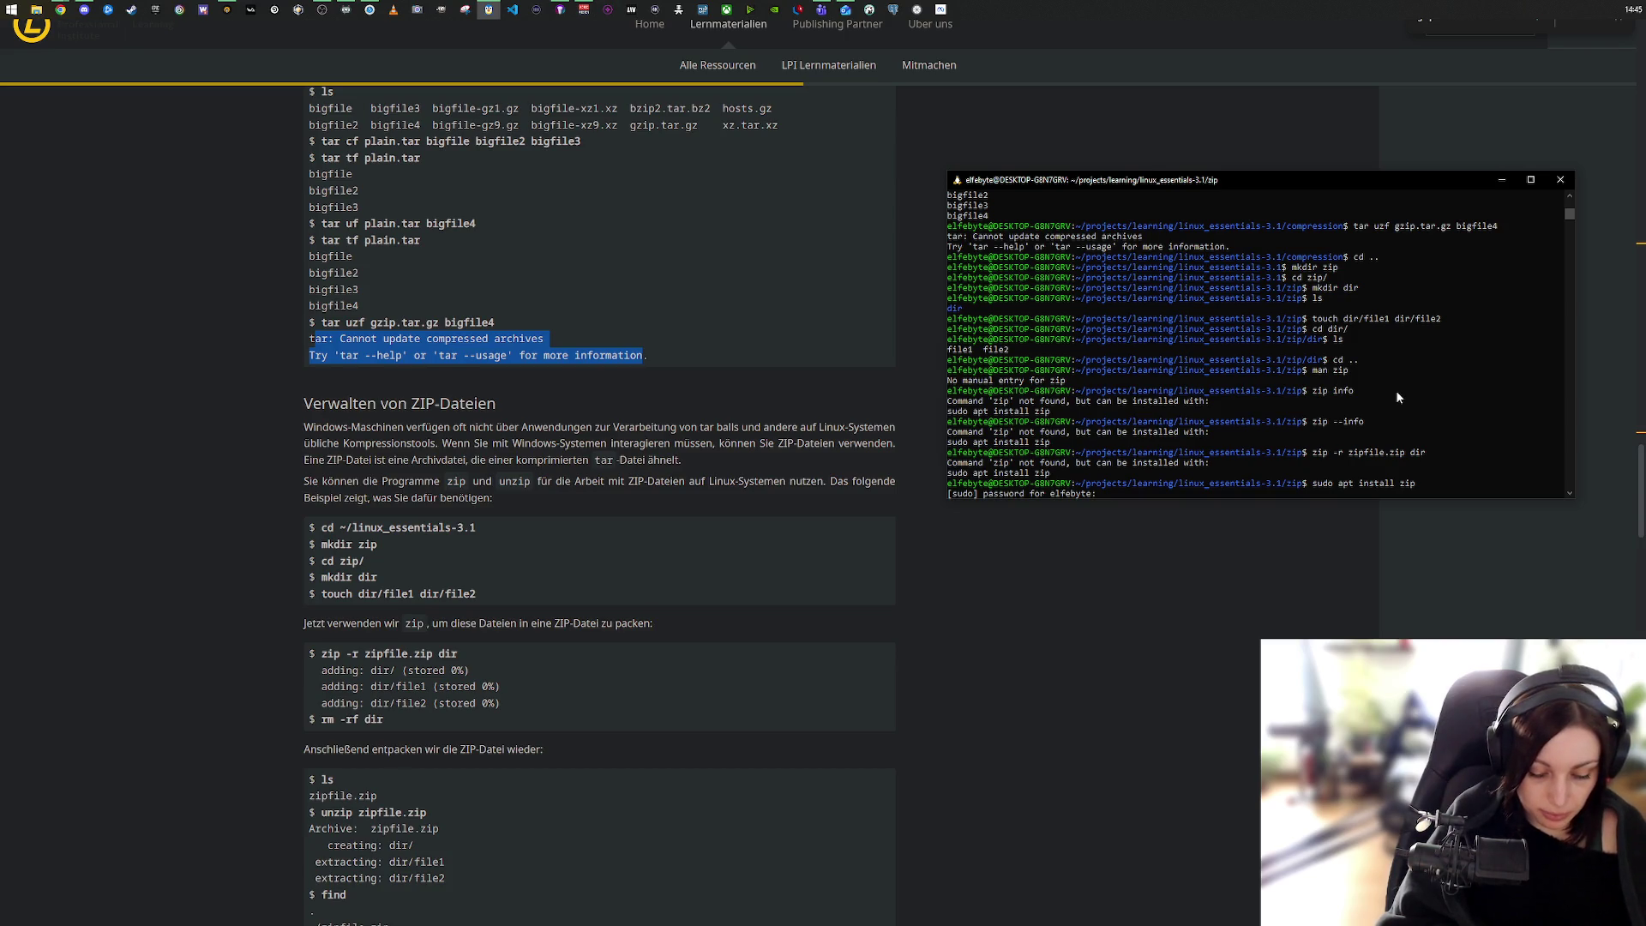
key("Return")
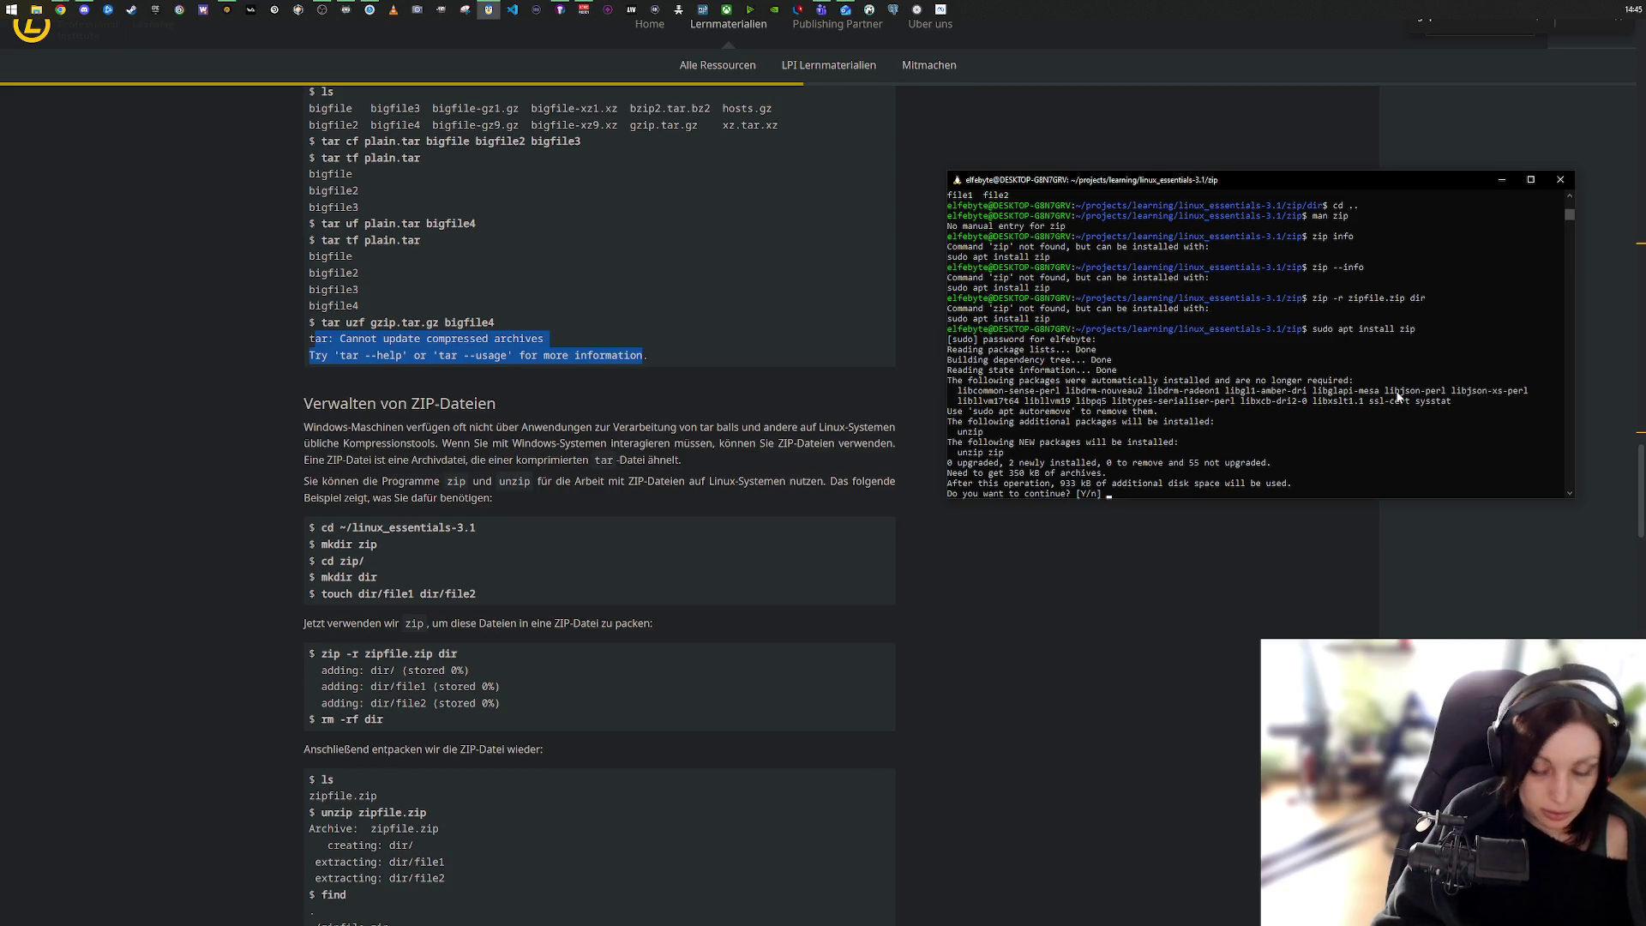
type("y")
key("Return")
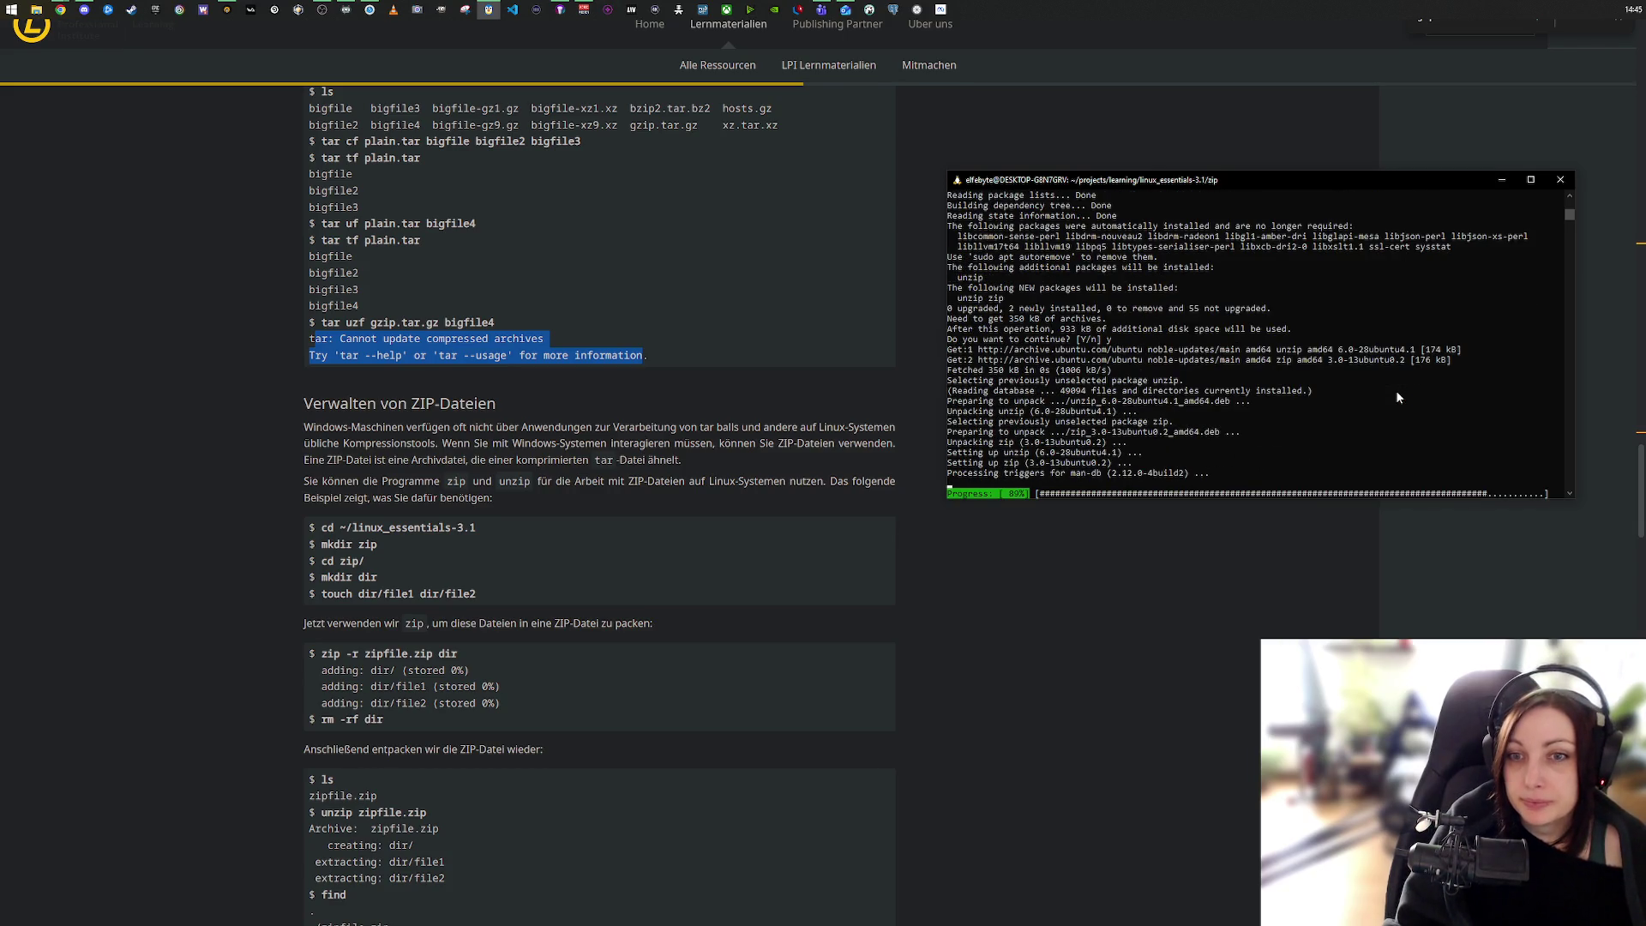
type("zip -r zipfile.zip dir")
key("Return")
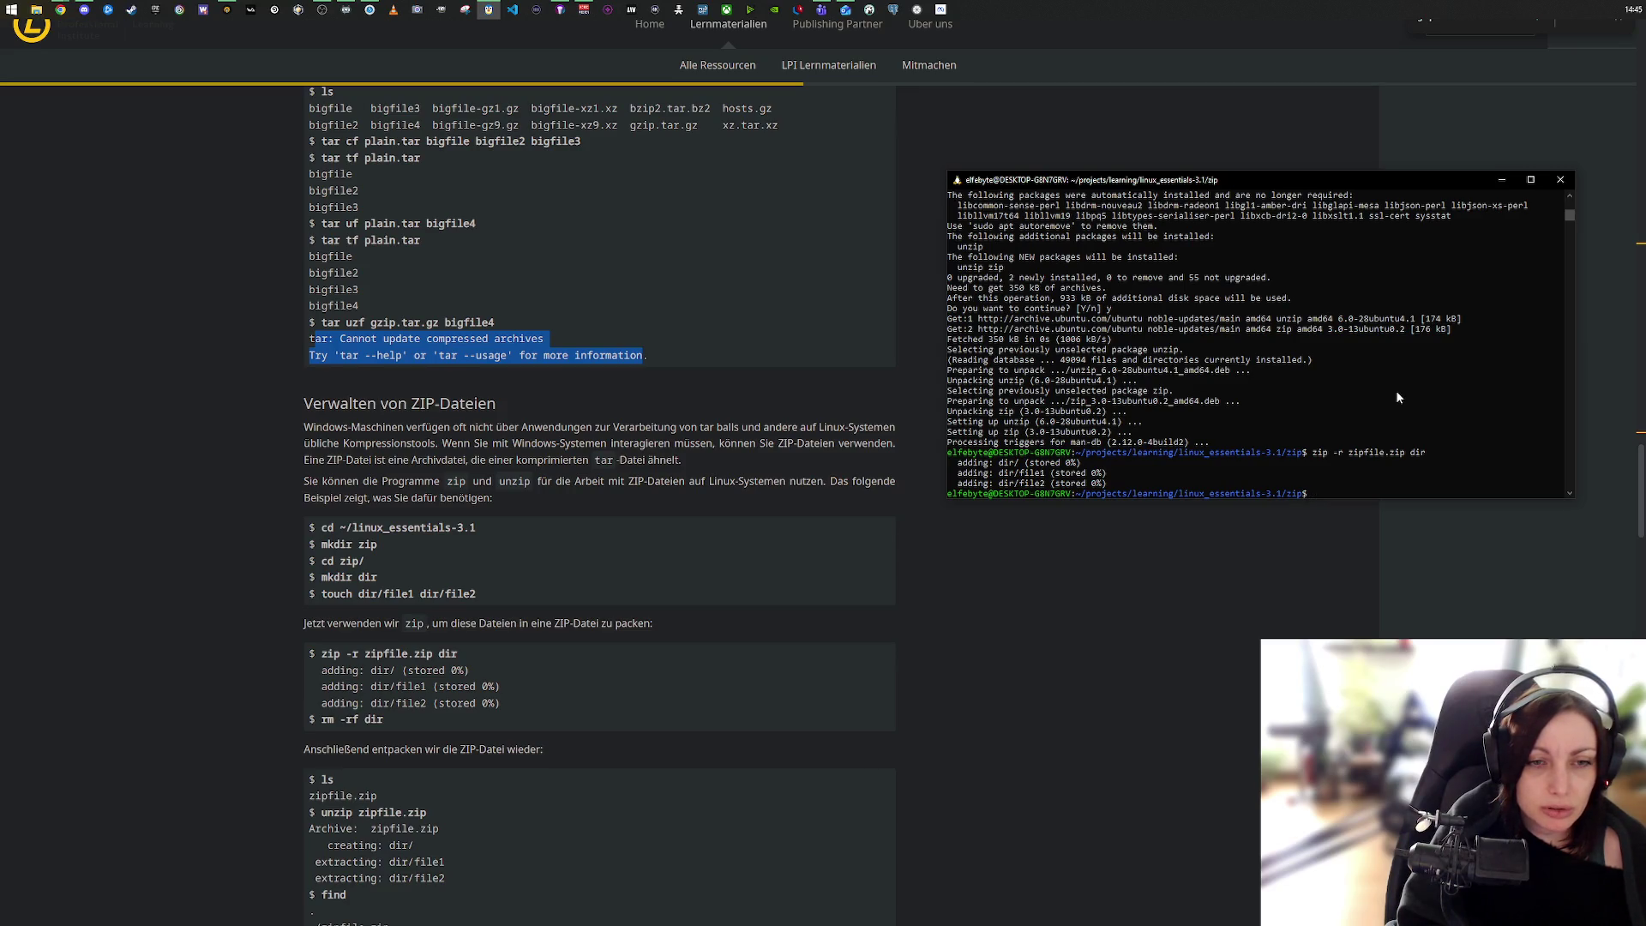
Step: List the folder, remove dir with rm -rf dir, and confirm only zipfile.zip is left
type("ls")
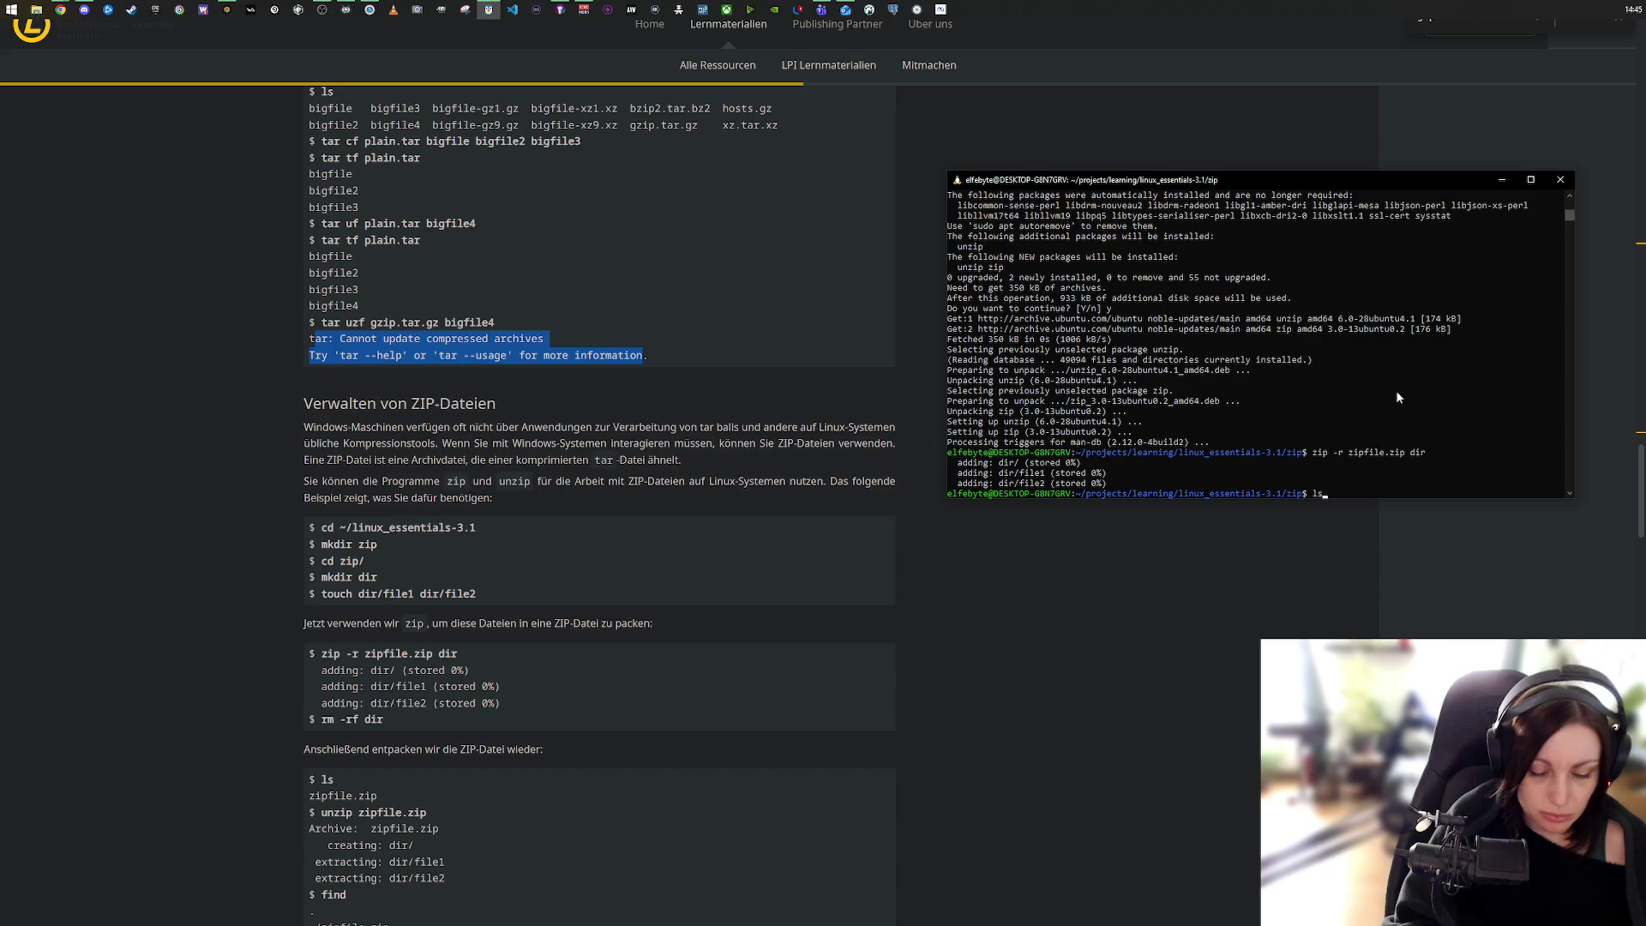
key("Return")
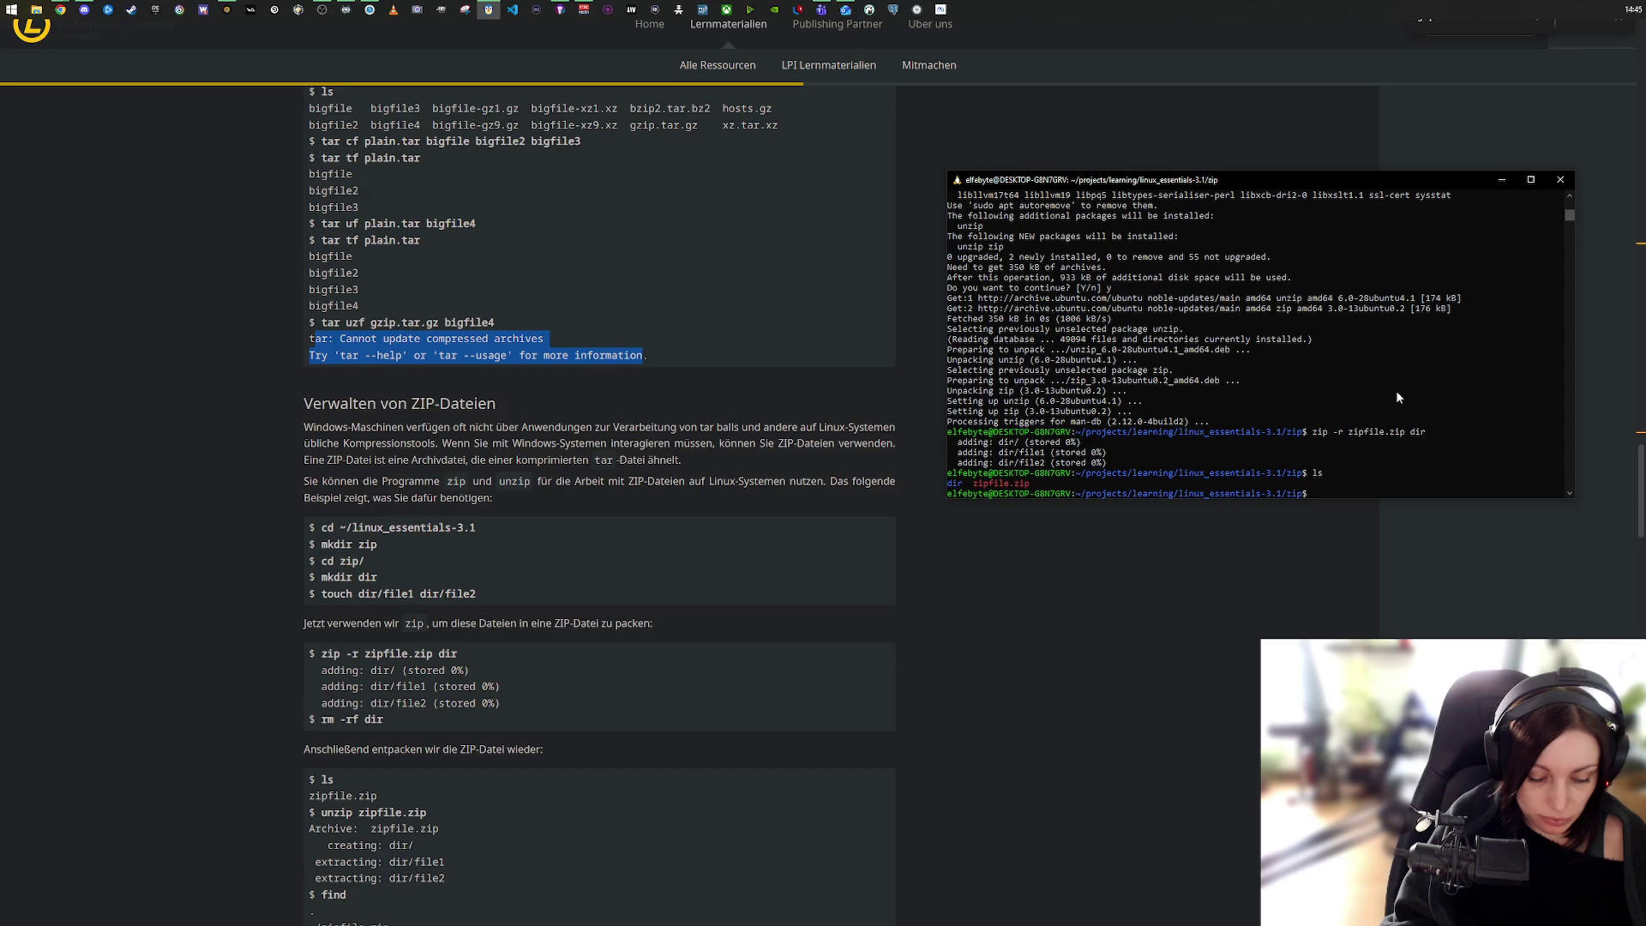
type("rm")
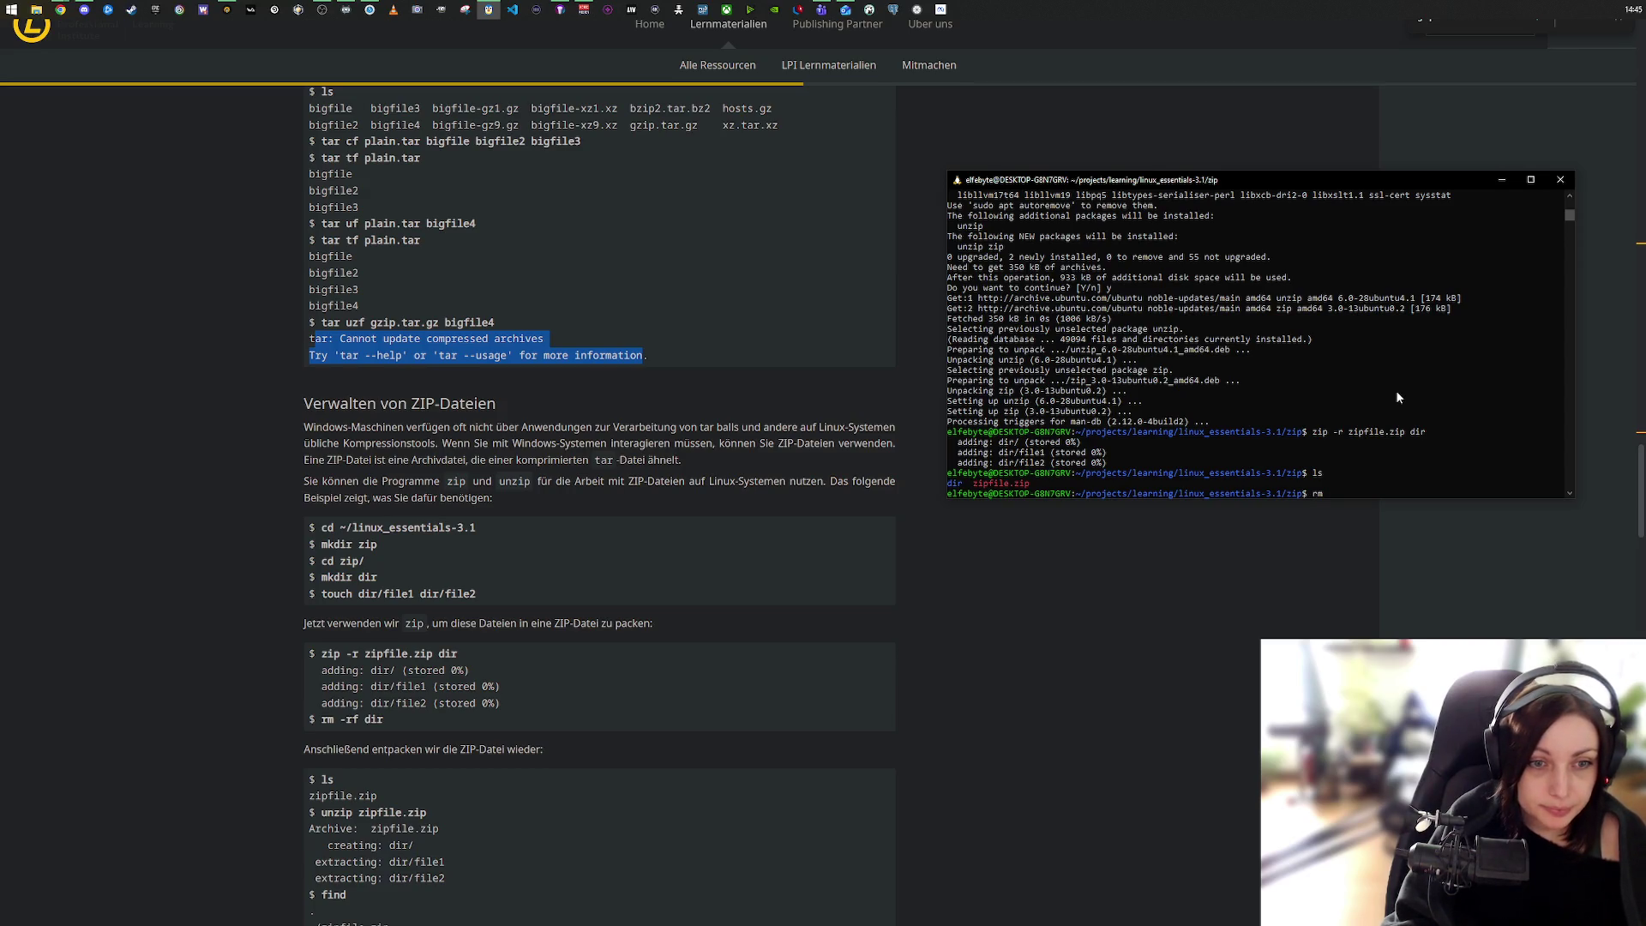
type(" -rf")
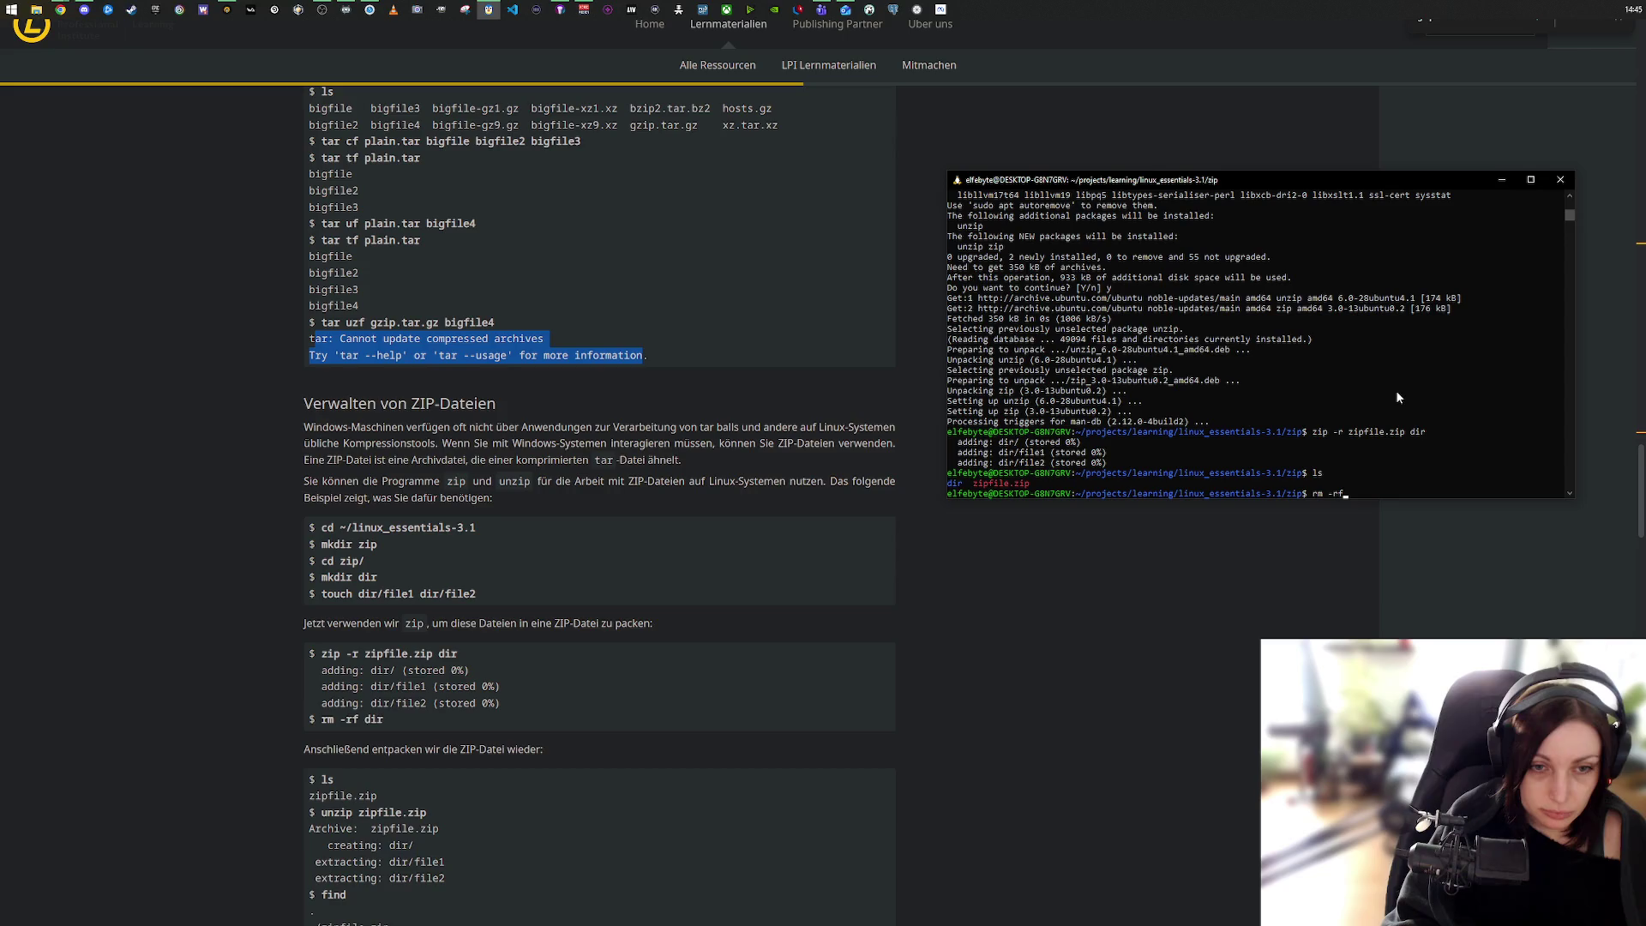
type(" dir")
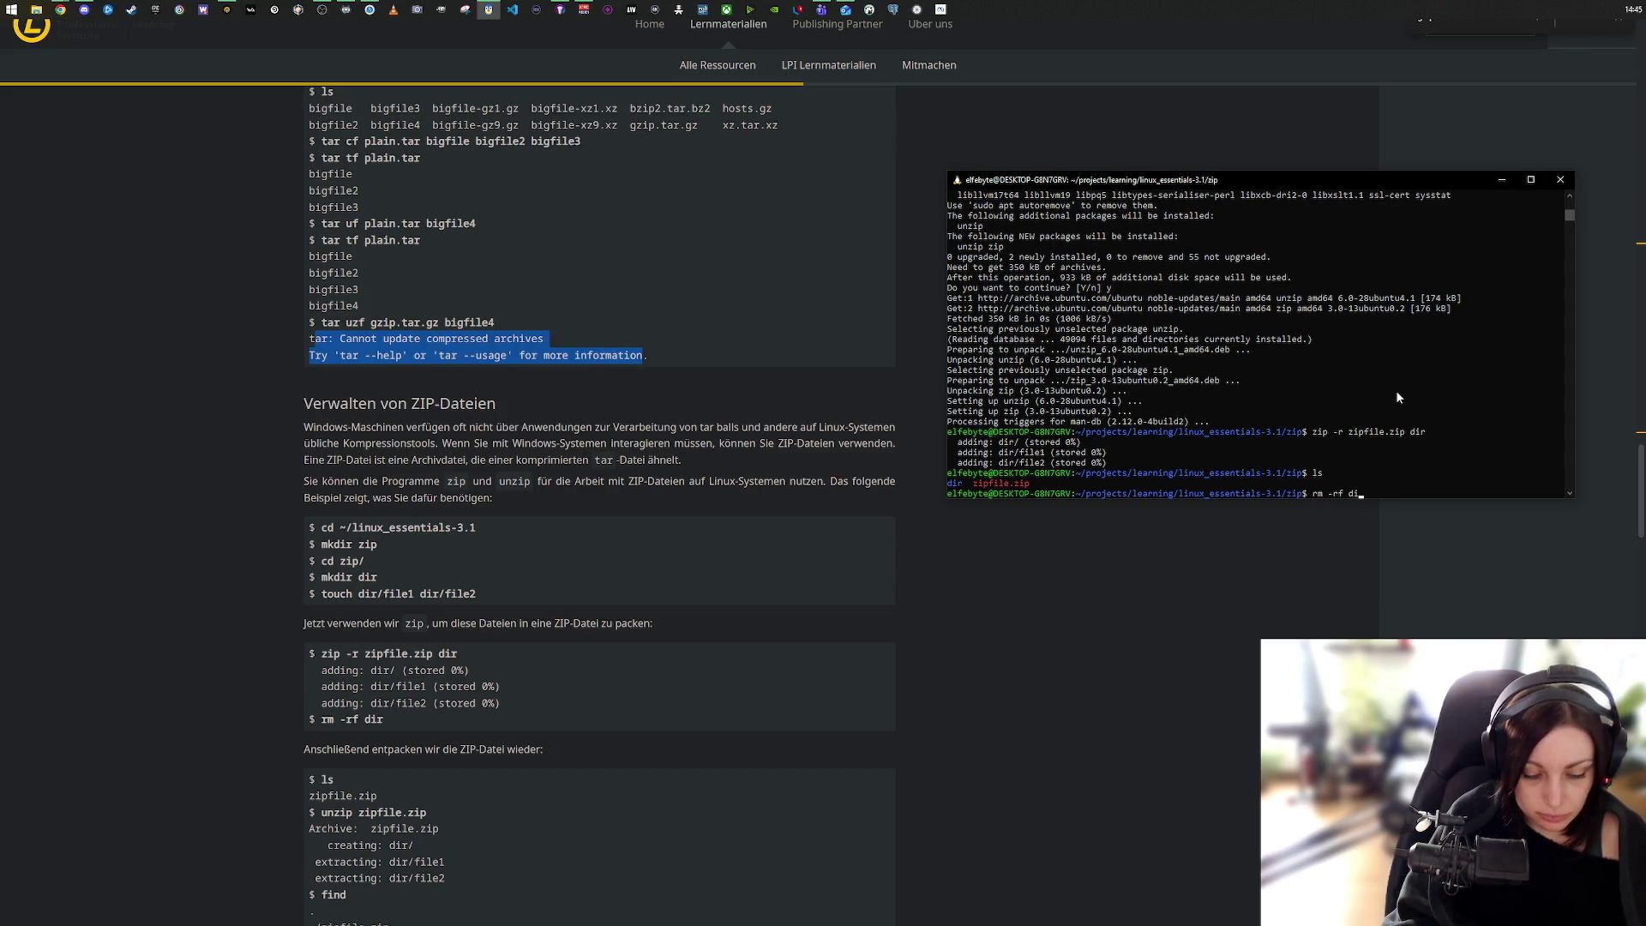
key("Return")
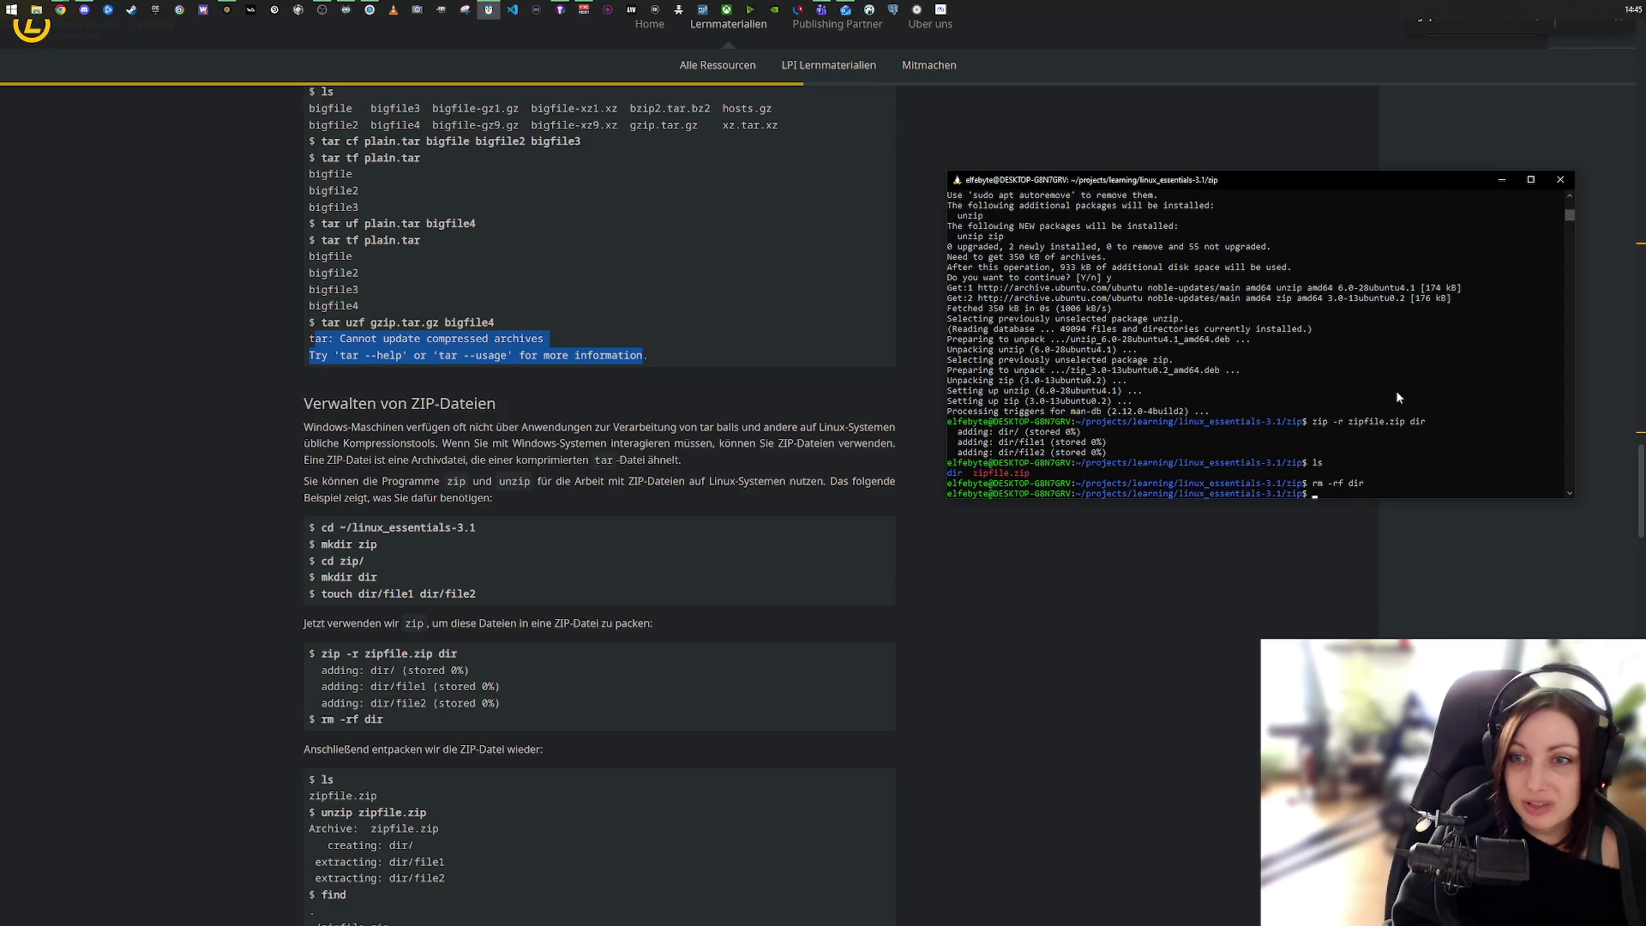
type("ls")
key("Return")
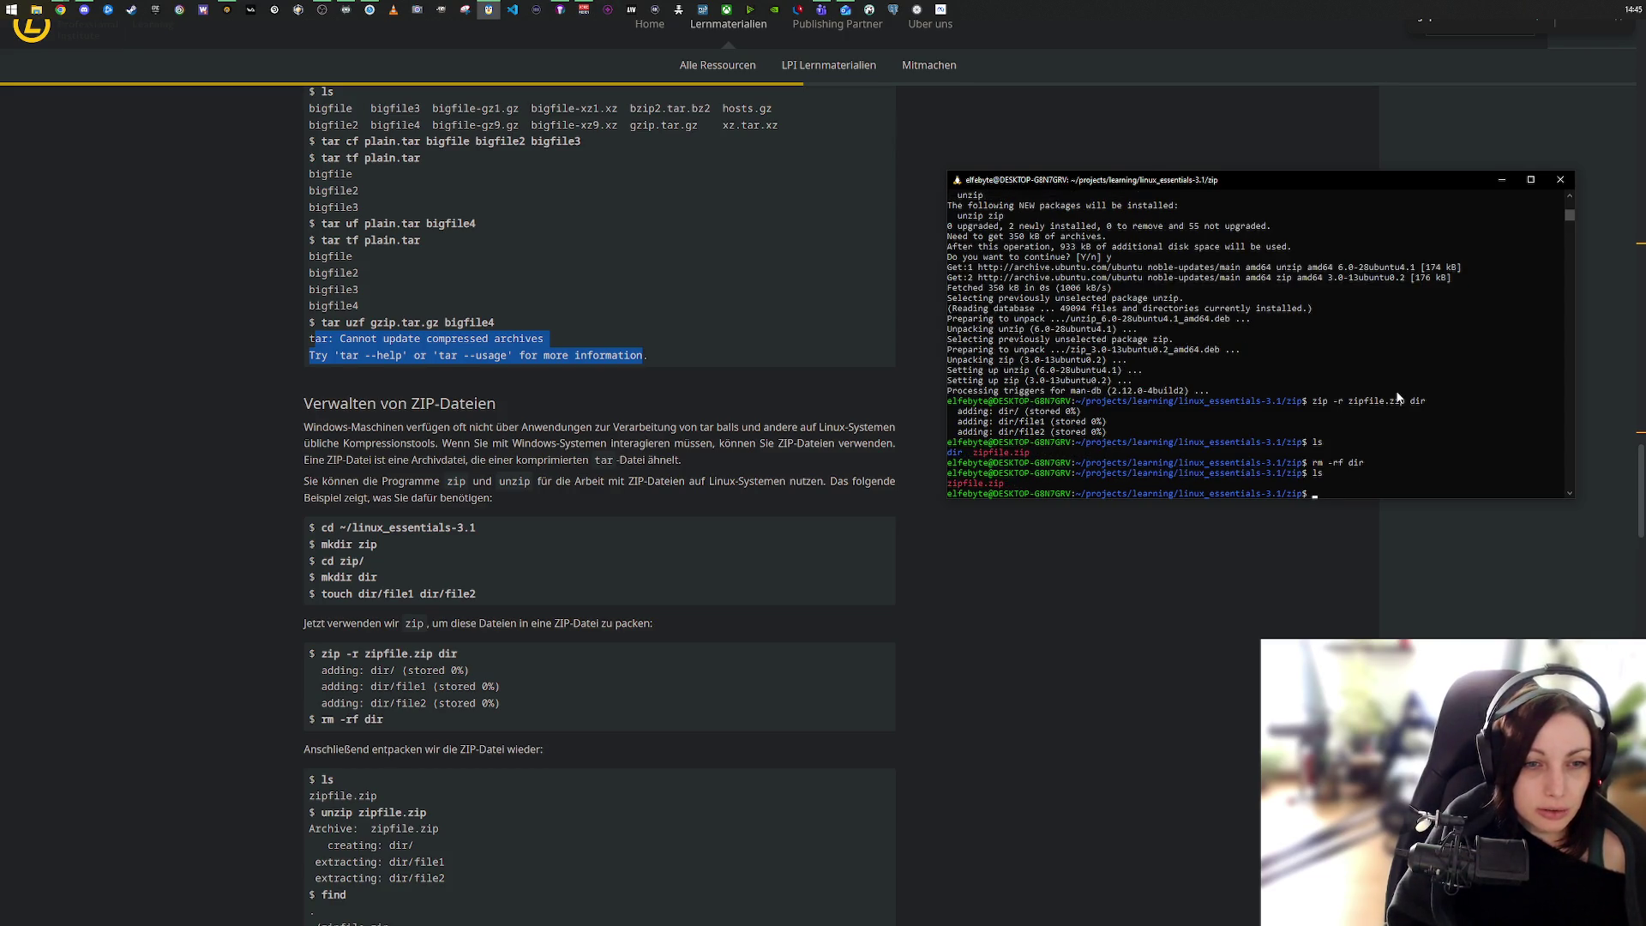
scroll(294, 552, "down", 3)
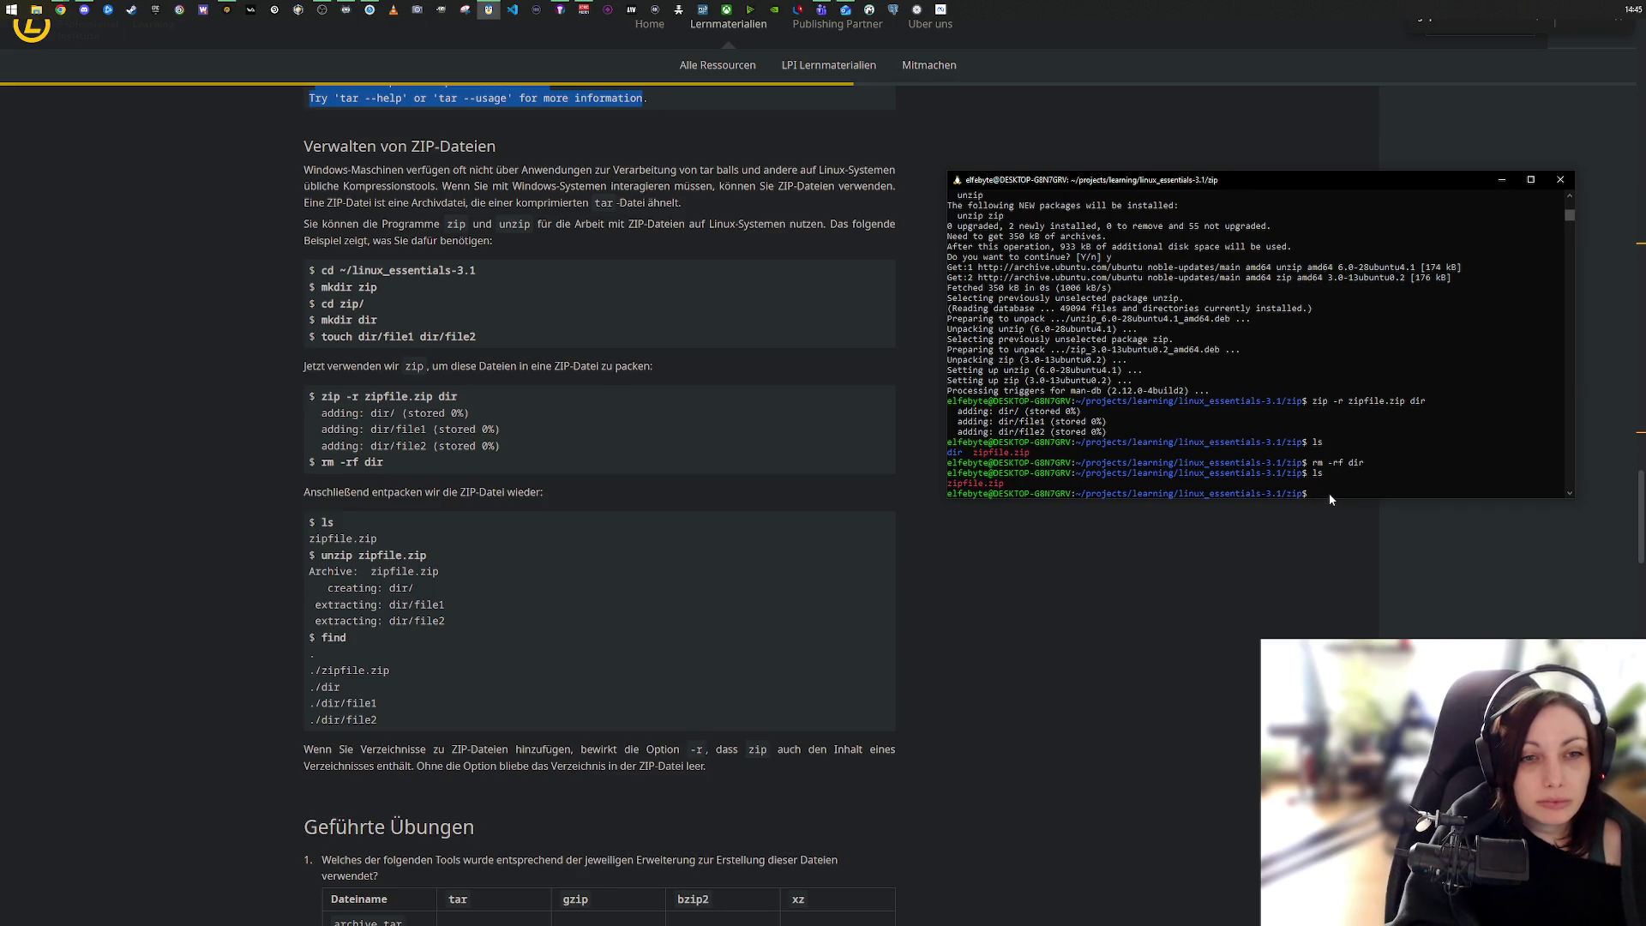
Step: Clear the stray partial command and run man zip
type("unzip")
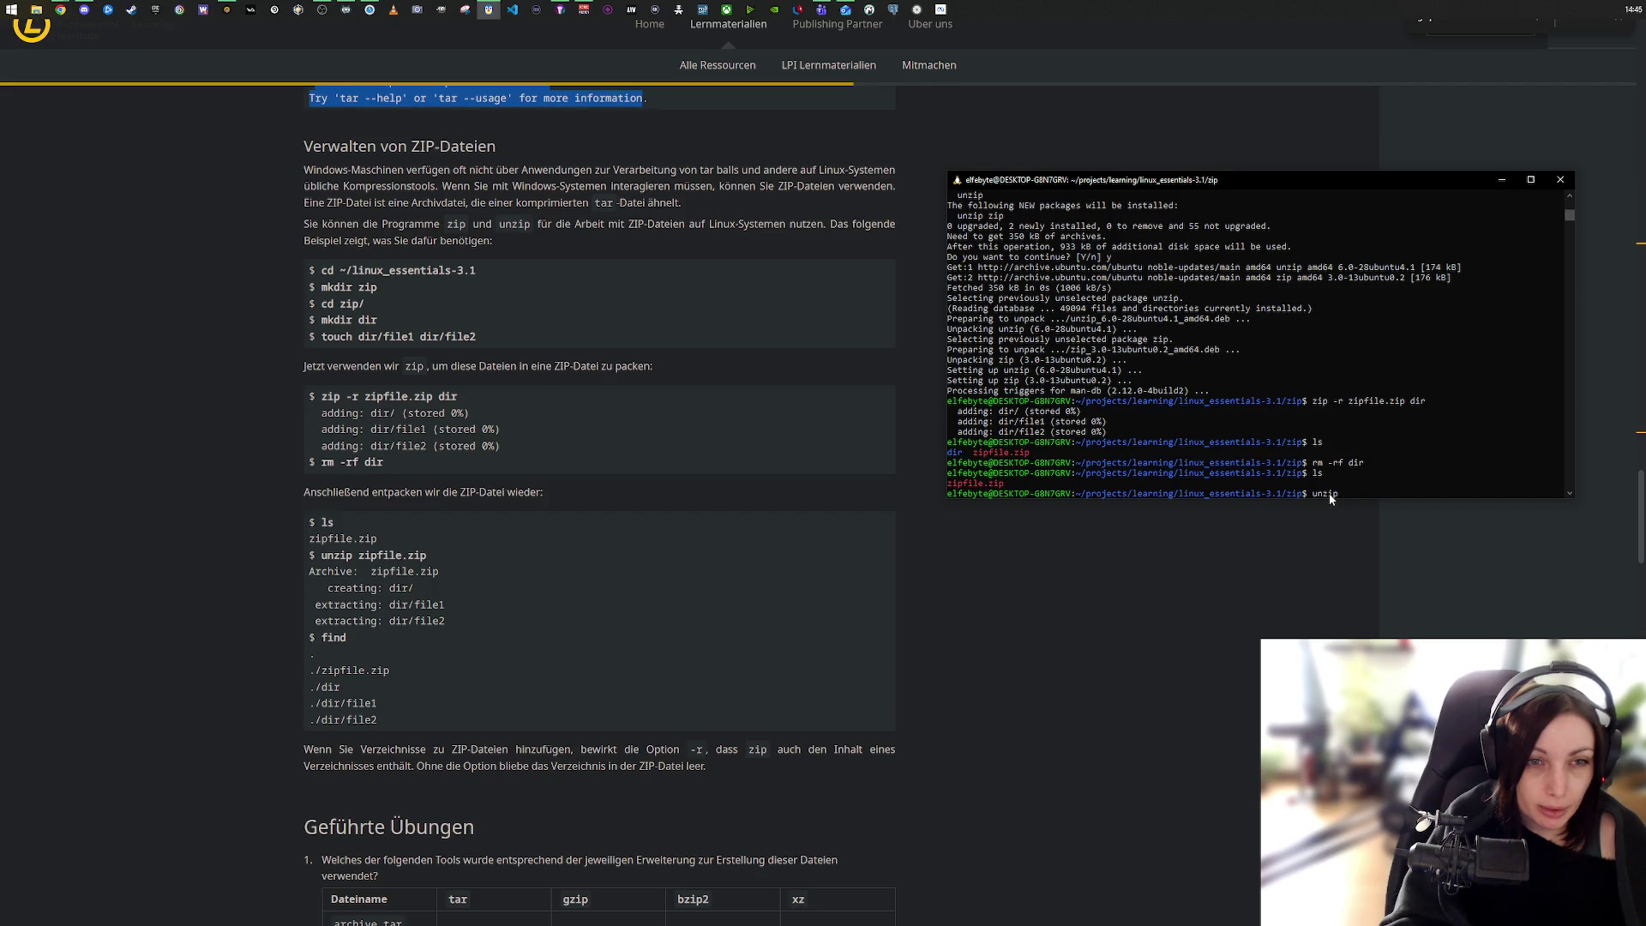
key("BackSpace")
type("man z")
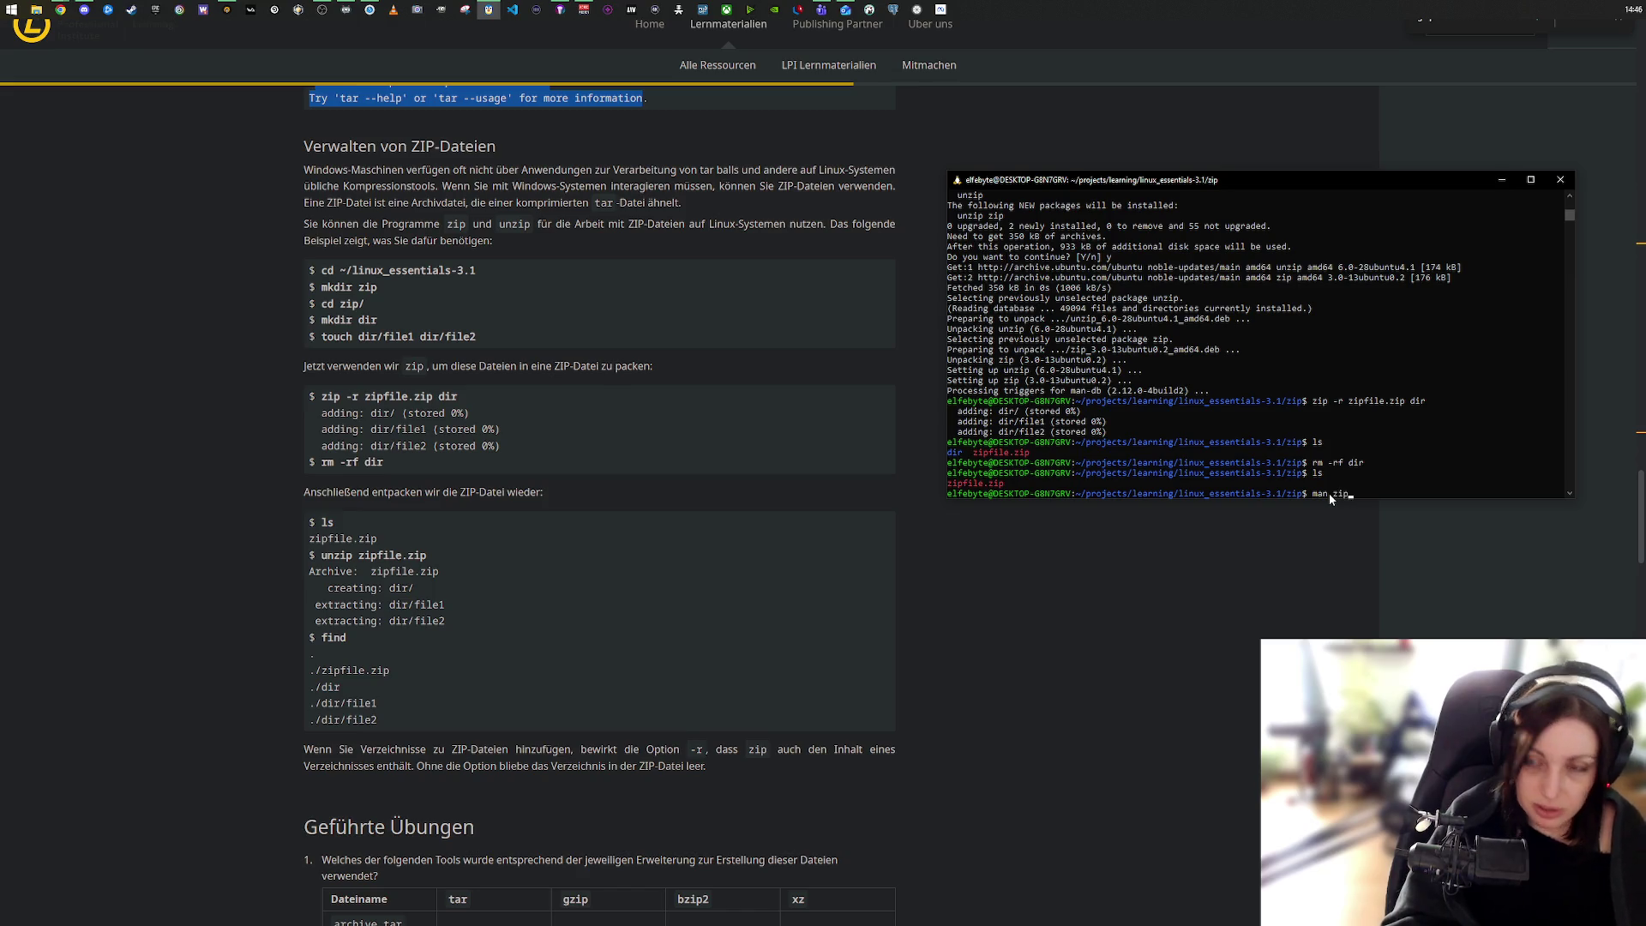
type("ip")
key("Return")
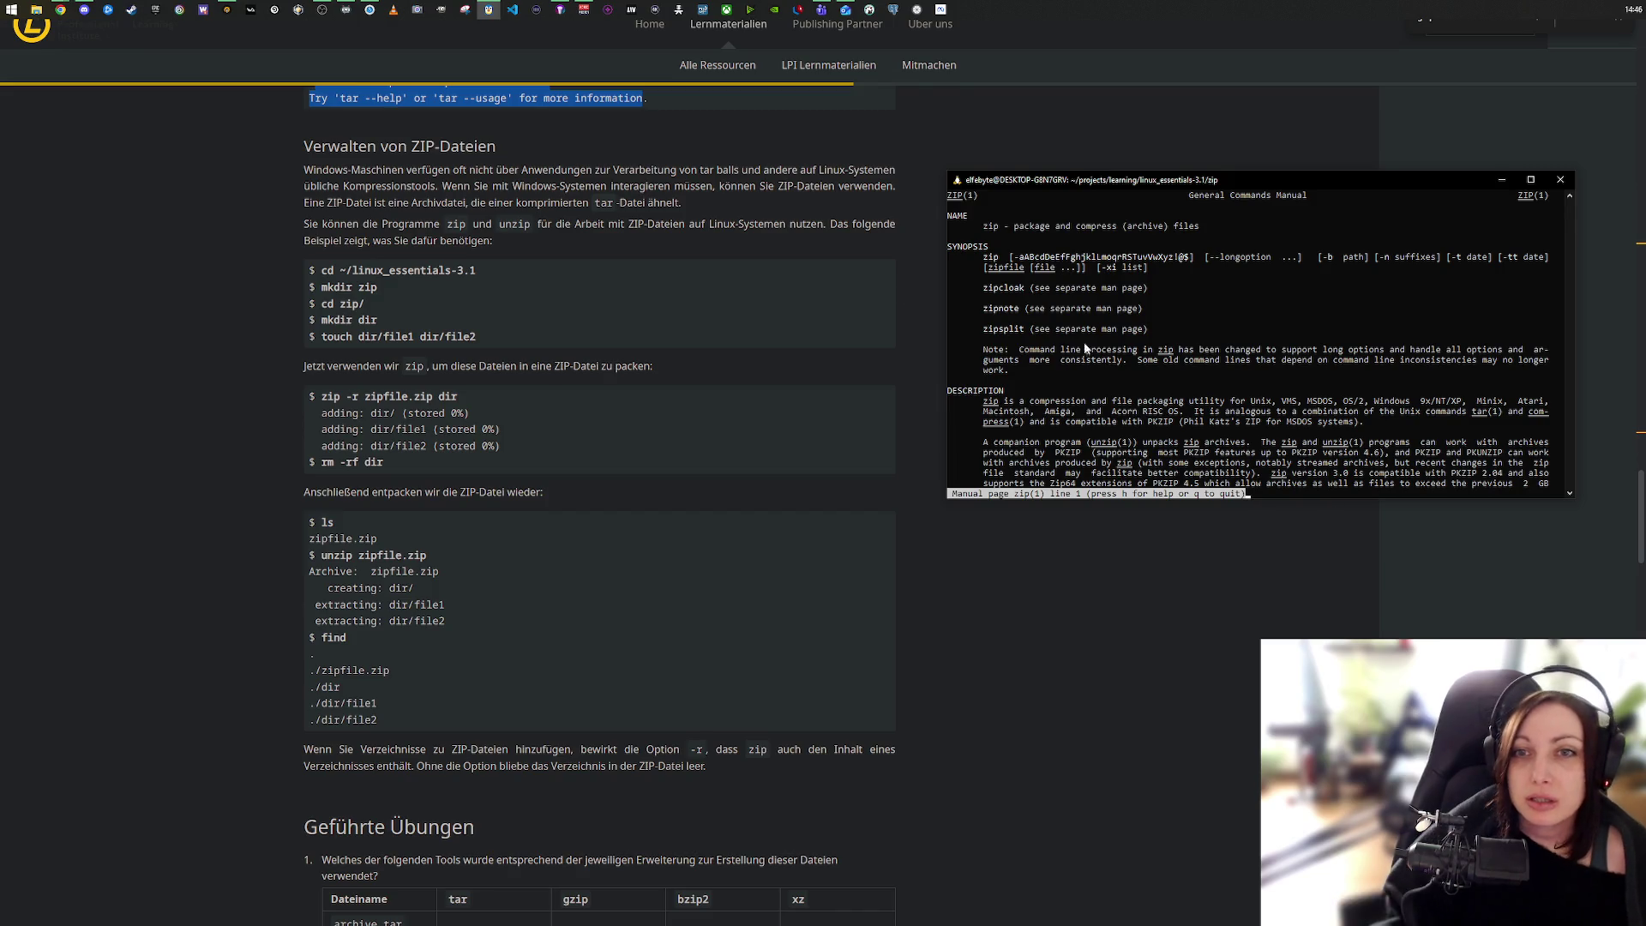
Step: Scroll through the zip manual's options until the -r/--recurse-paths entry is visible
scroll(1129, 418, "down", 8)
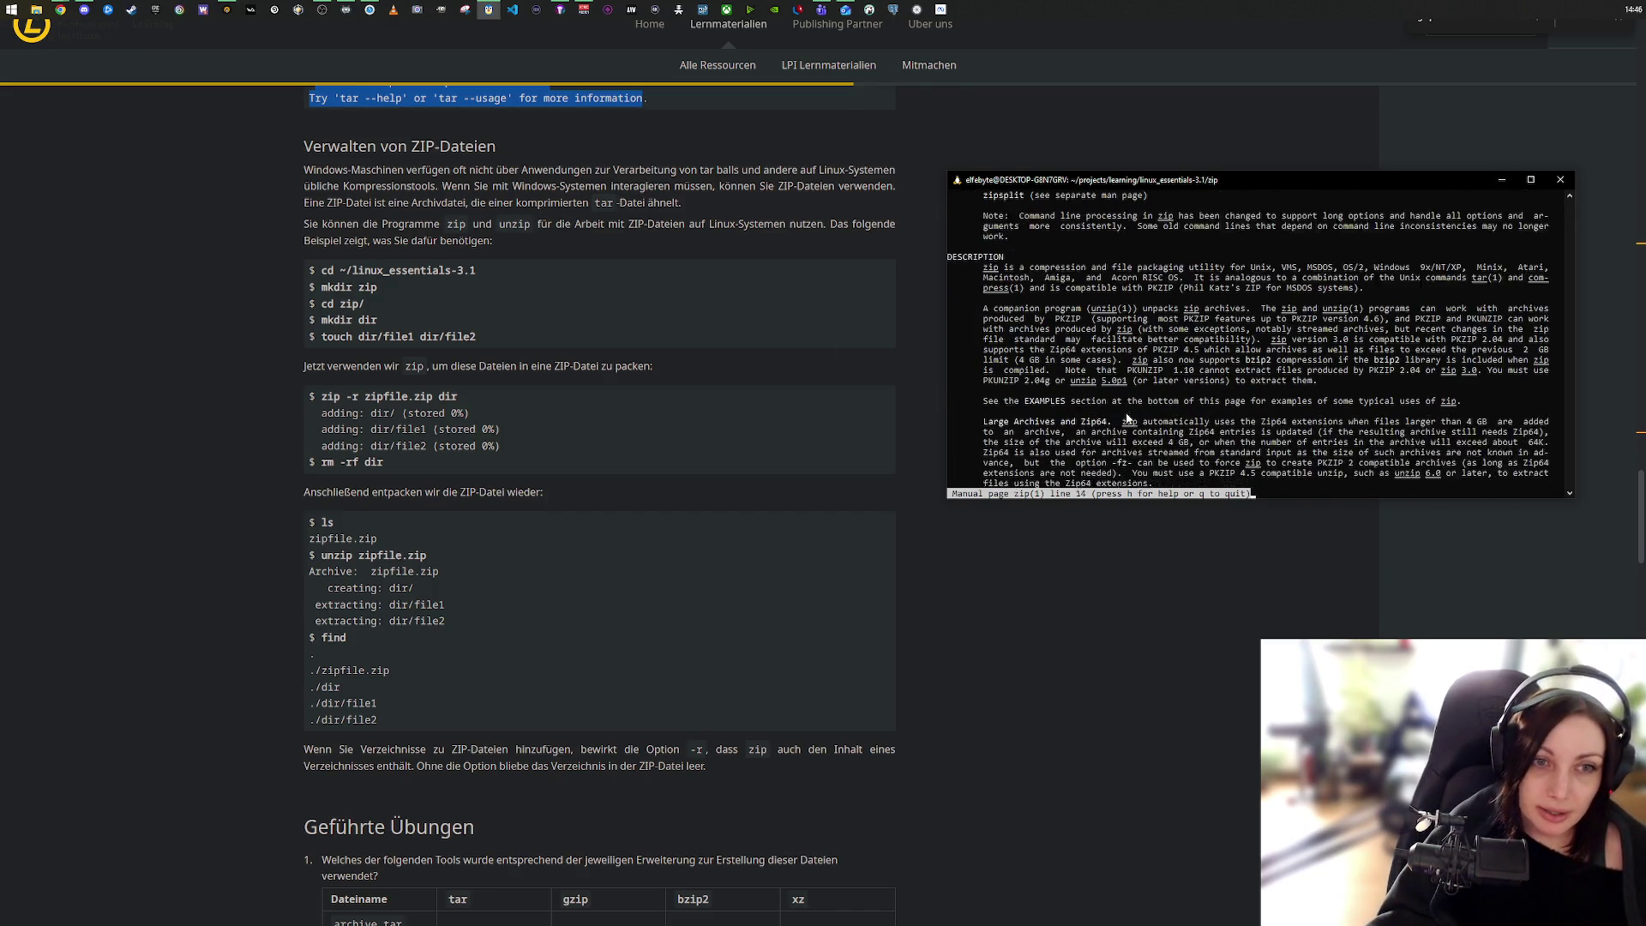
scroll(1129, 418, "down", 12)
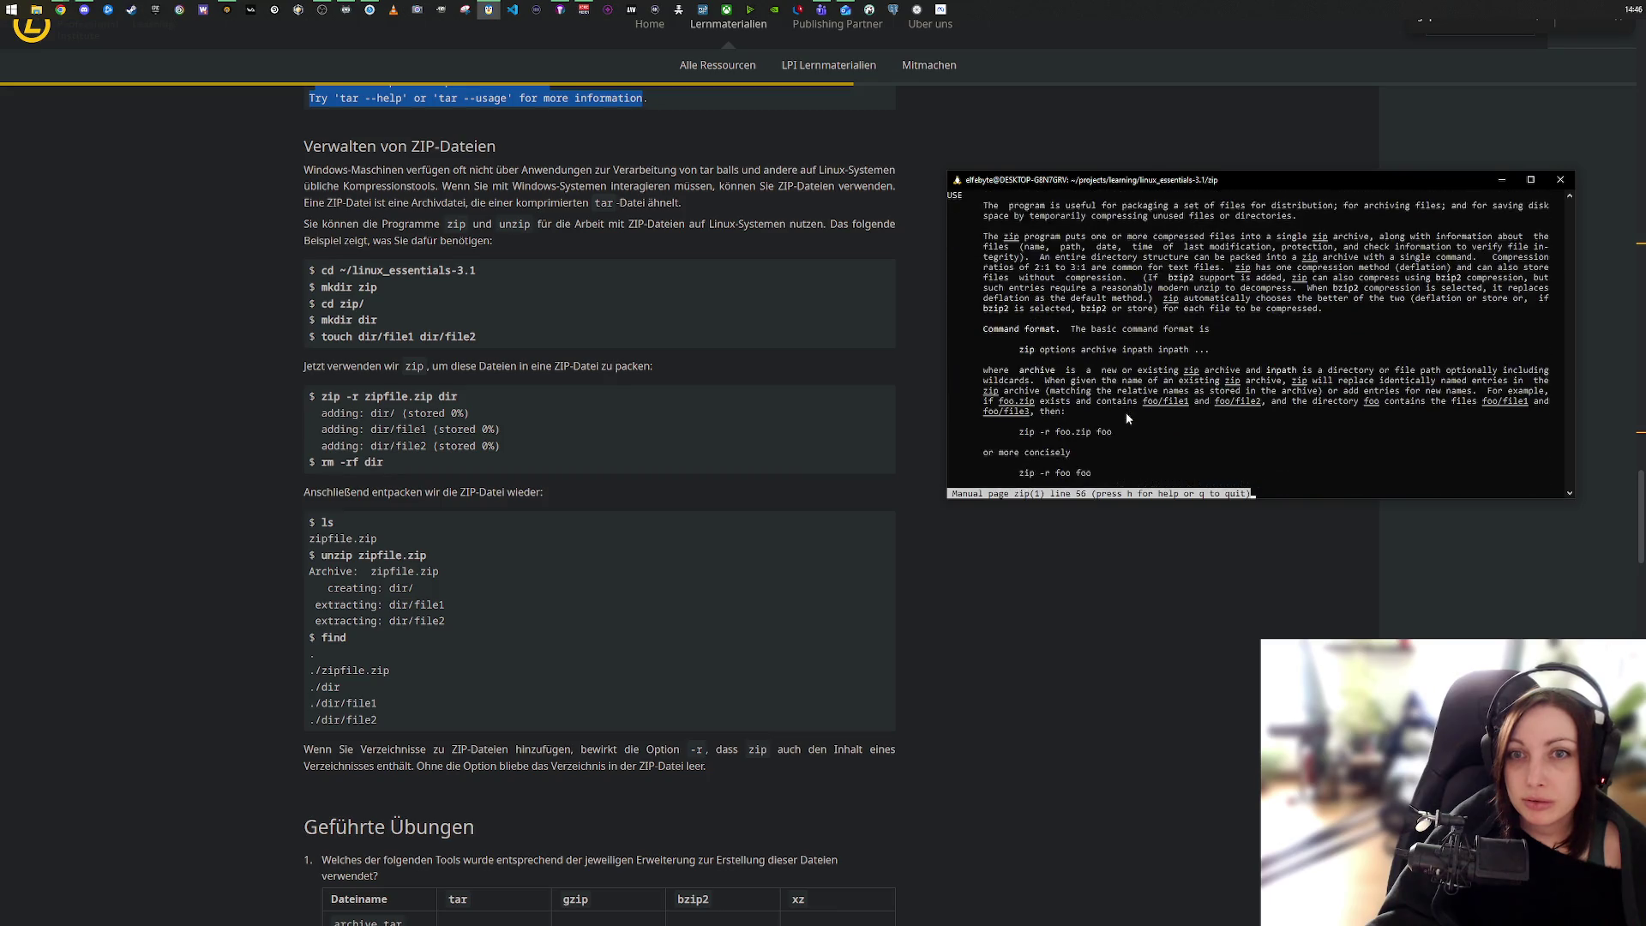
scroll(1126, 415, "down", 15)
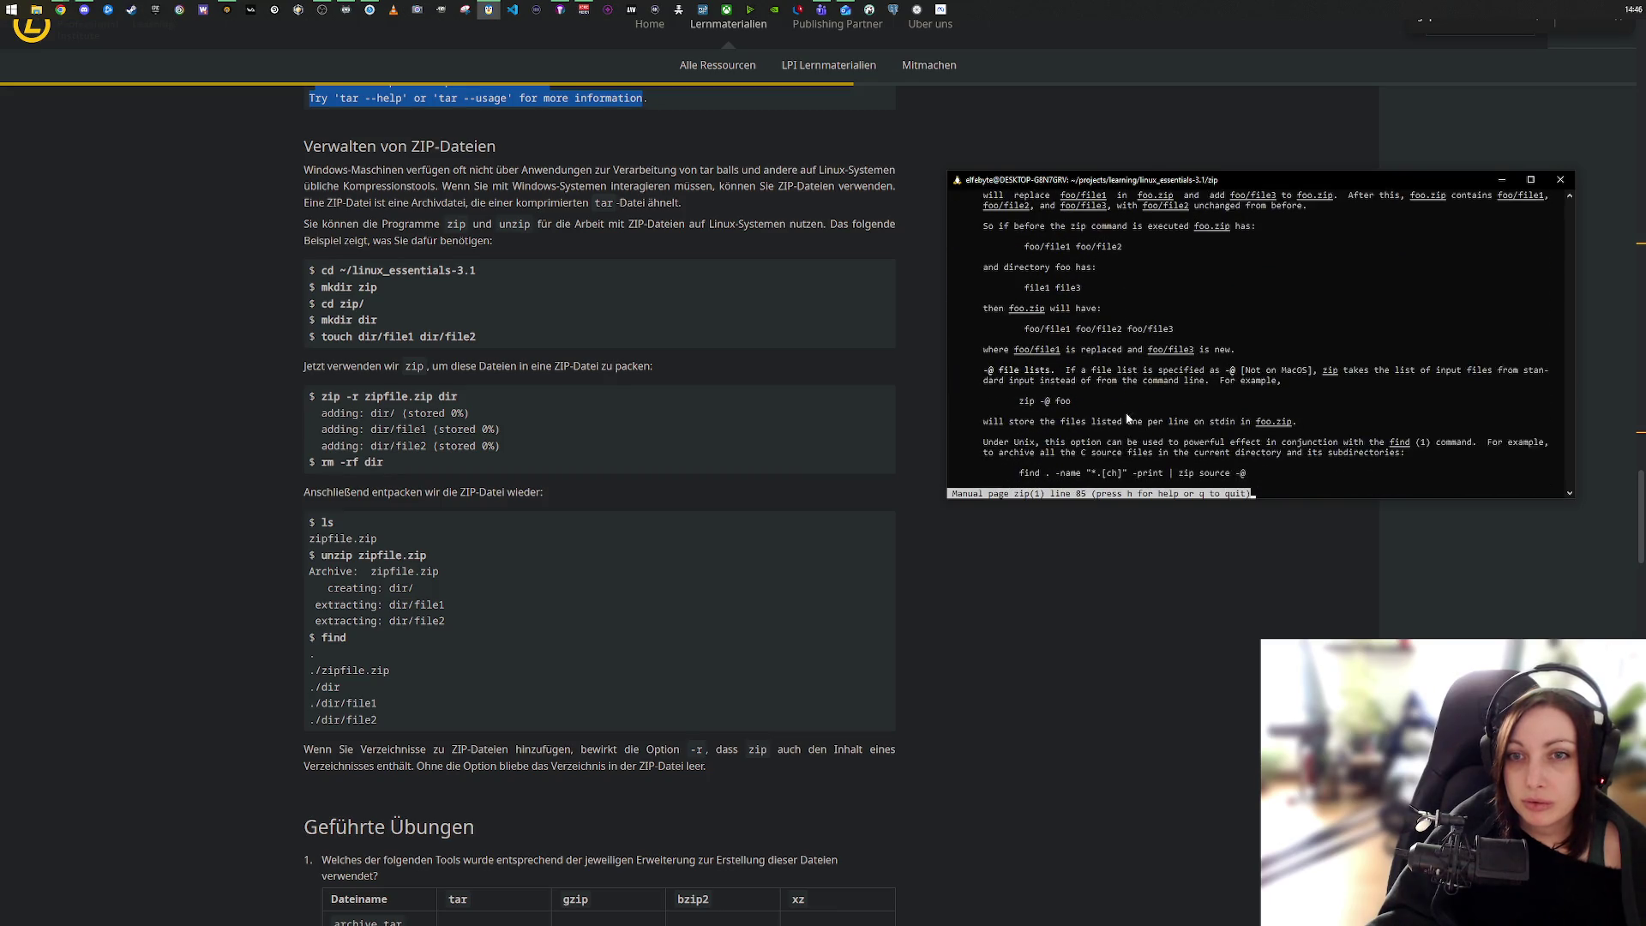
scroll(1127, 413, "down", 20)
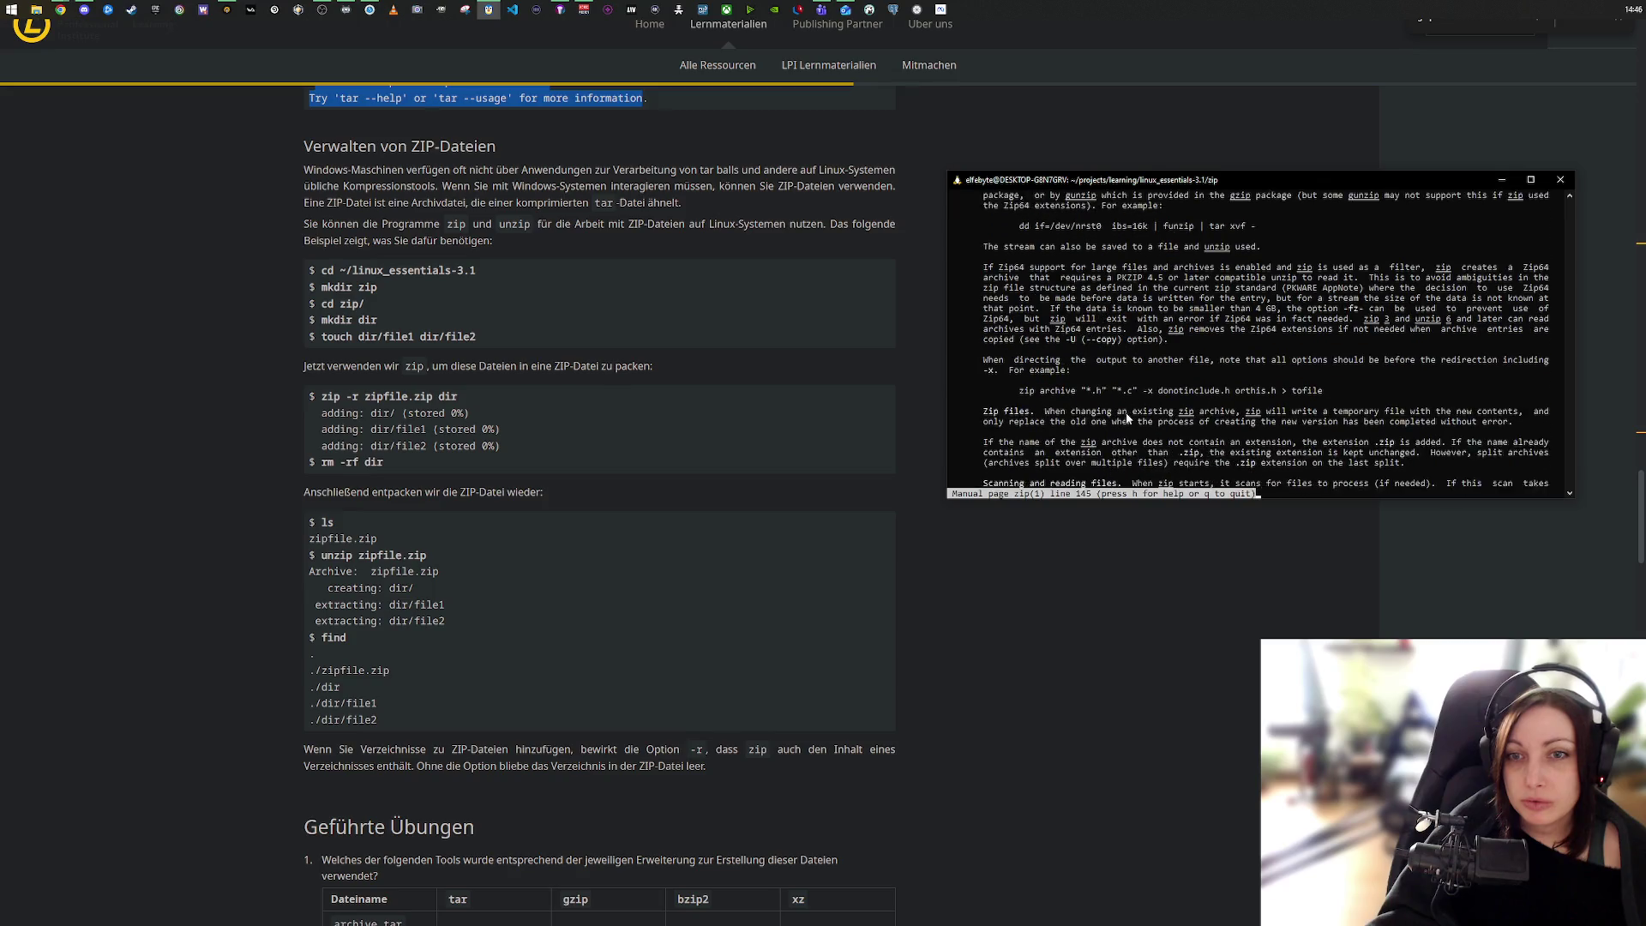
scroll(1127, 418, "down", 18)
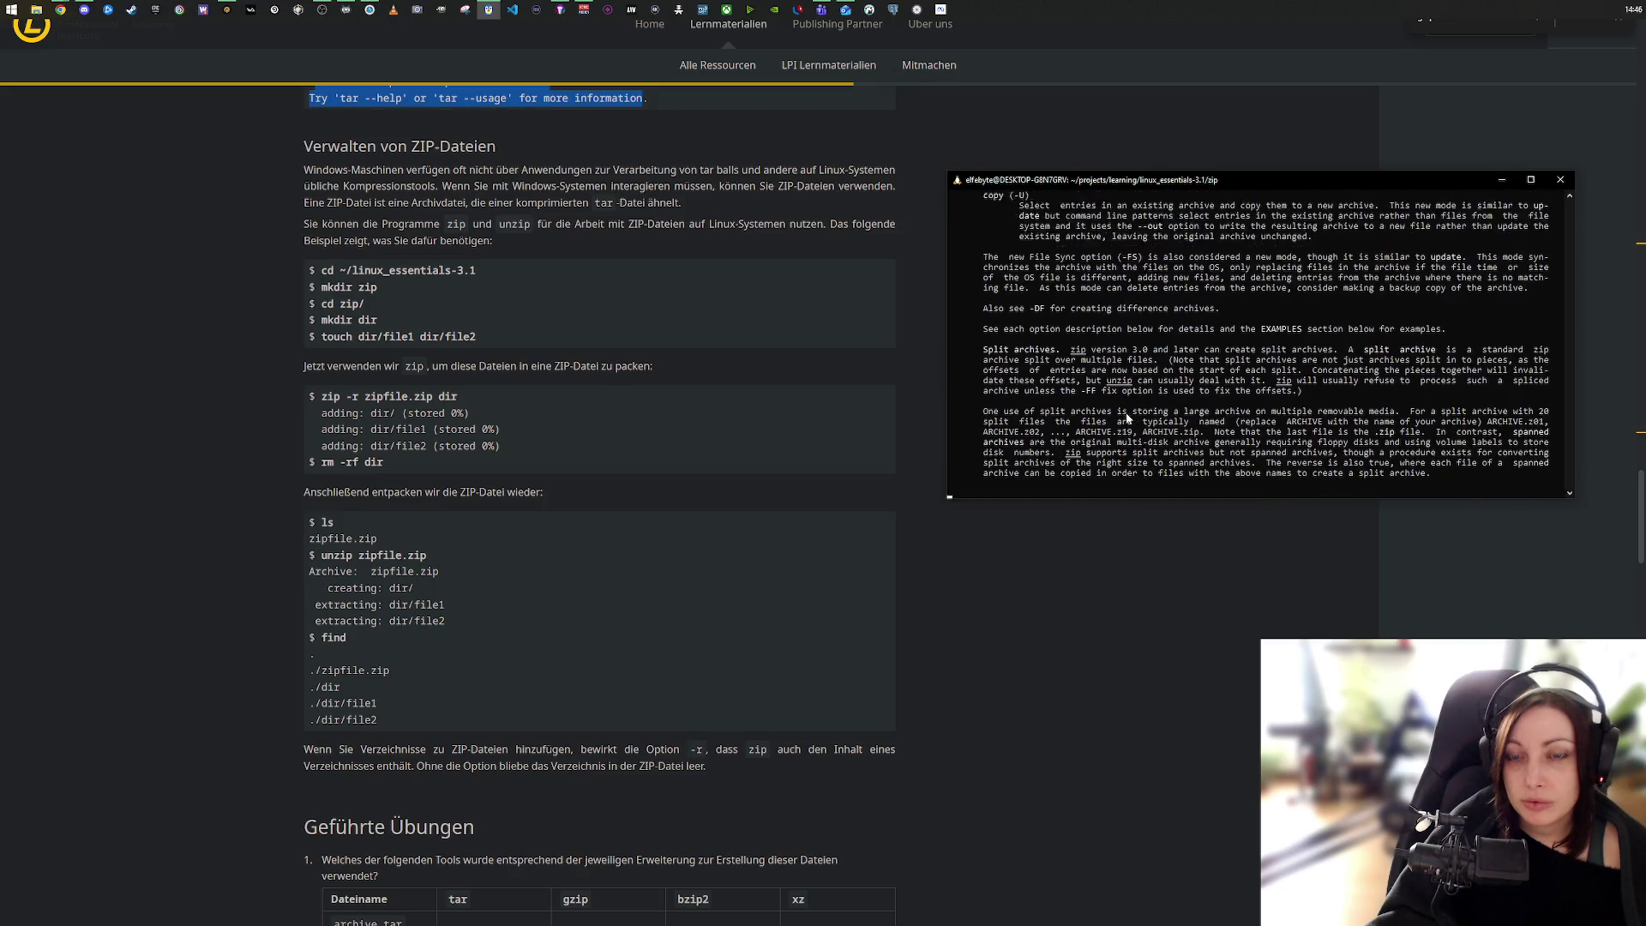
scroll(1127, 415, "down", 14)
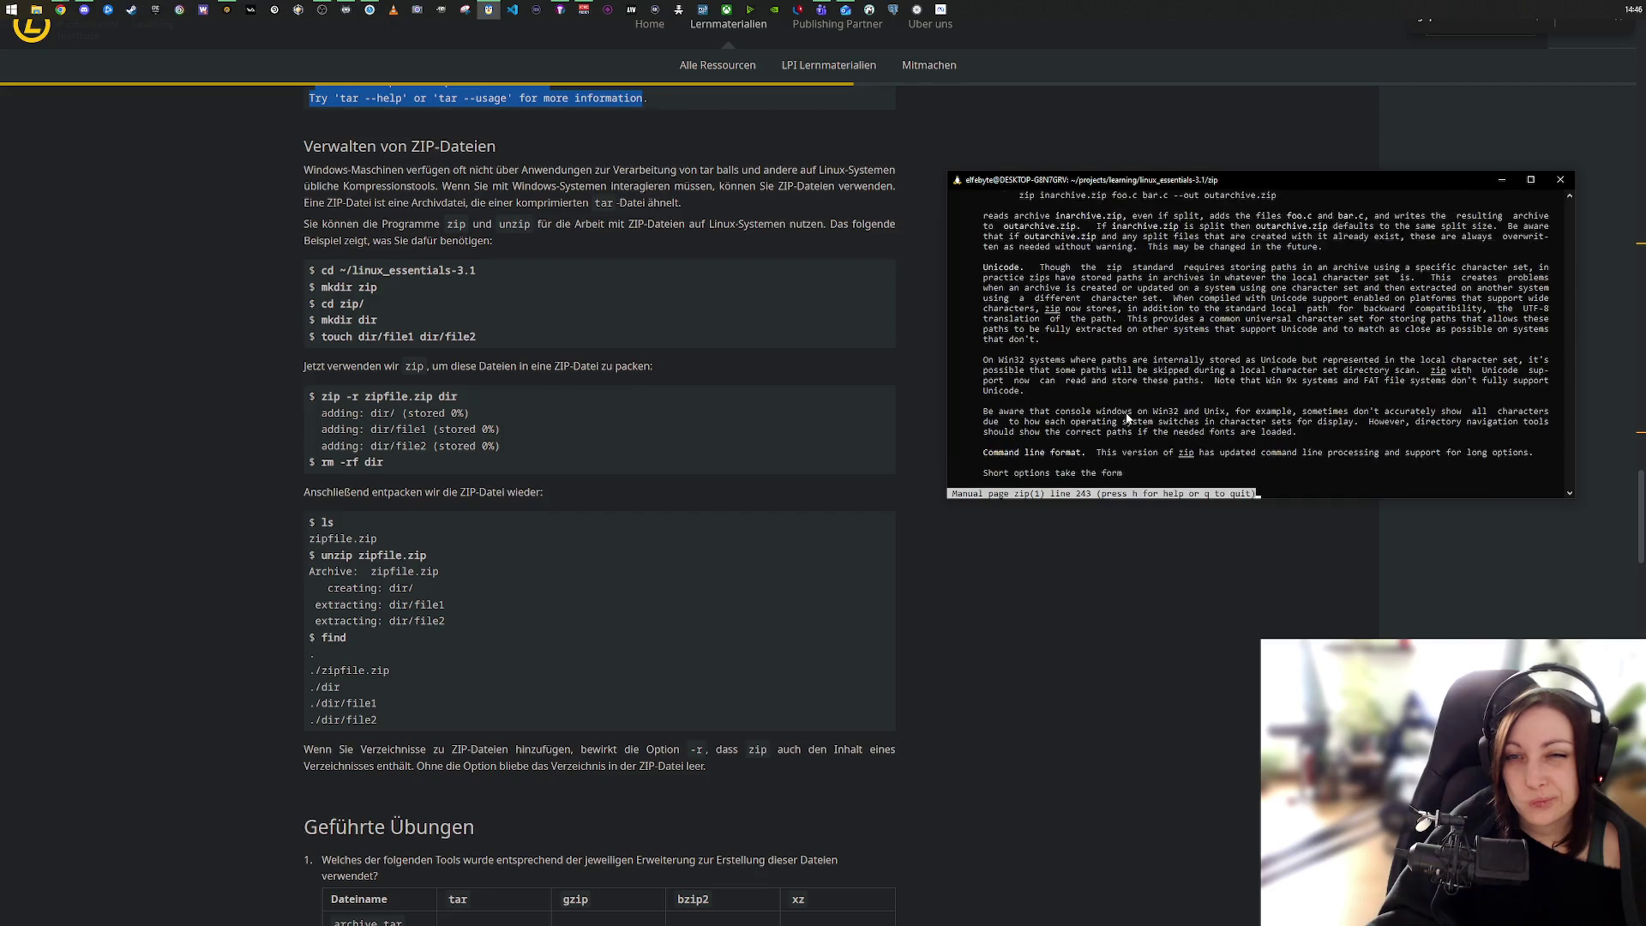
scroll(1127, 416, "down", 9)
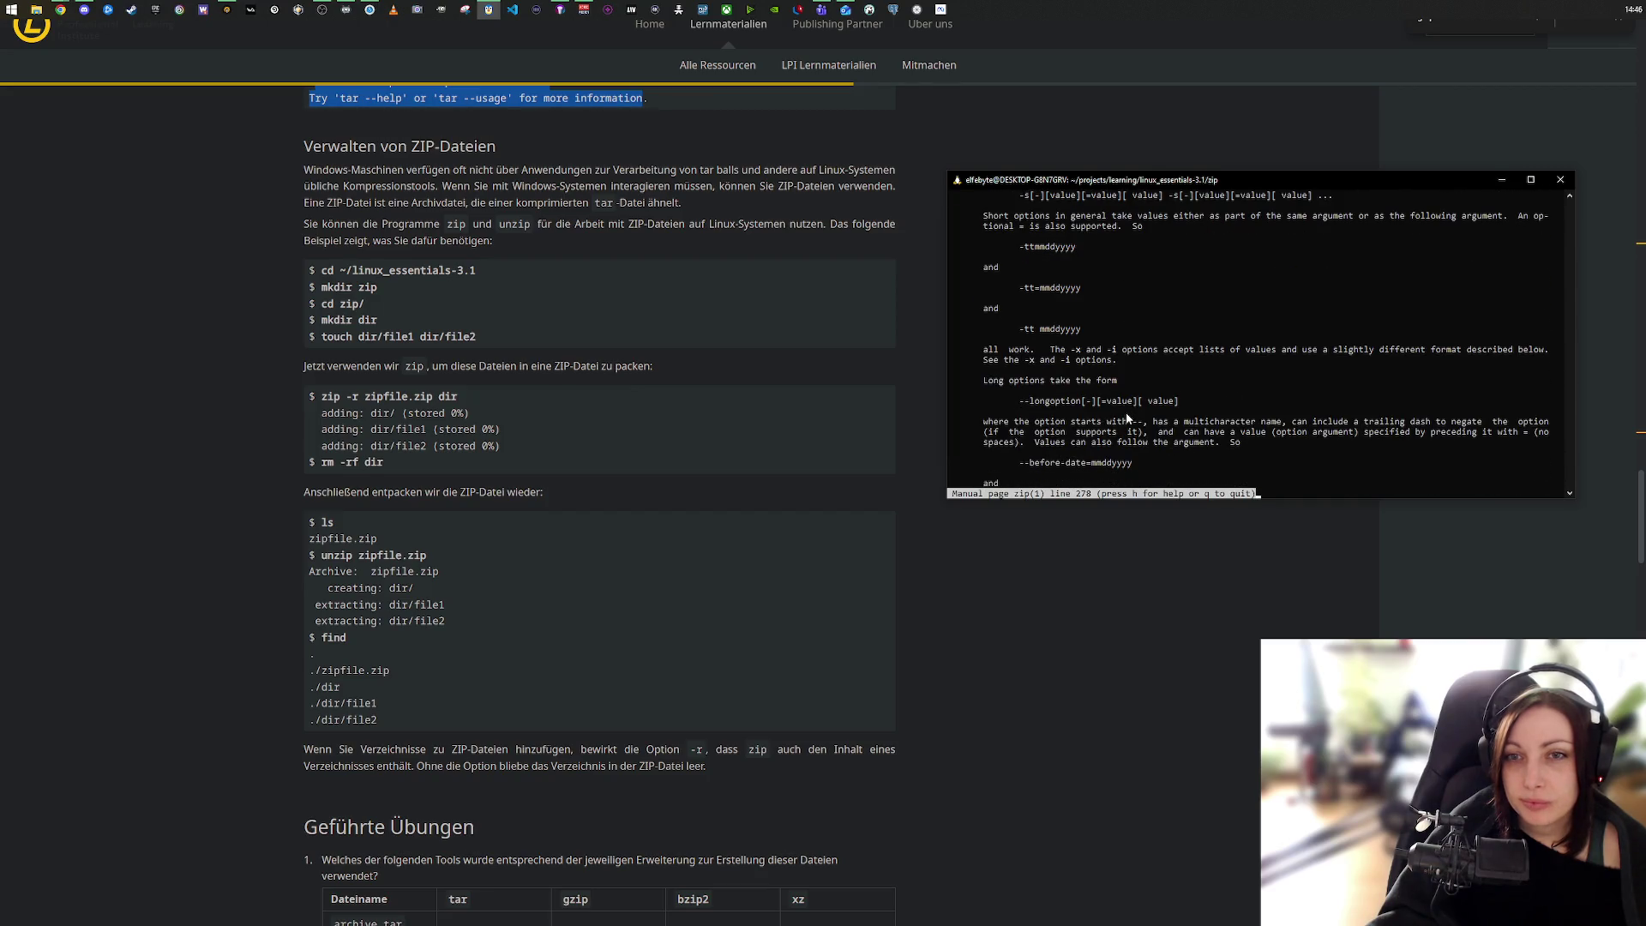
scroll(1127, 418, "down", 9)
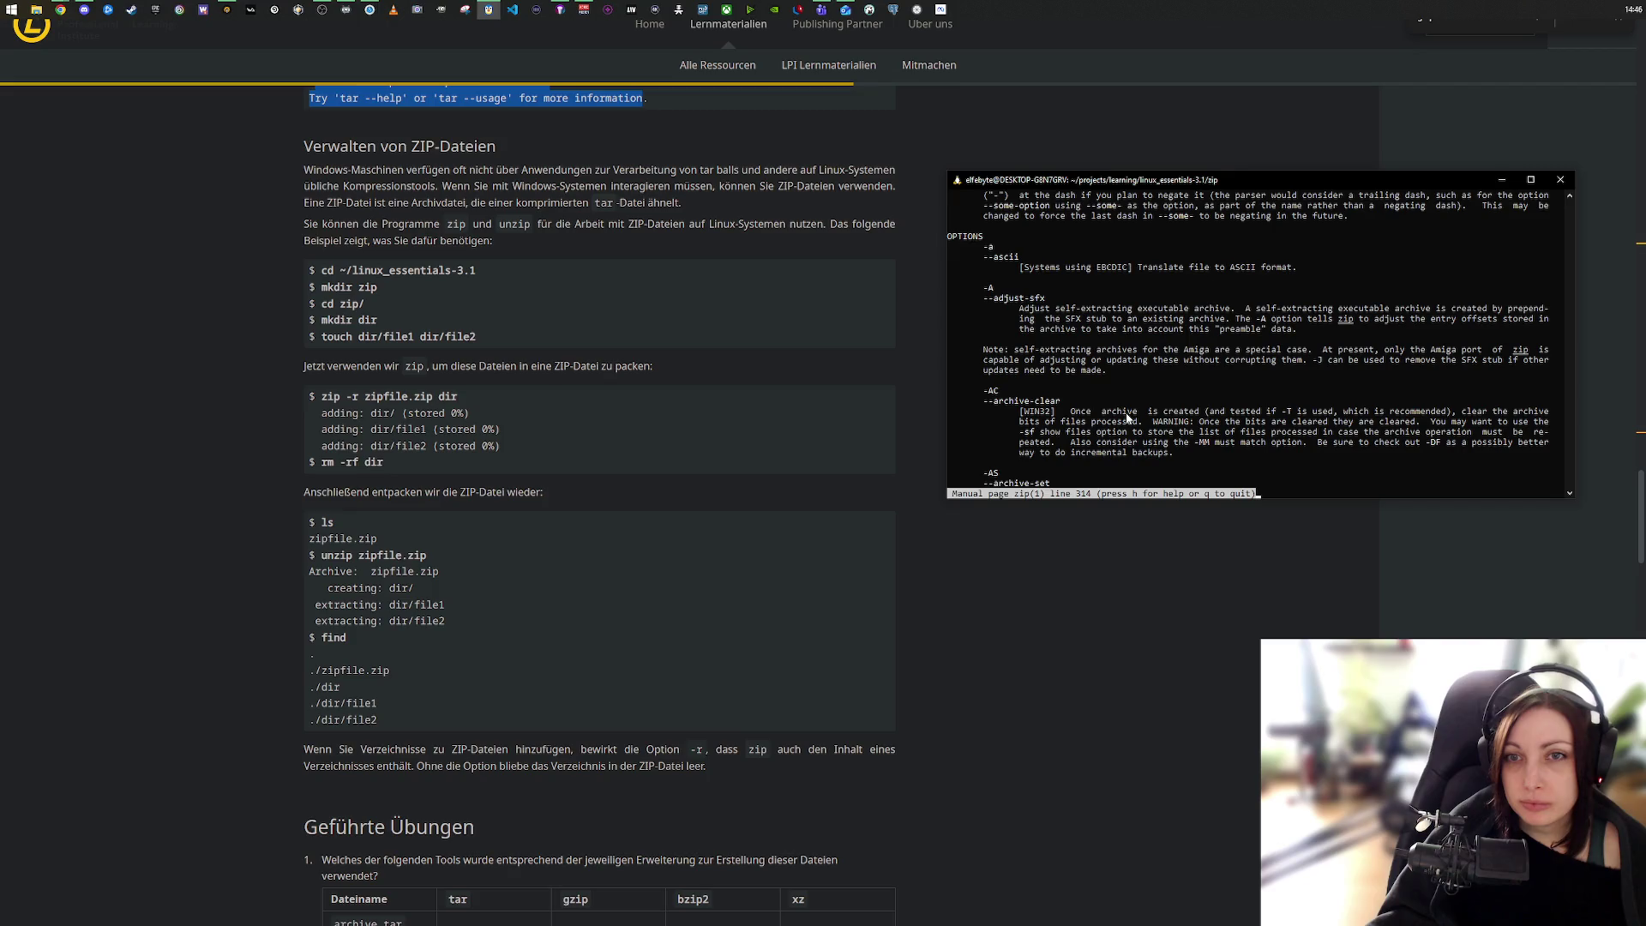
scroll(1126, 418, "down", 20)
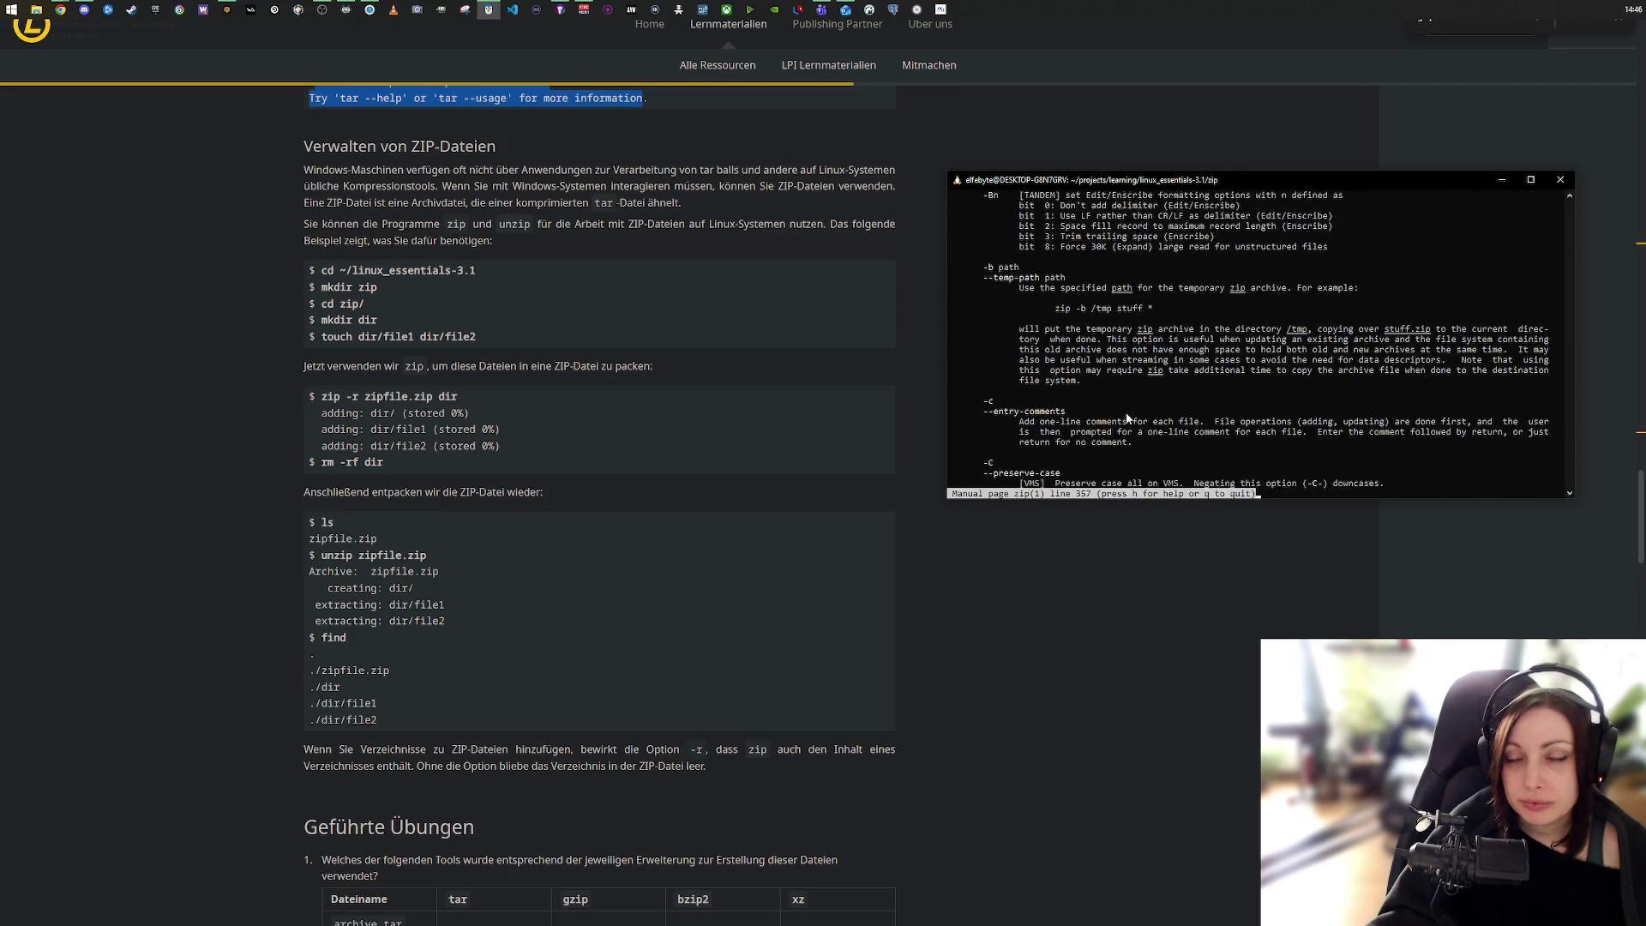
scroll(1126, 418, "down", 20)
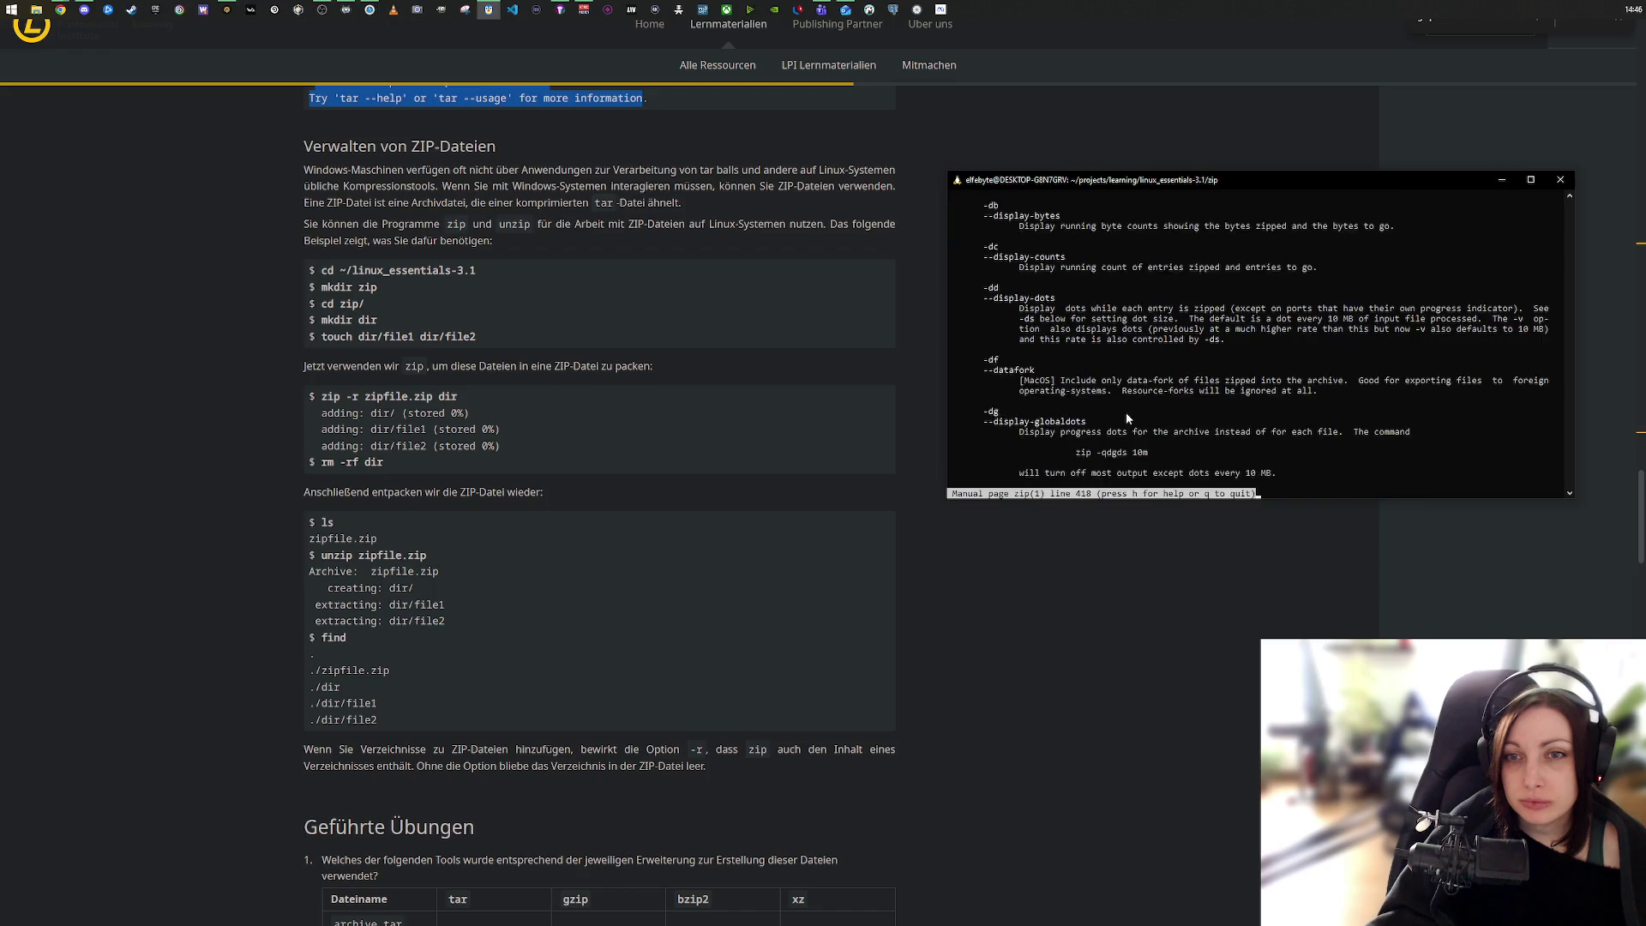
scroll(1126, 418, "down", 13)
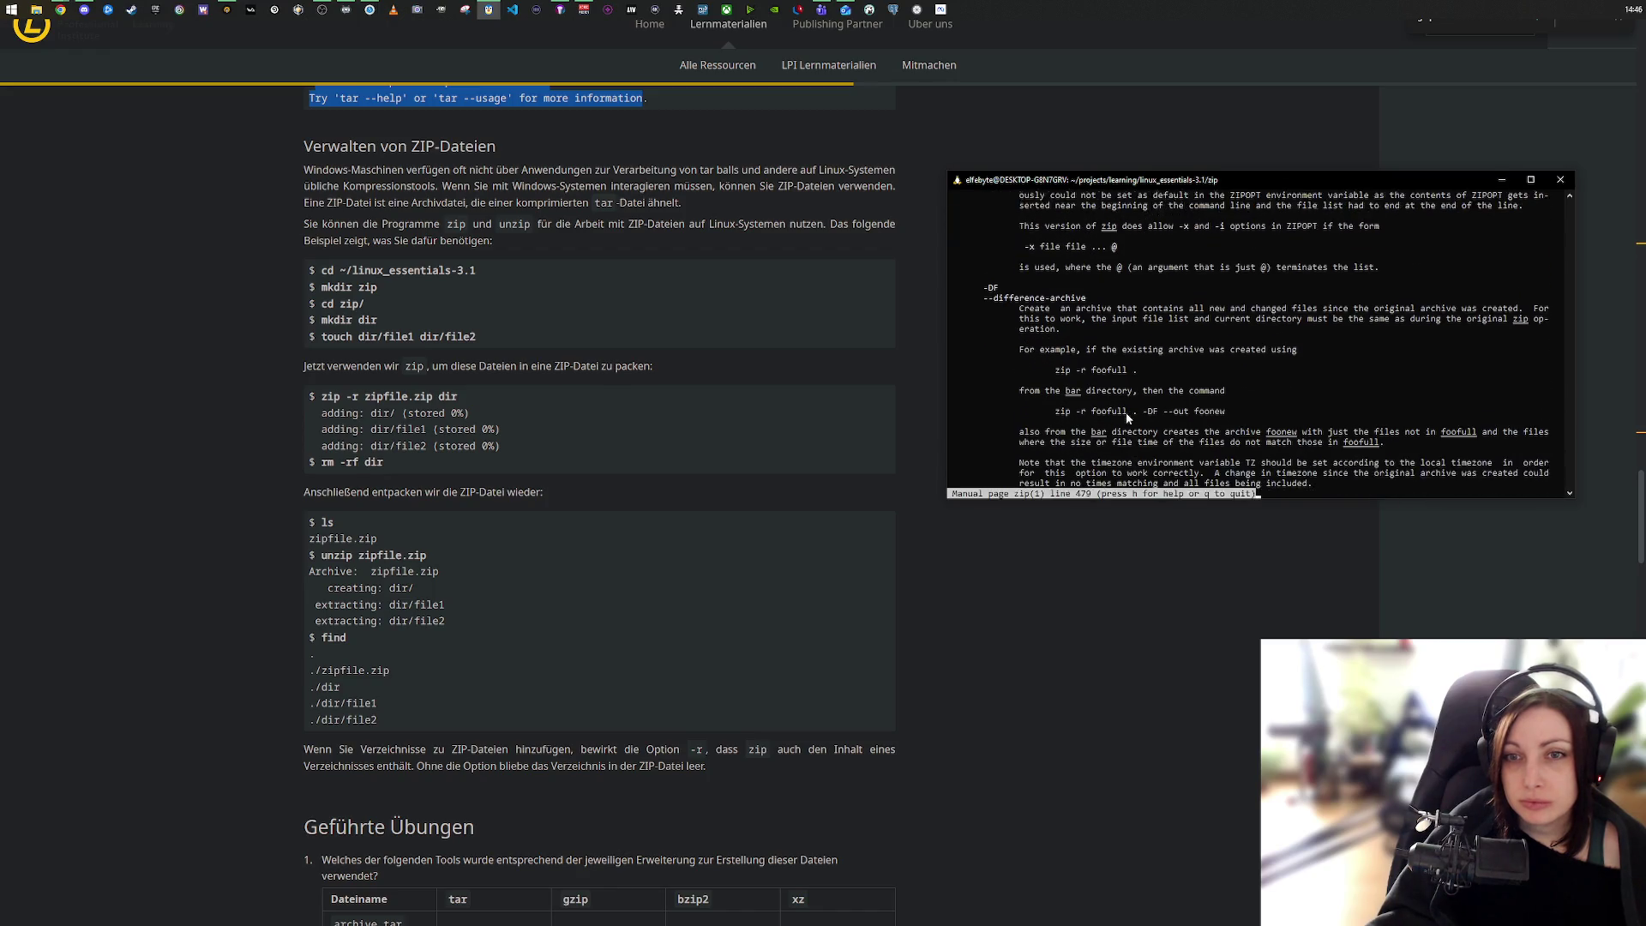
scroll(1127, 418, "down", 20)
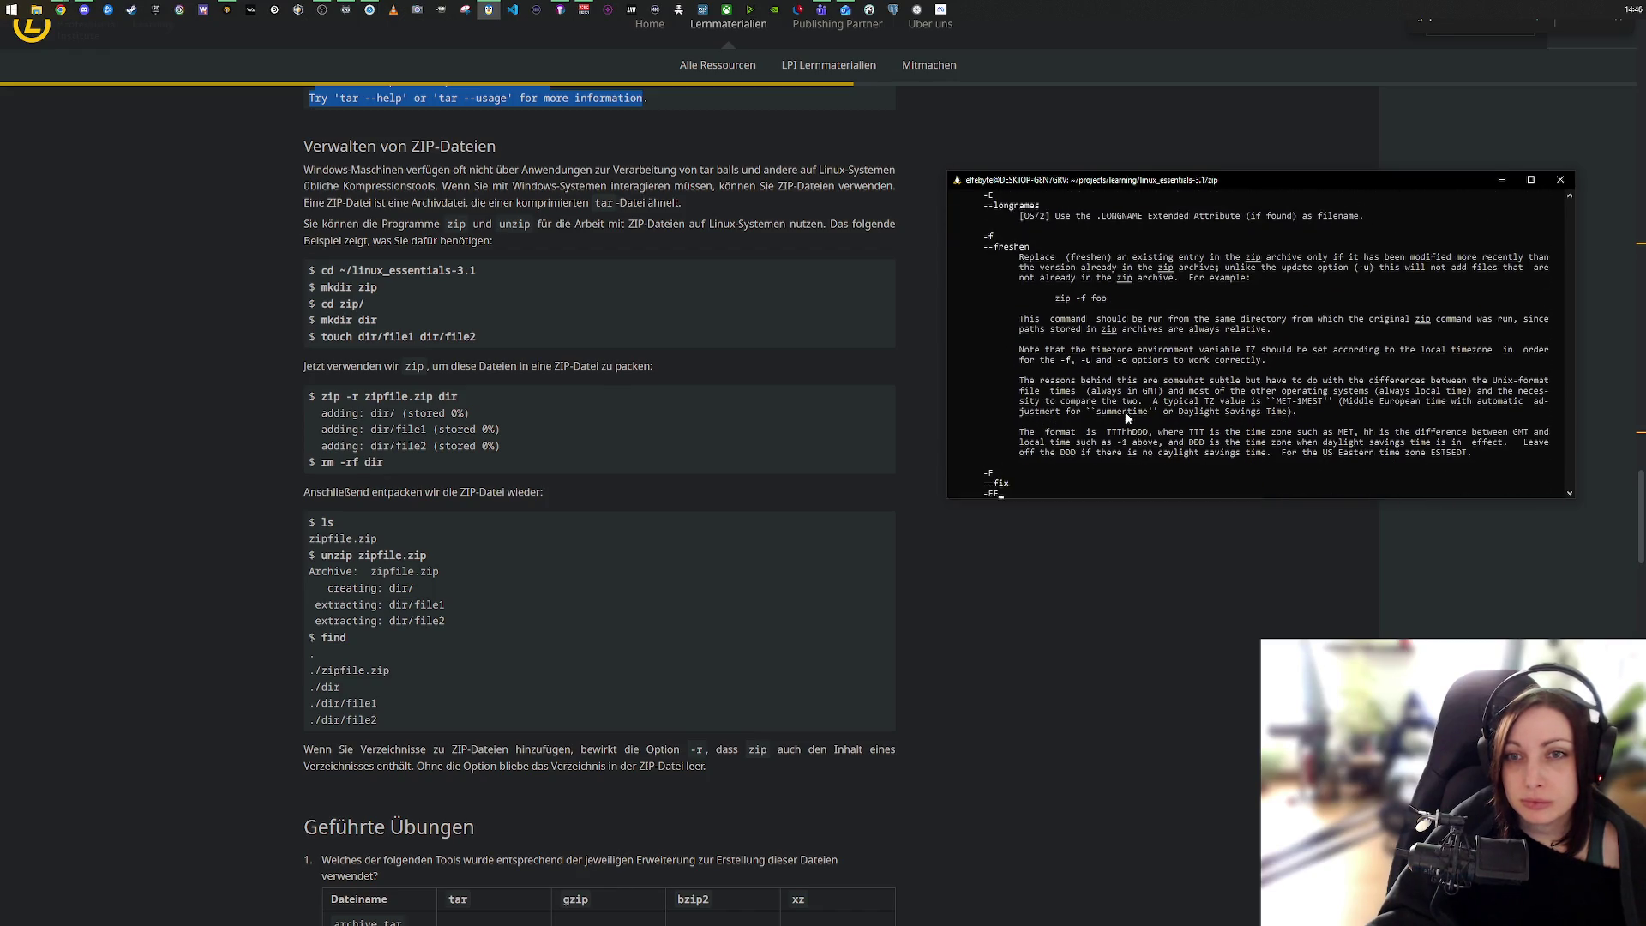
scroll(1127, 418, "down", 14)
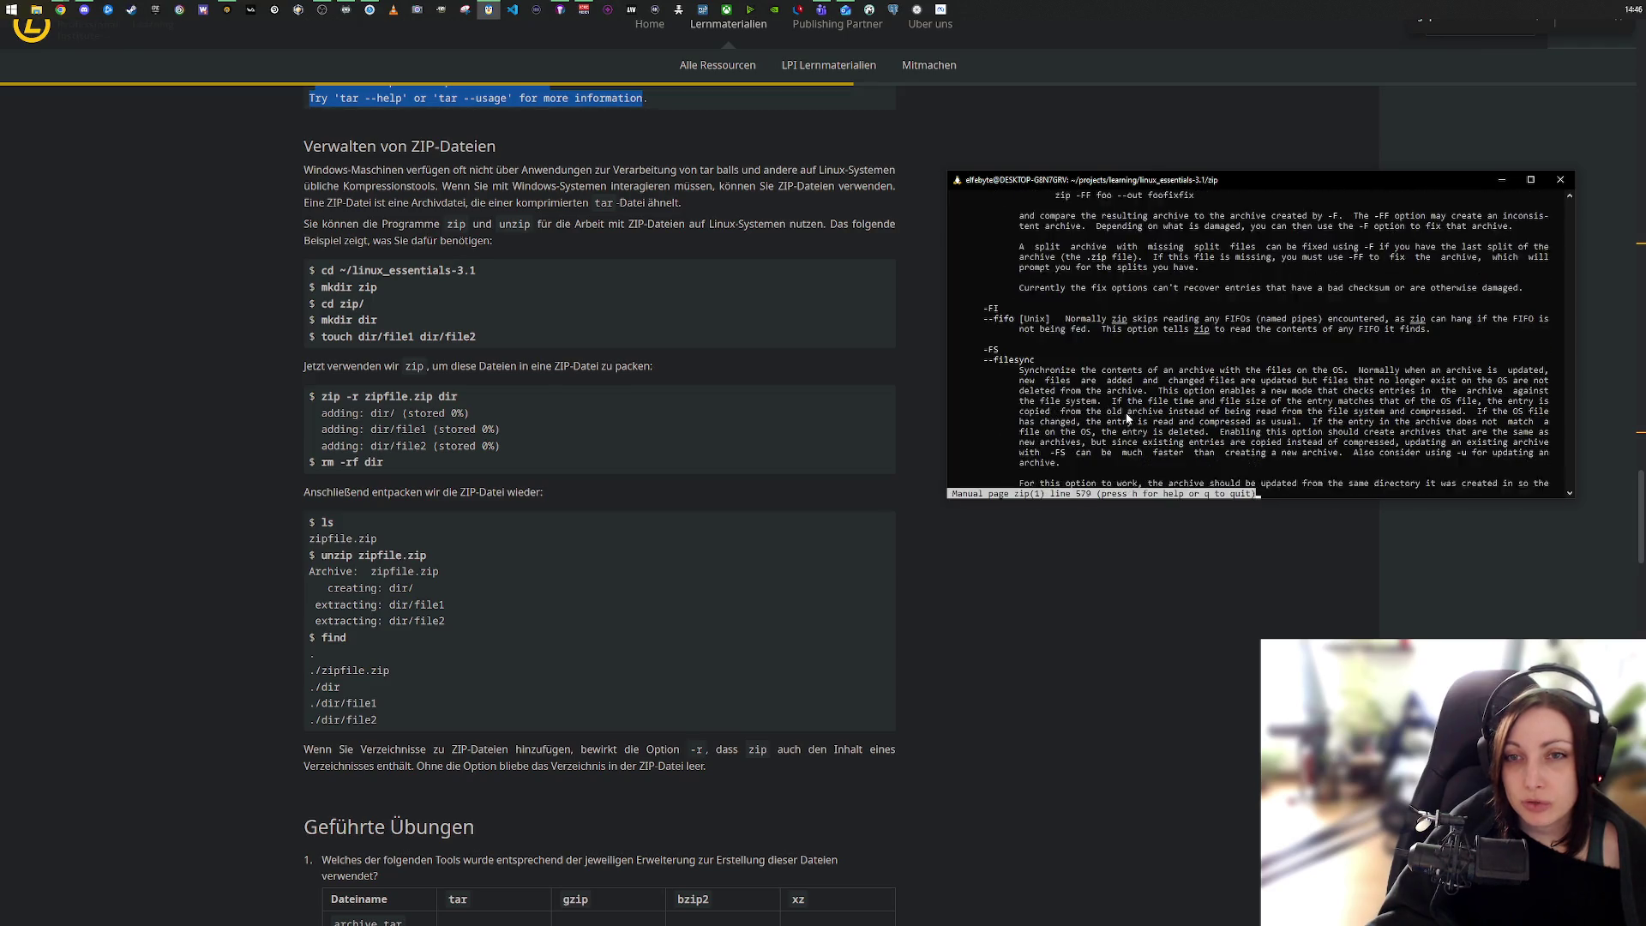
scroll(1127, 417, "down", 15)
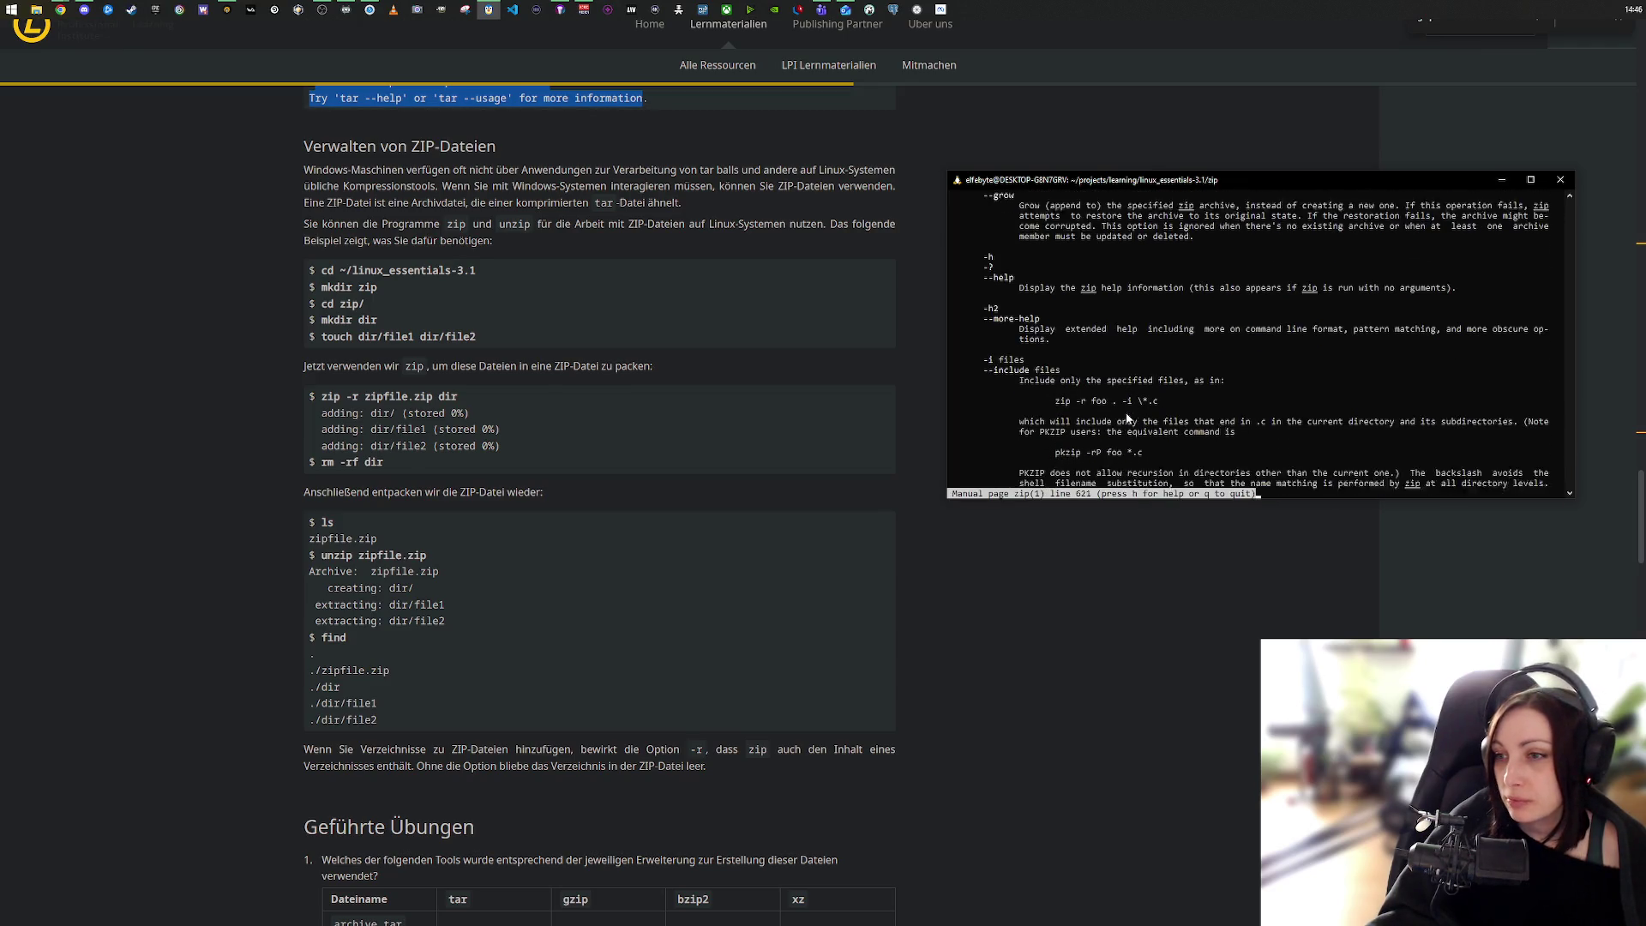
scroll(1127, 418, "down", 9)
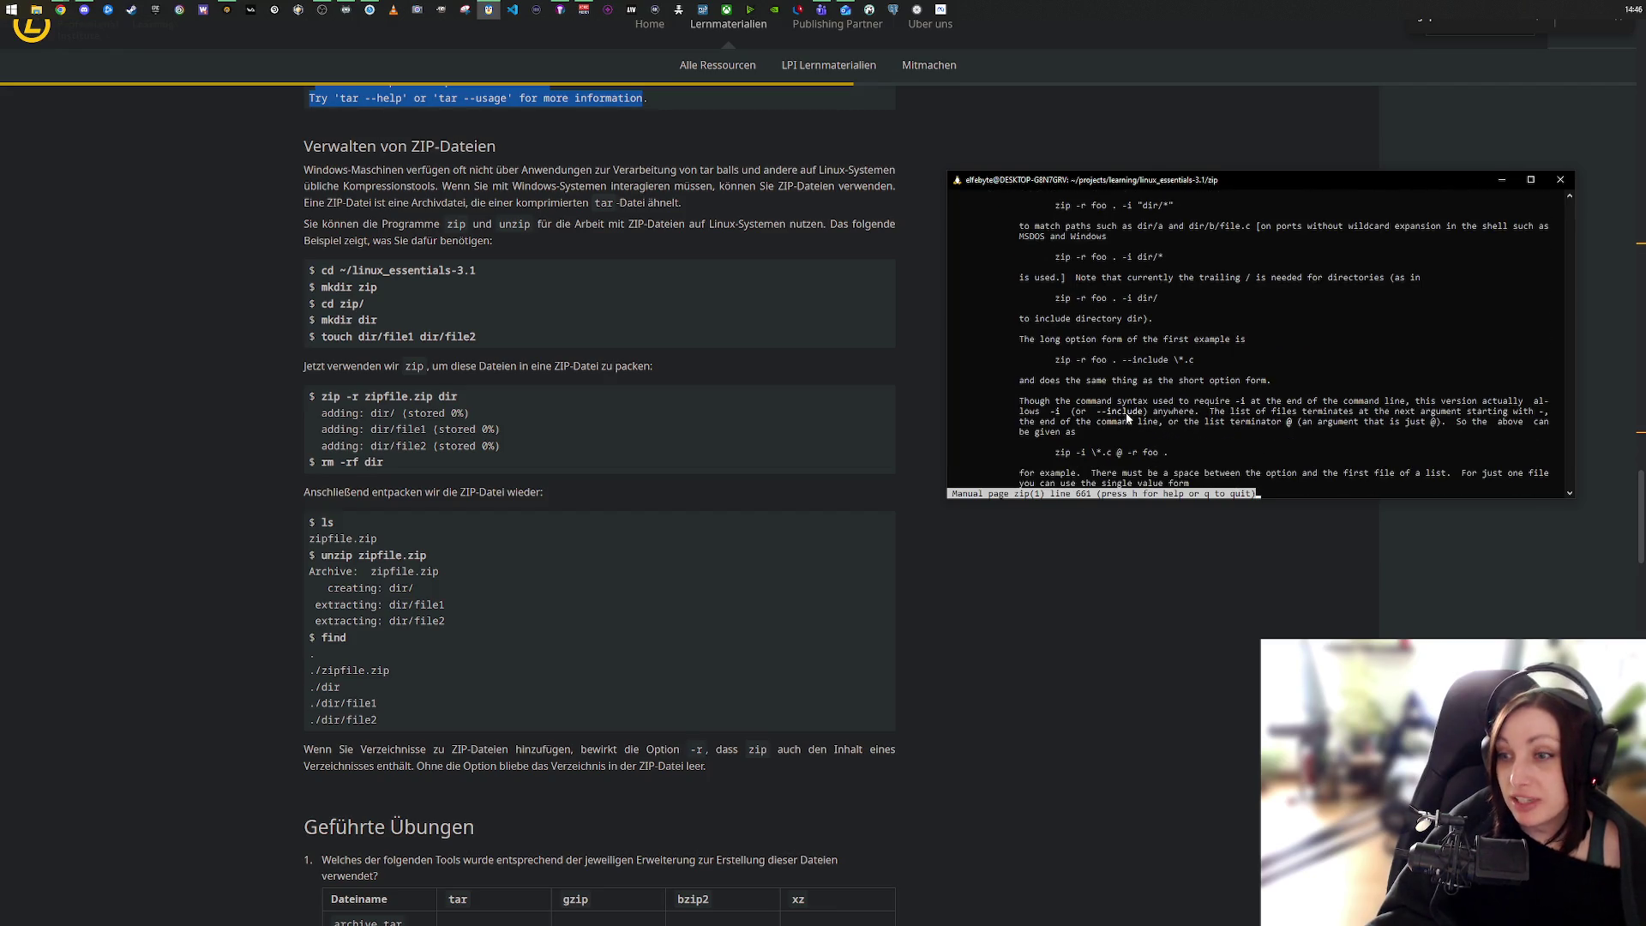
scroll(1127, 417, "up", 7)
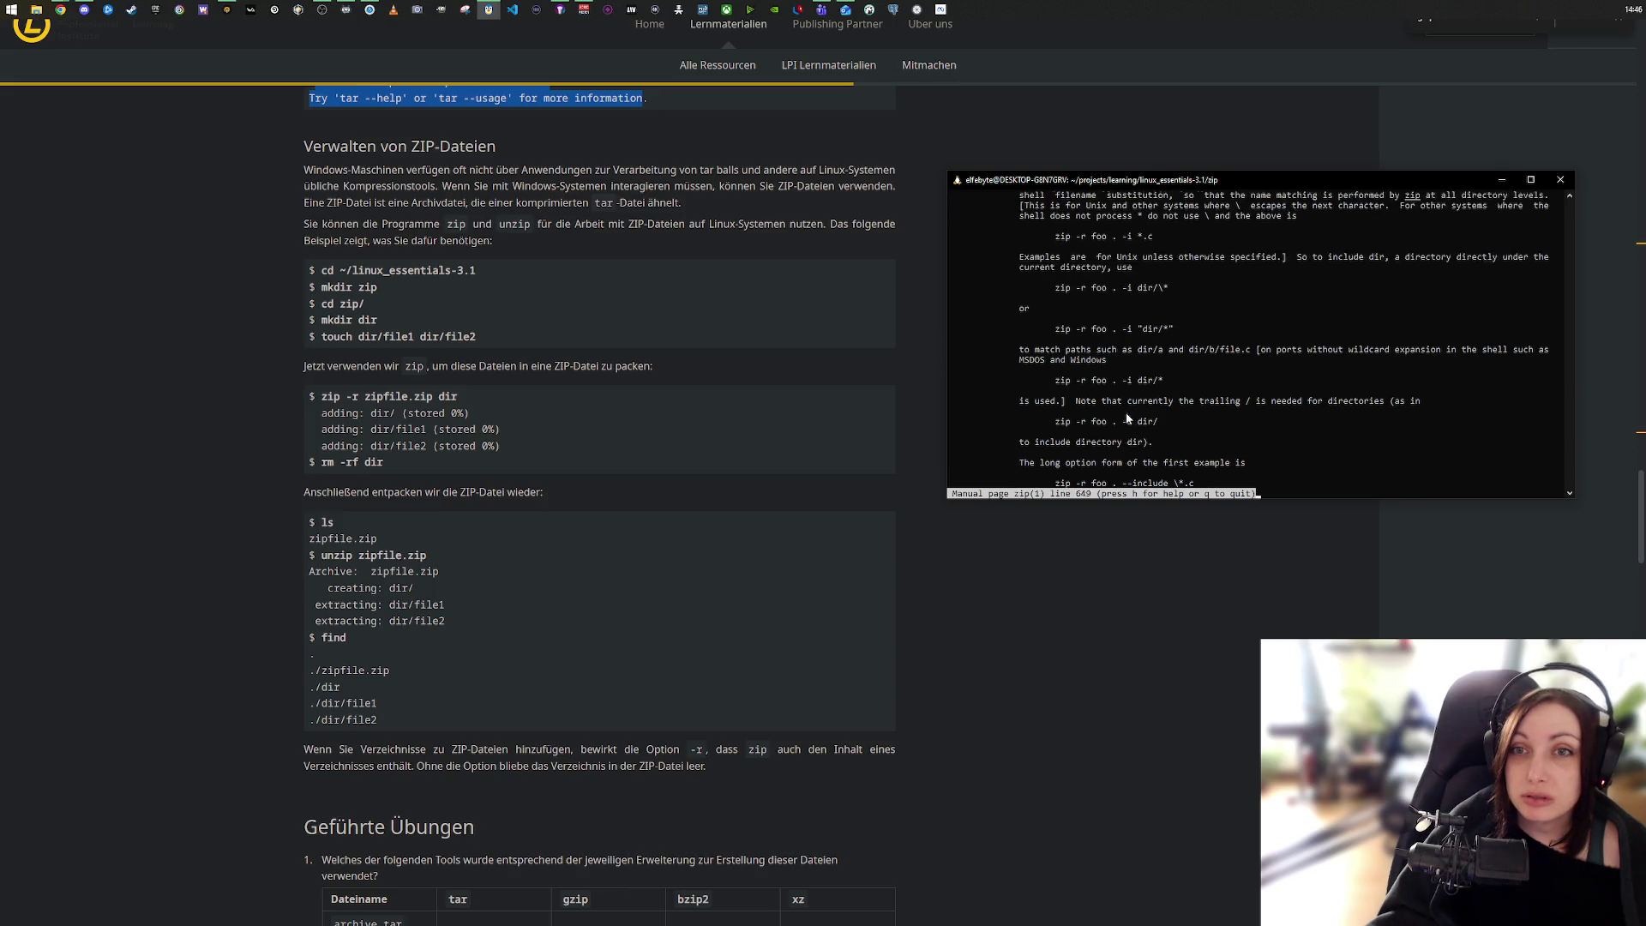
scroll(1127, 417, "up", 8)
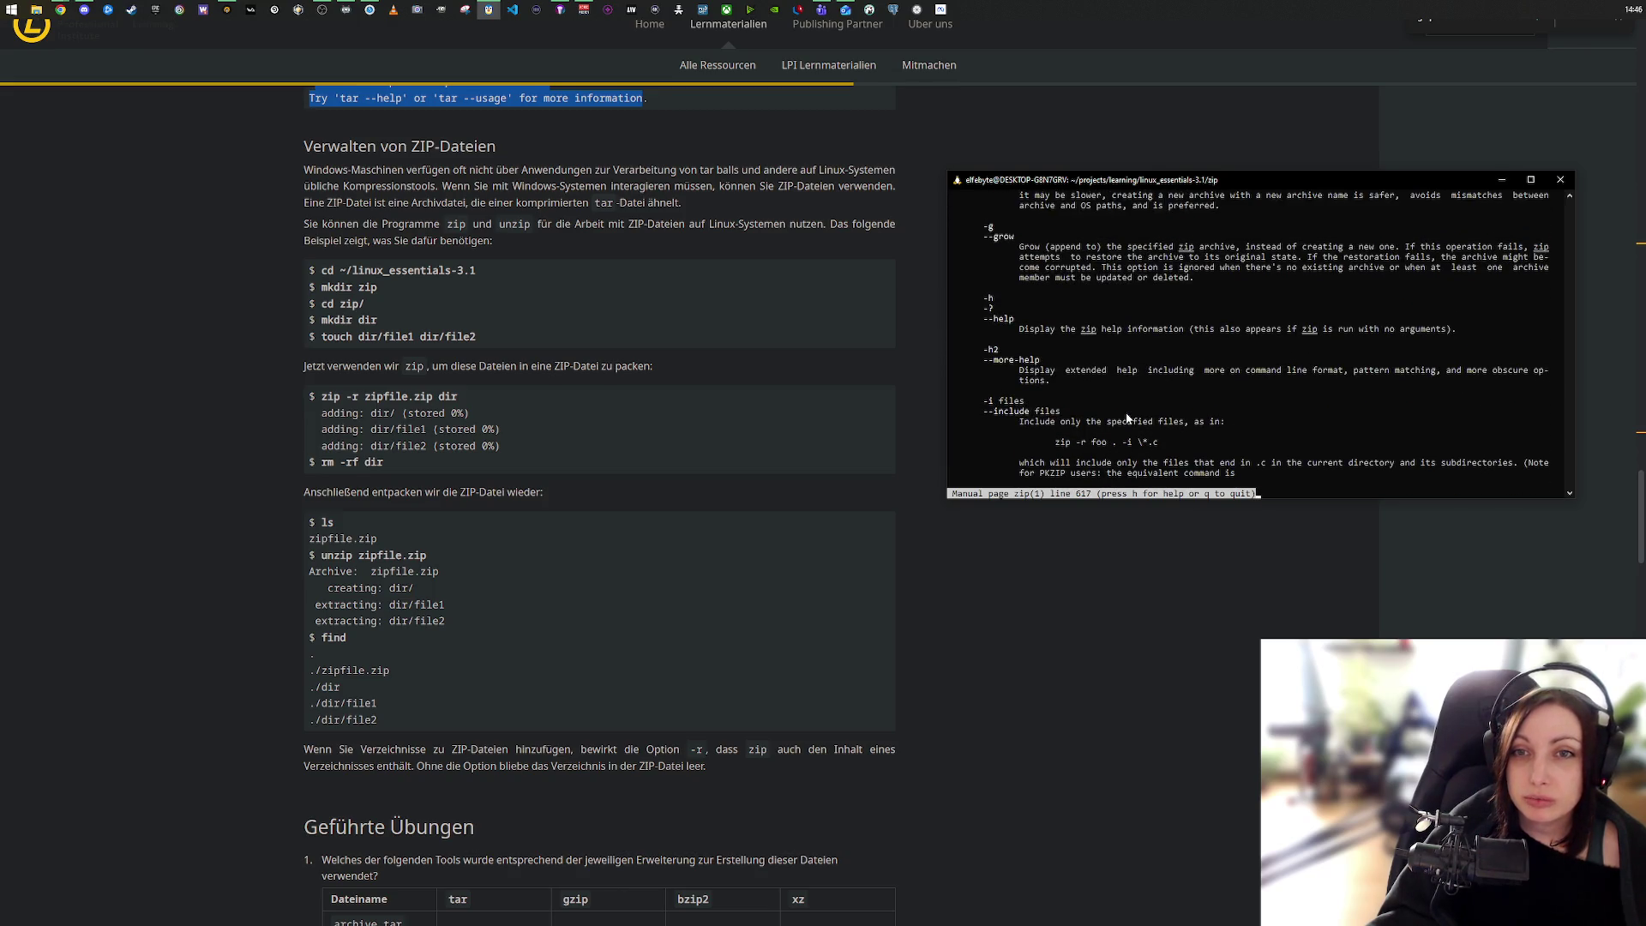
scroll(1127, 418, "down", 12)
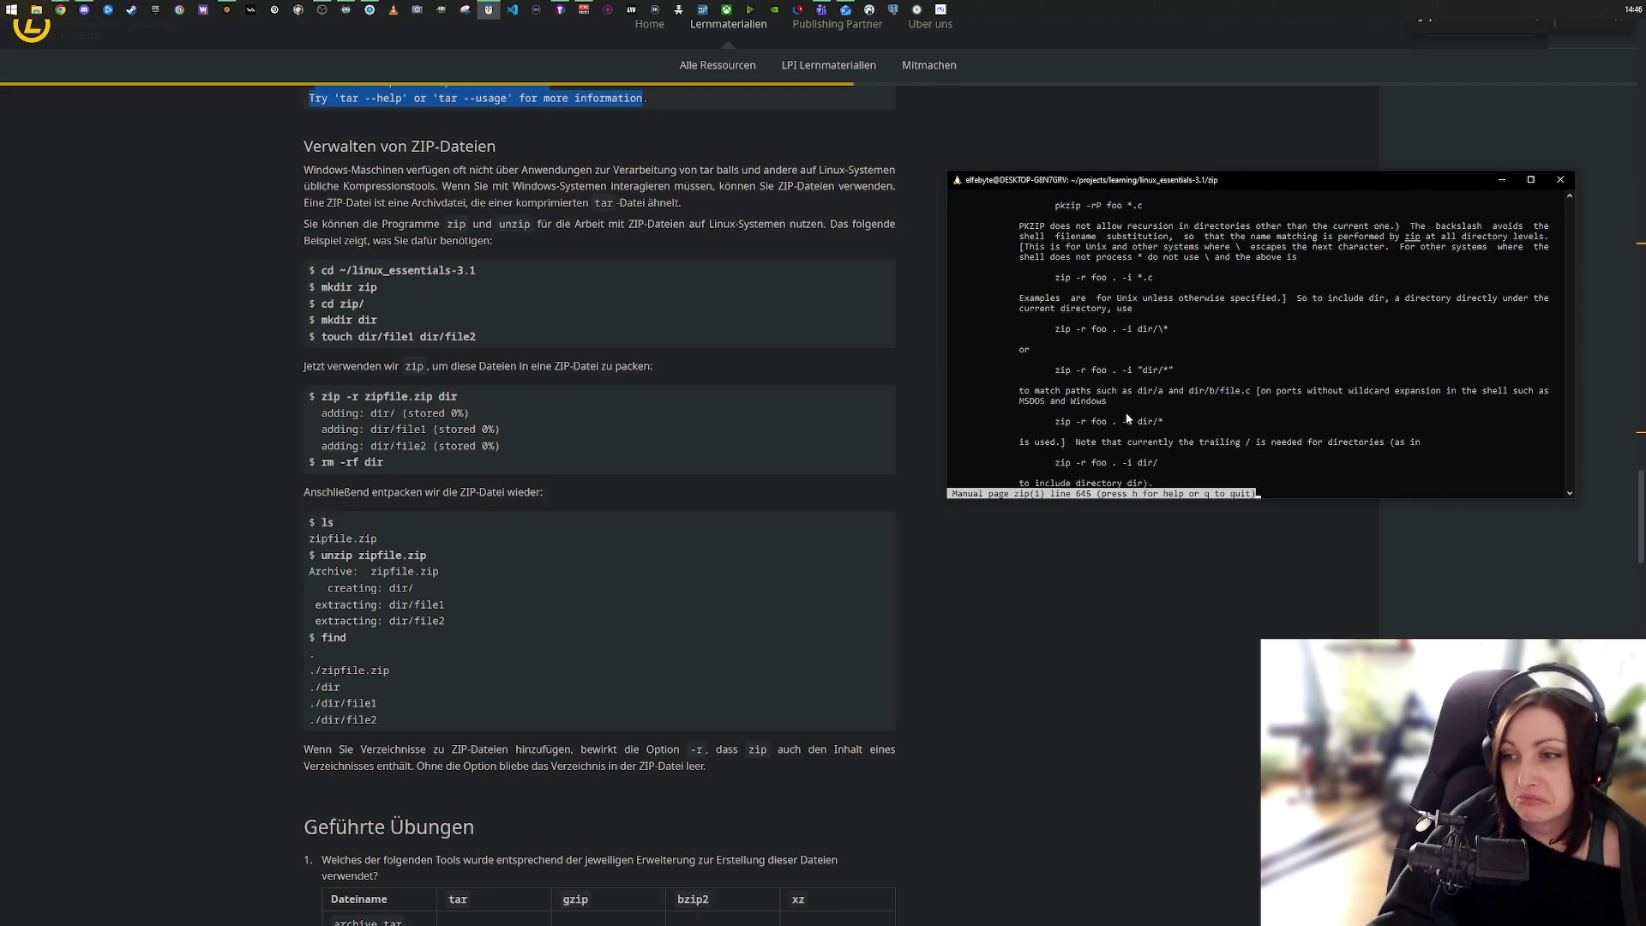
scroll(1127, 418, "down", 10)
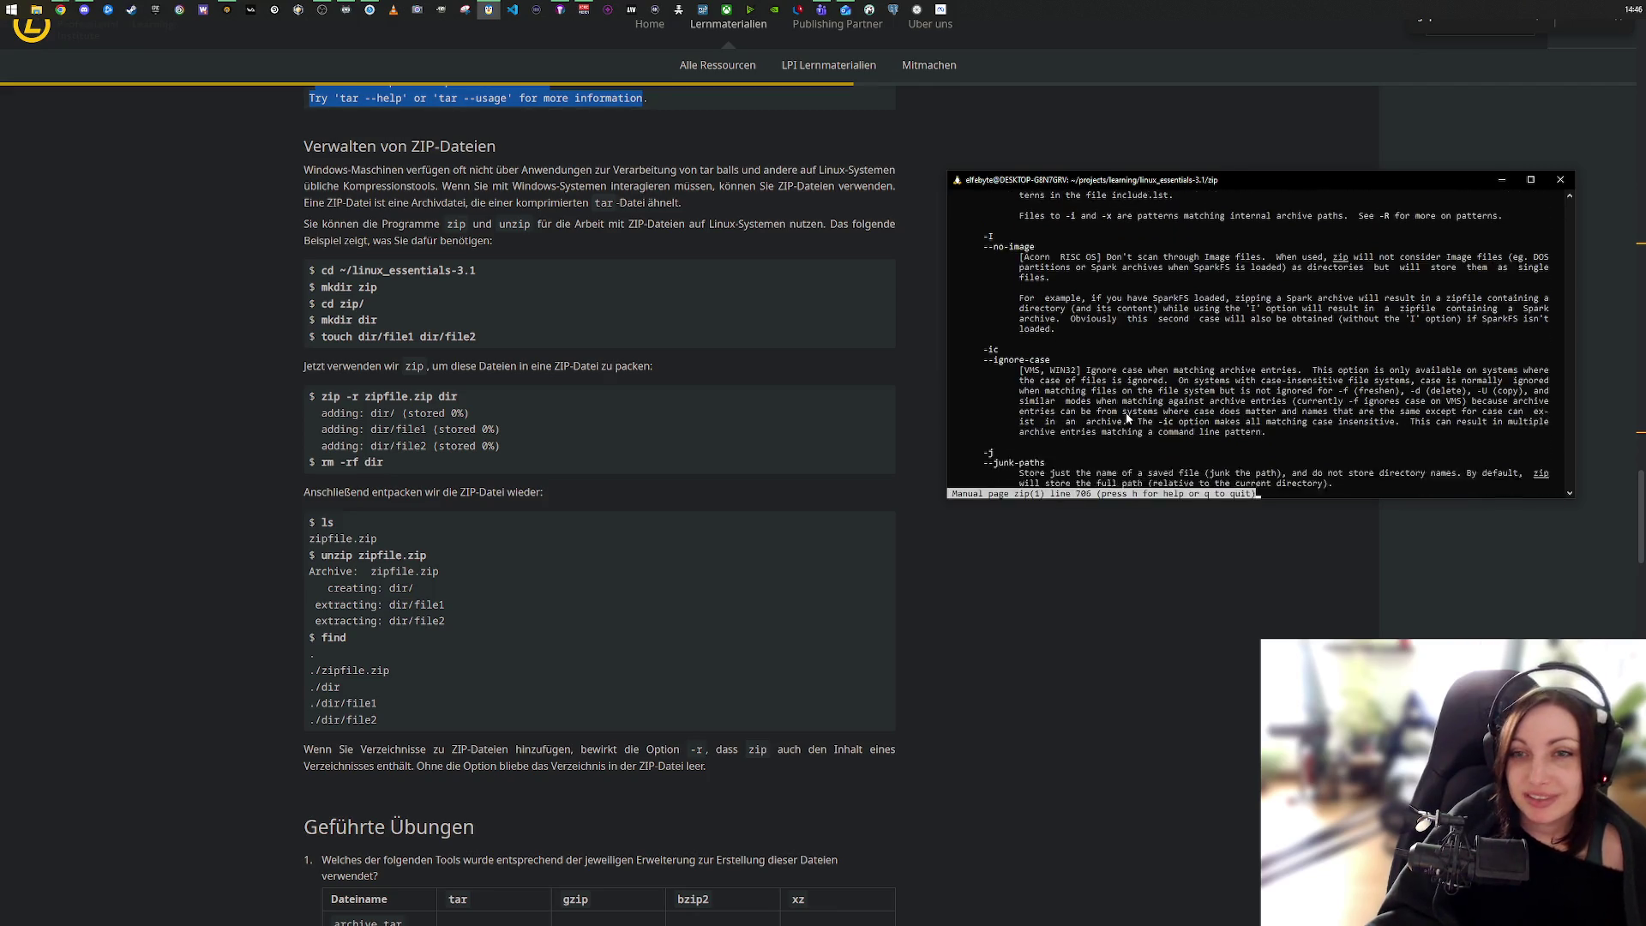
scroll(1127, 418, "down", 12)
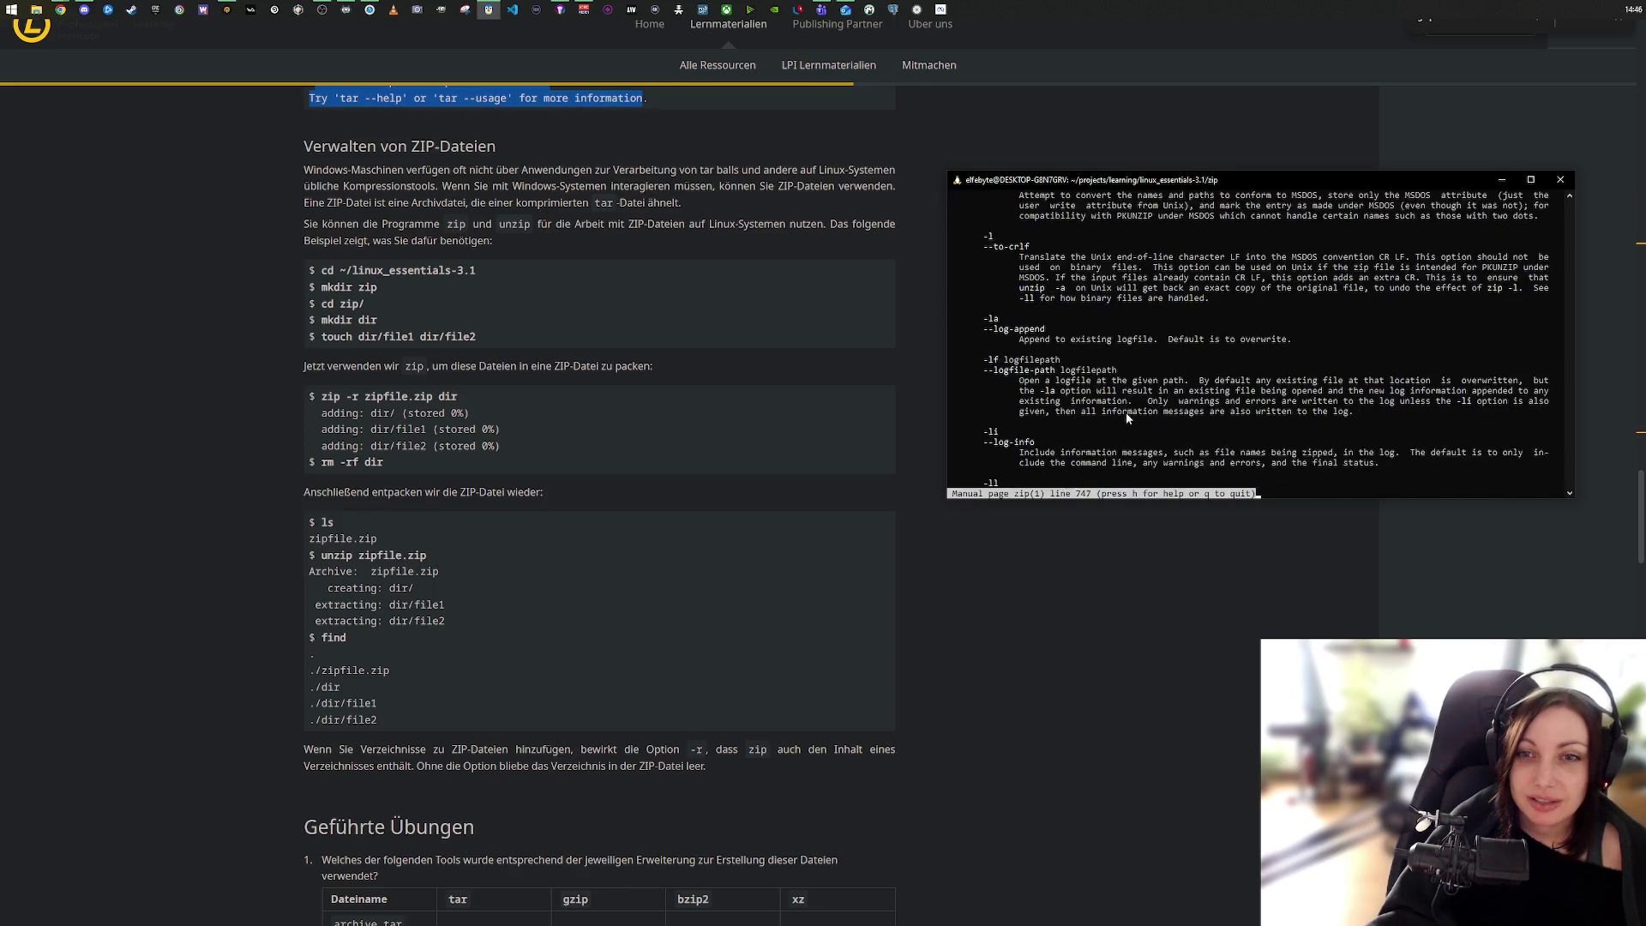
scroll(1127, 417, "down", 12)
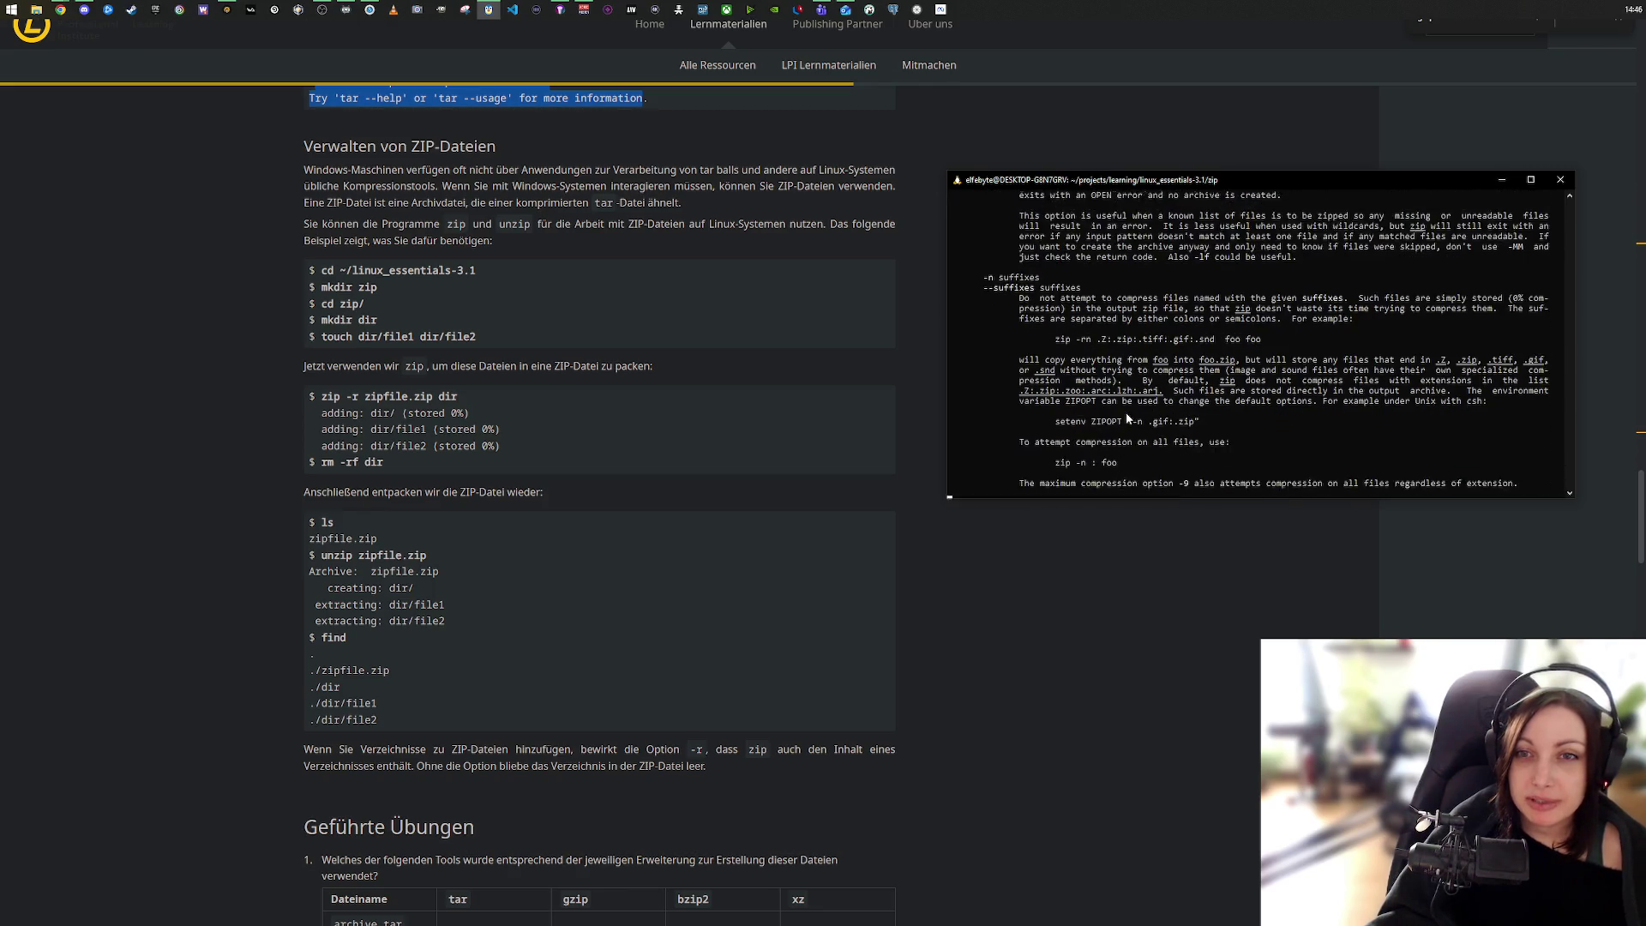
scroll(1127, 418, "down", 12)
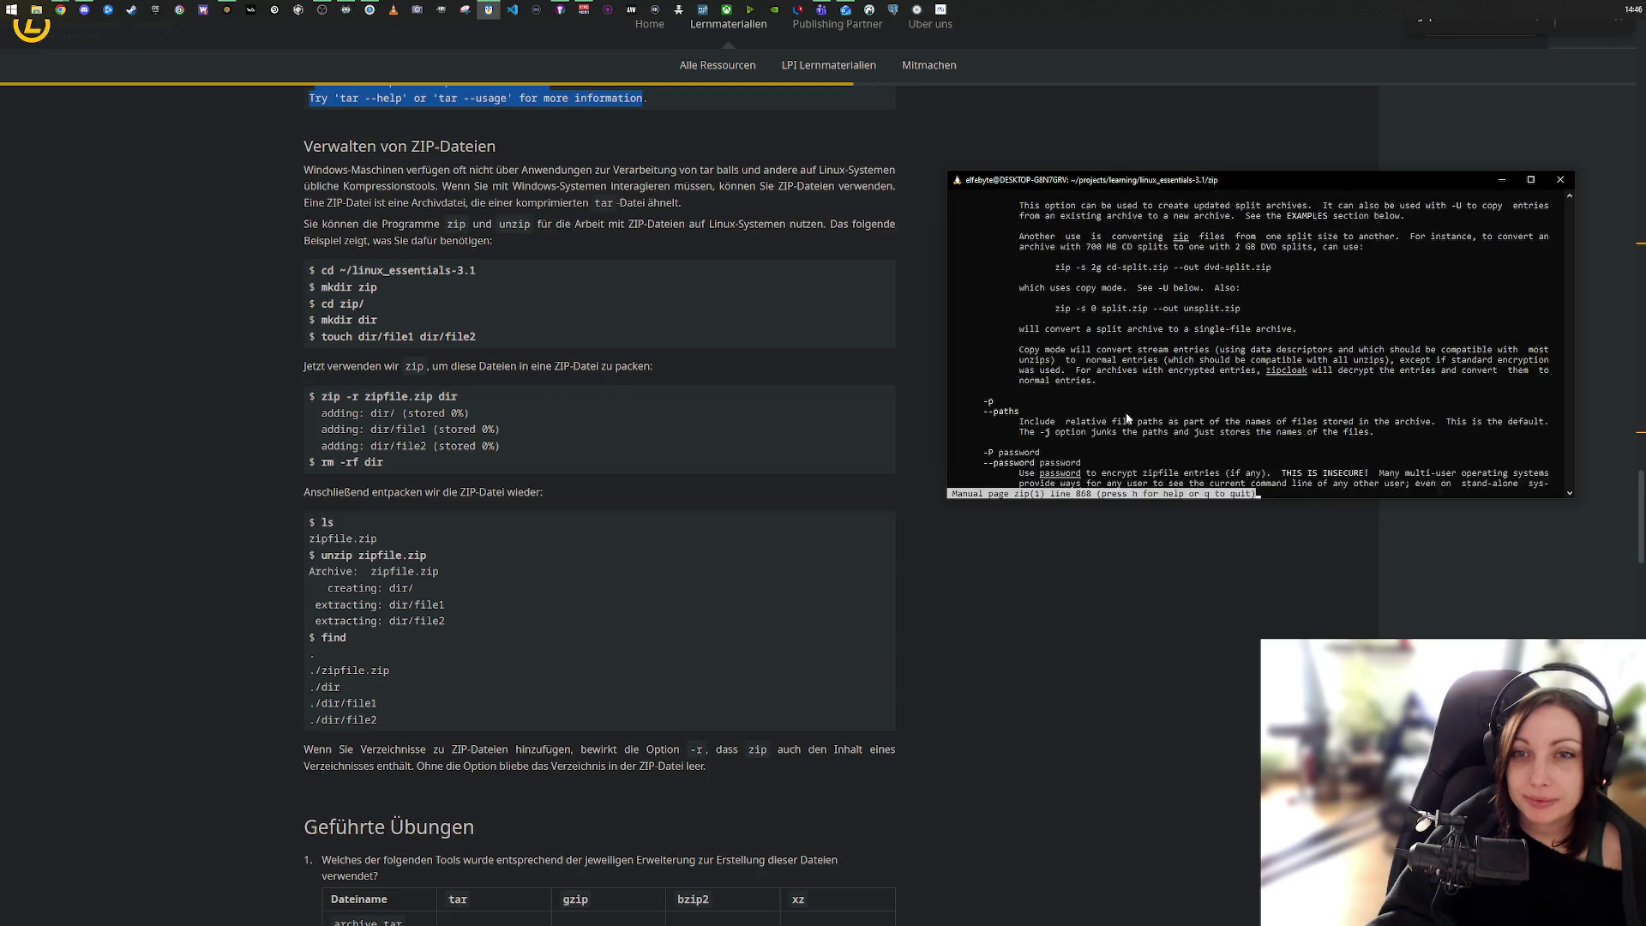
scroll(1127, 417, "down", 3)
scroll(1127, 418, "down", 2)
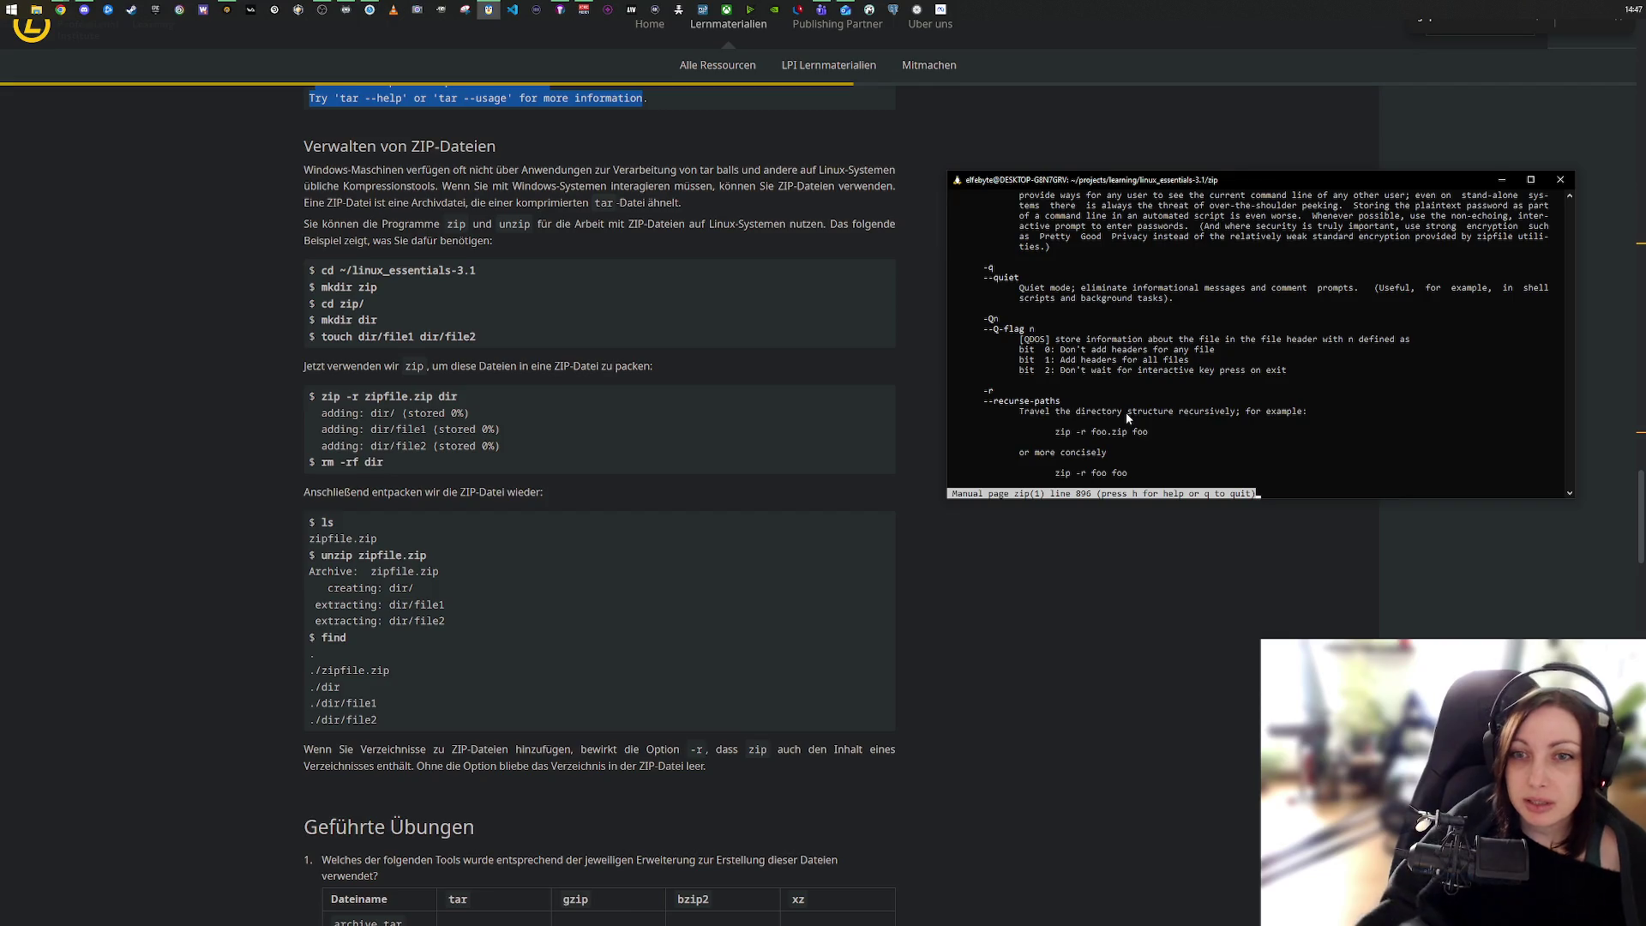
Step: Suspend the zip manual with Ctrl+Z and start typing 'unzip zipfil' at the bash prompt
scroll(1125, 414, "down", 2)
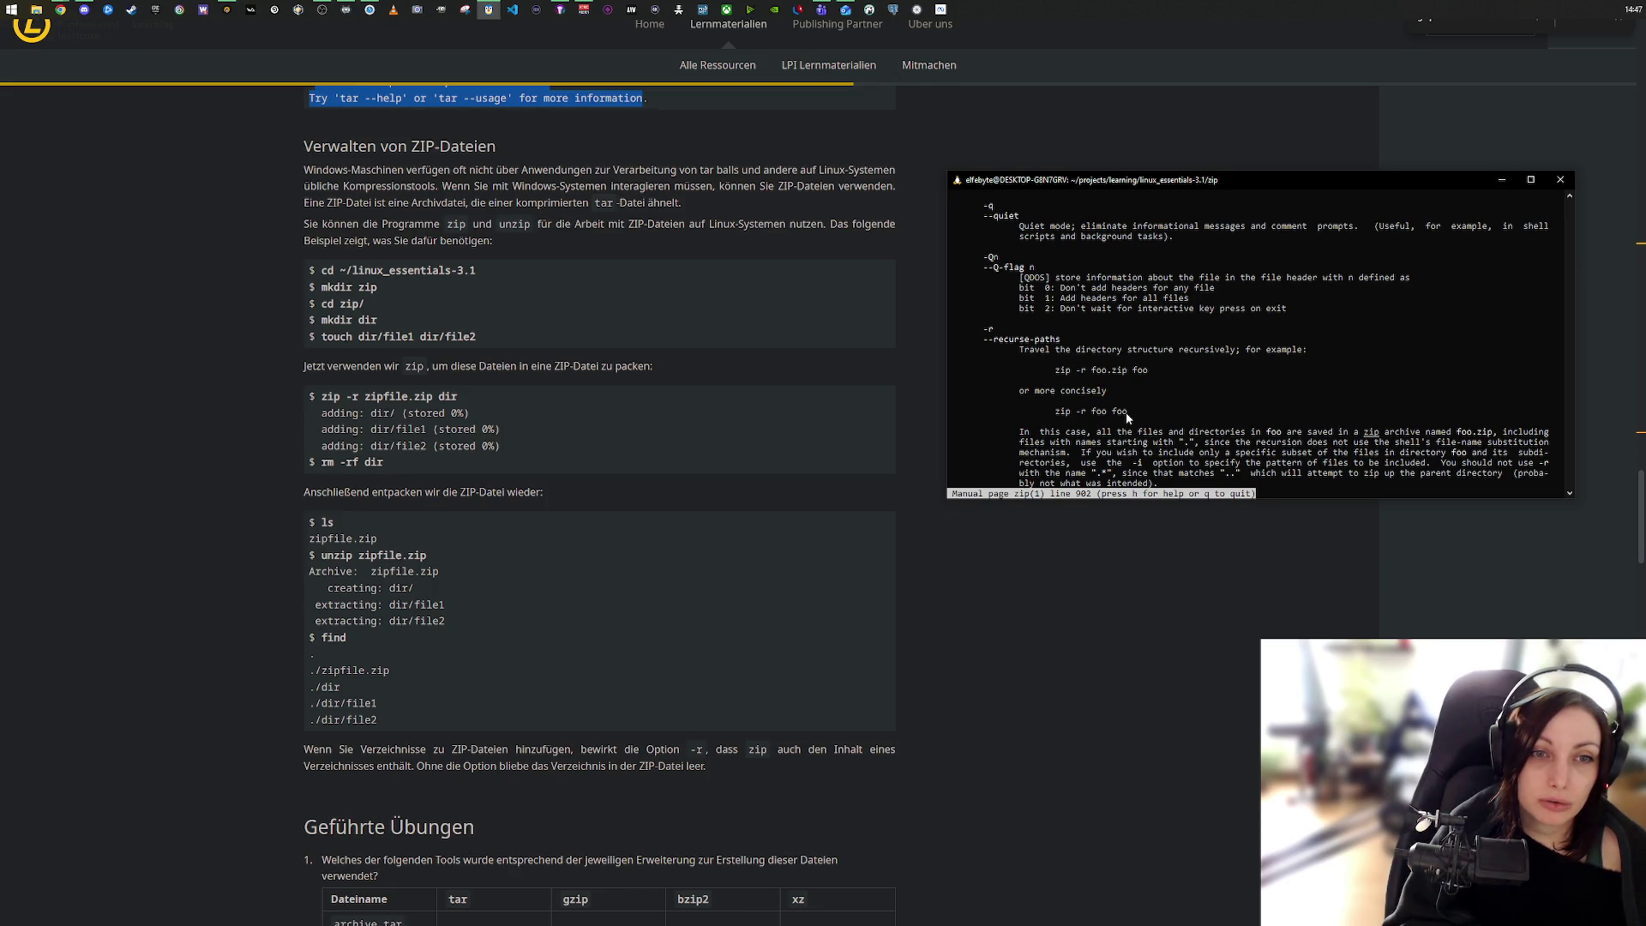
left_click(1299, 422)
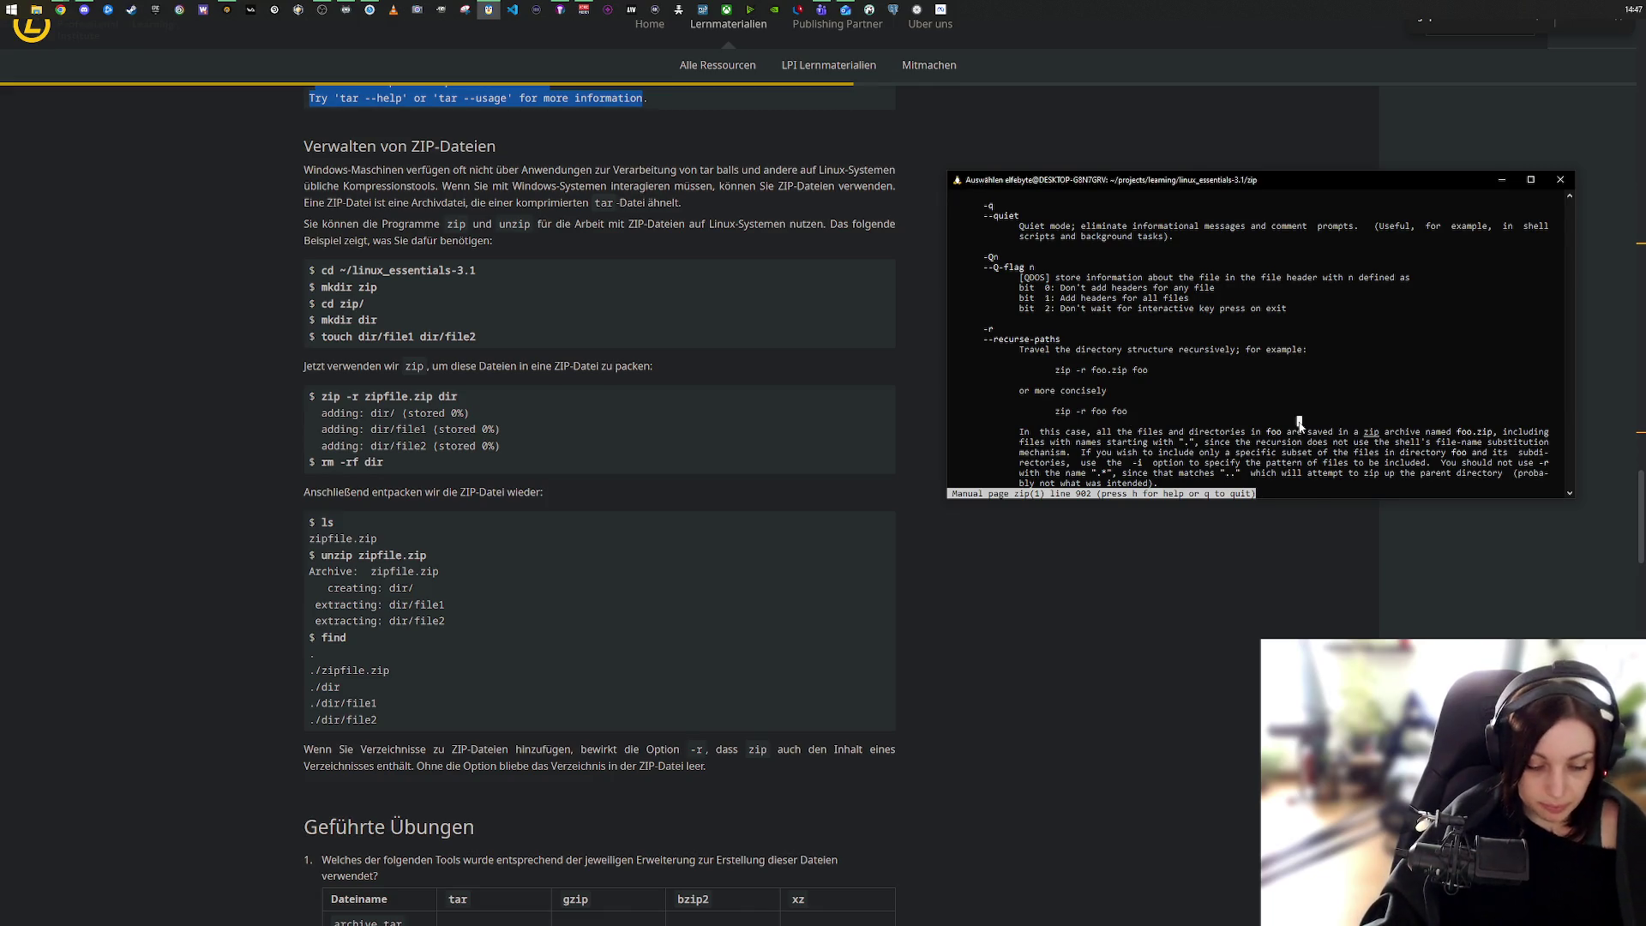
key("ctrl+z")
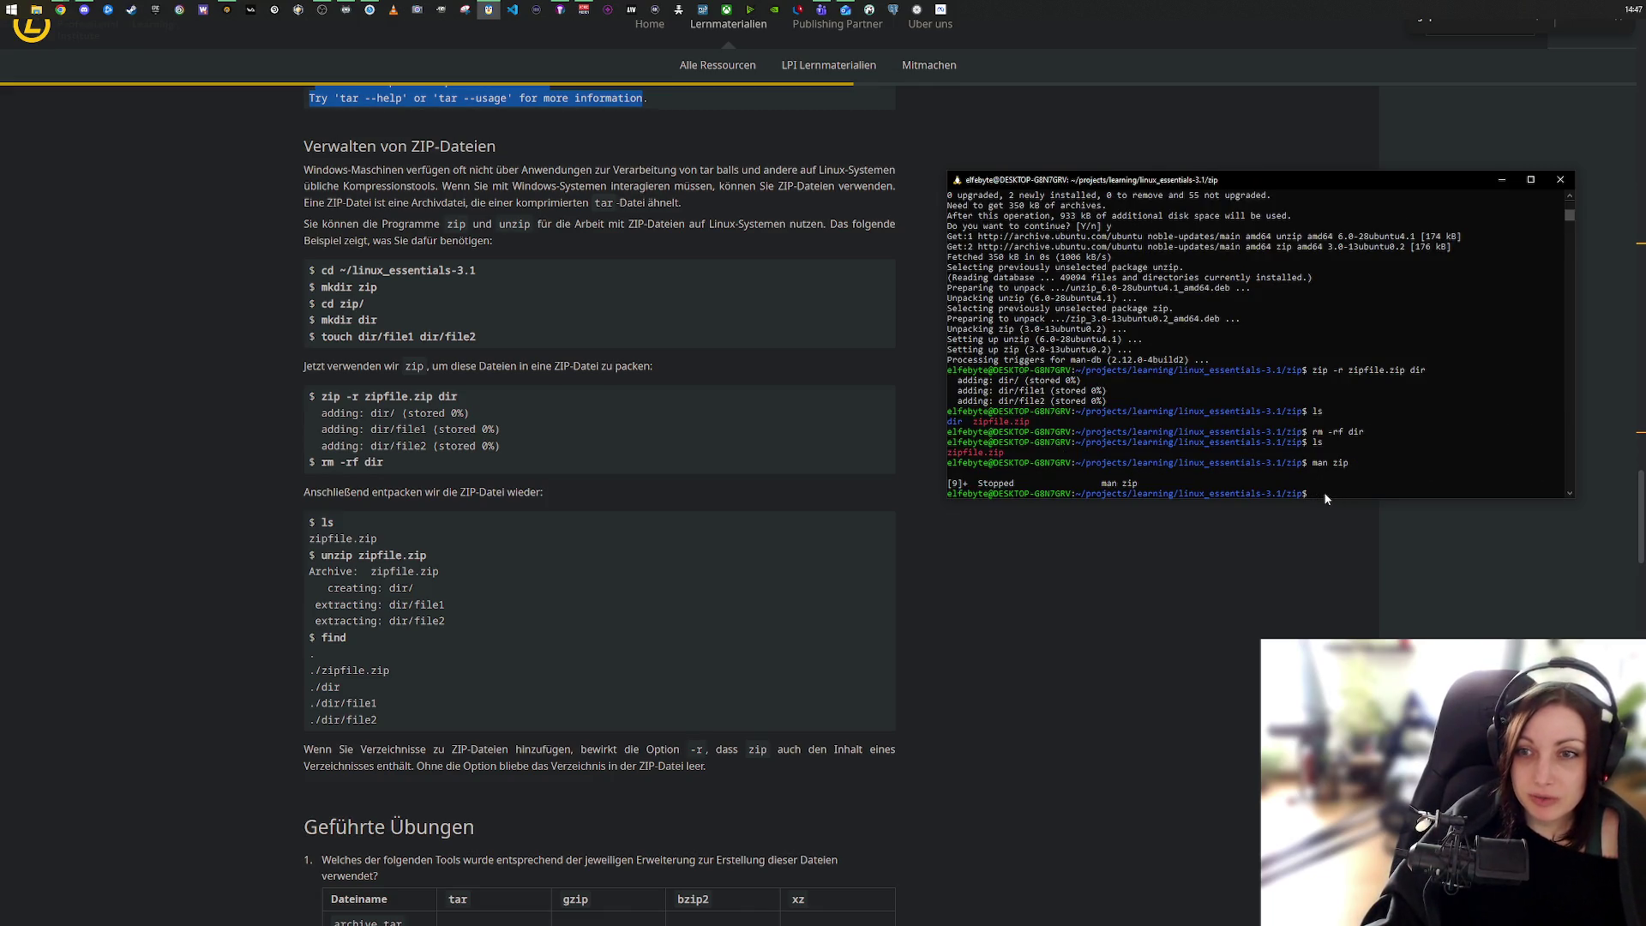
type("unzip")
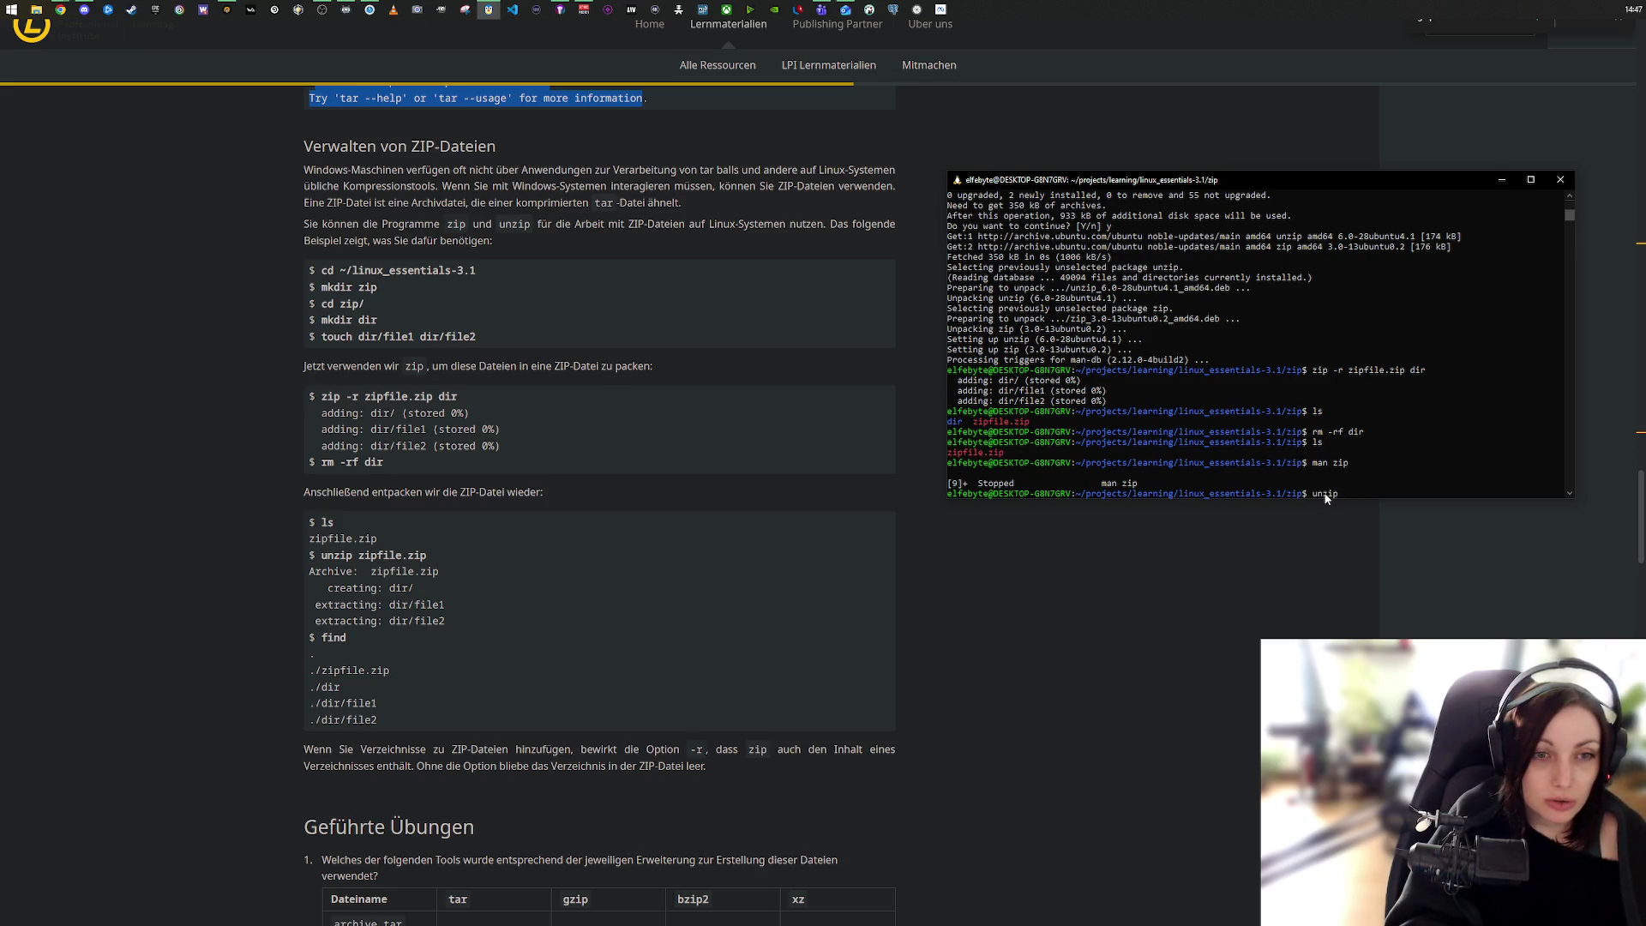
type(" zip")
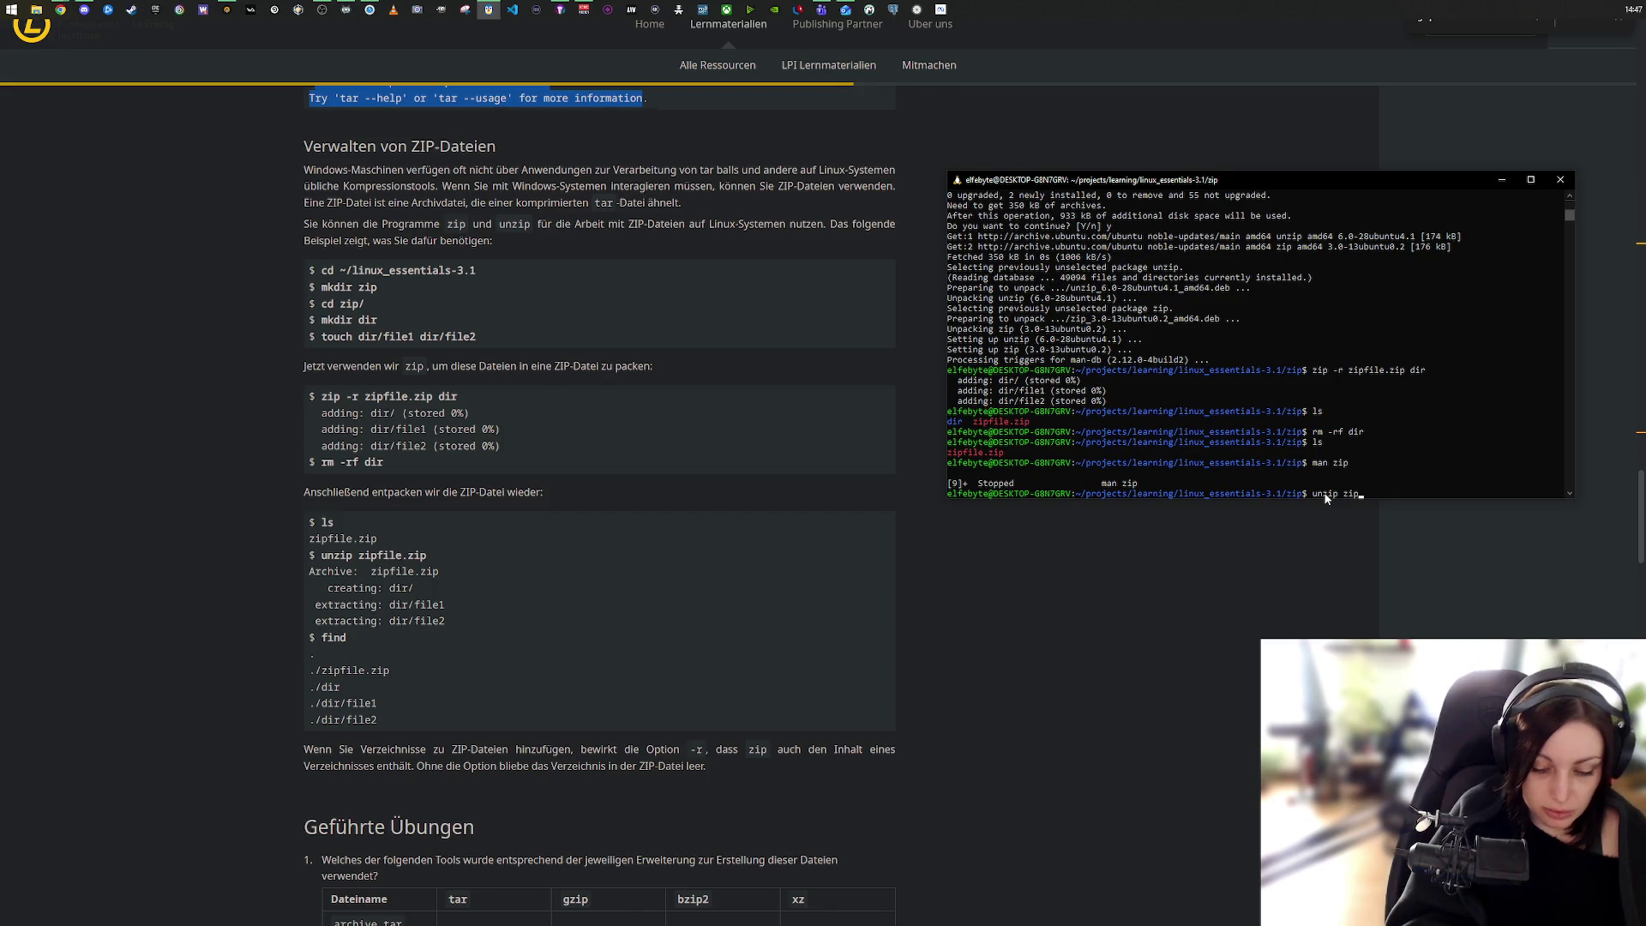
type("fil")
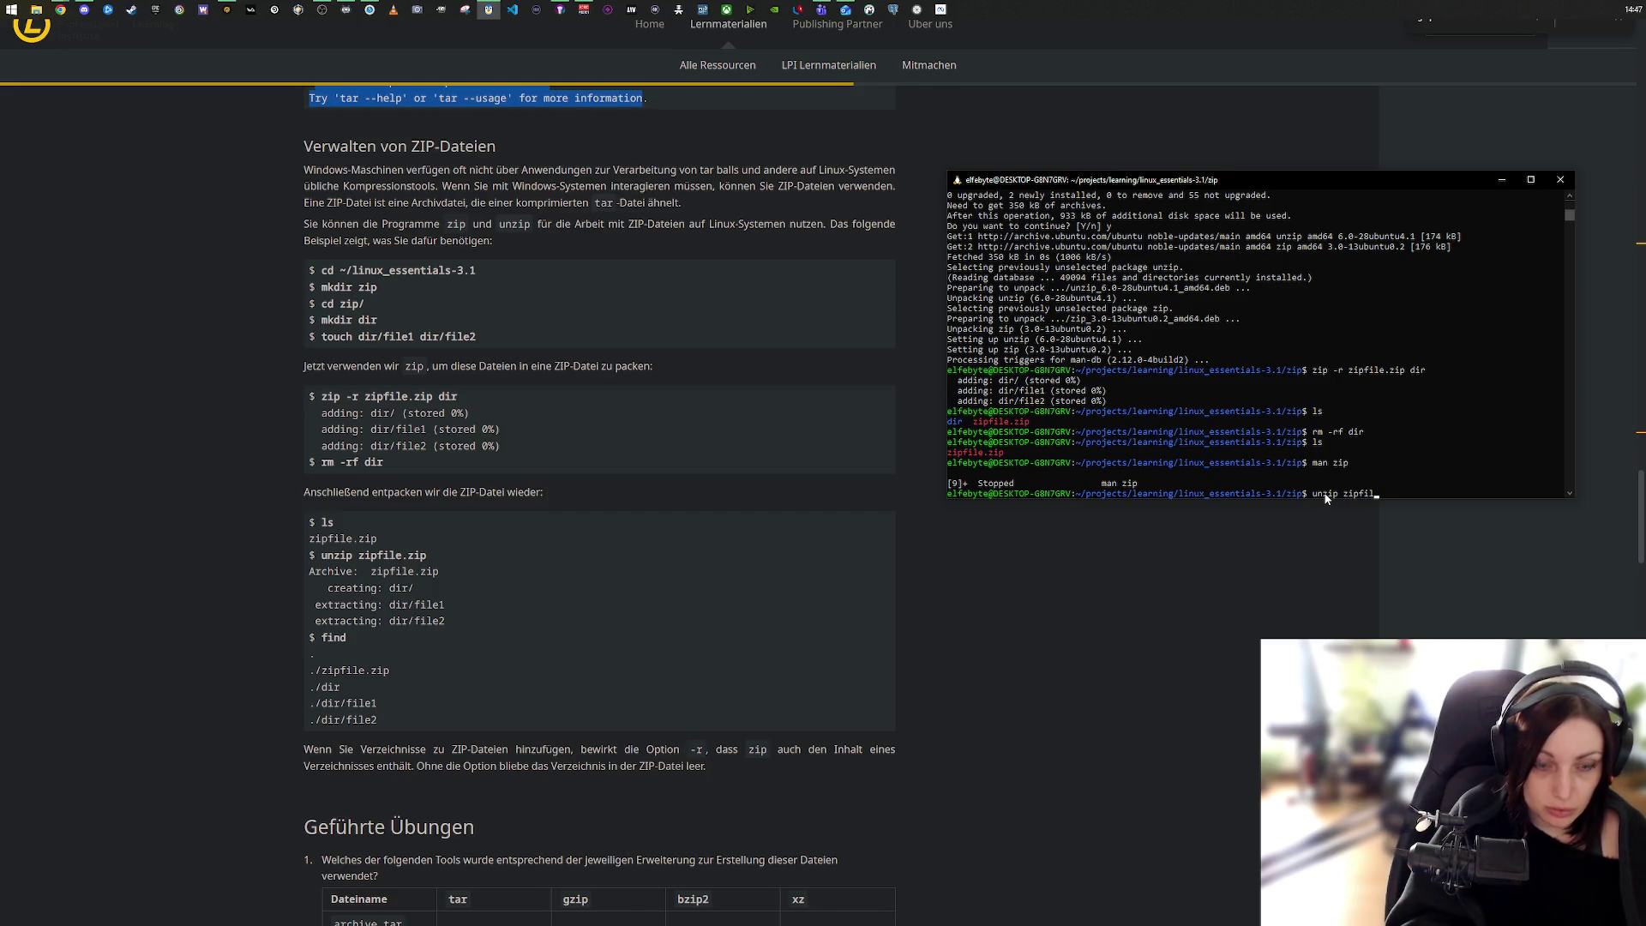
Step: Complete and run unzip zipfile.zip, then list the folder to see dir restored
key("Tab")
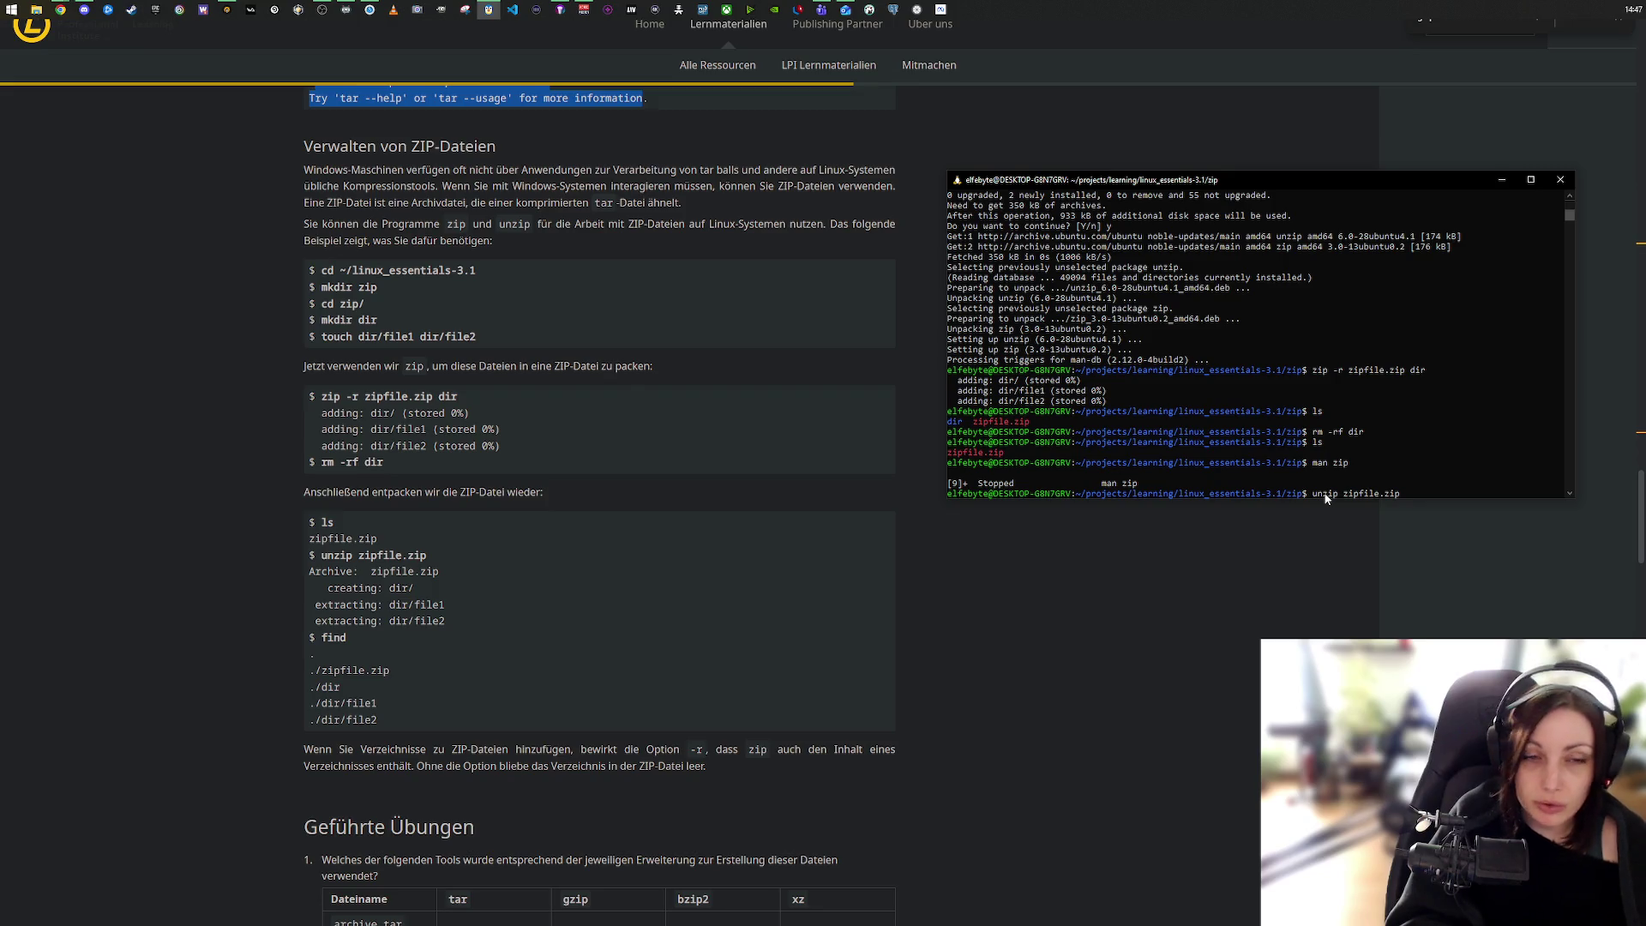
key("Return")
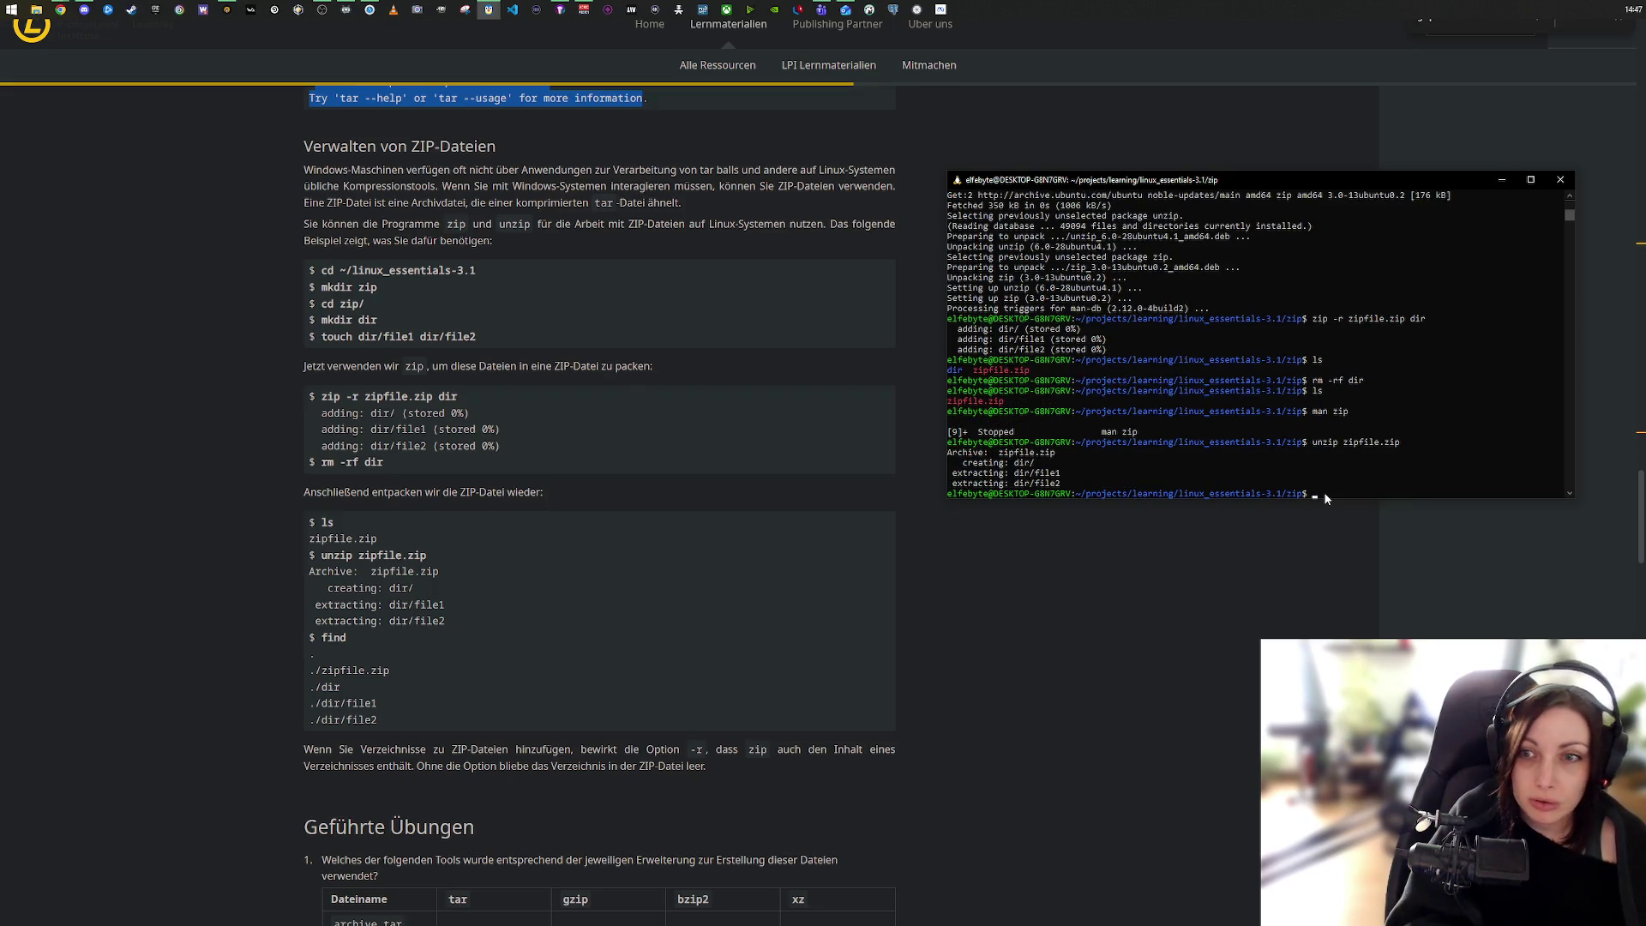
type("ls")
key("Return")
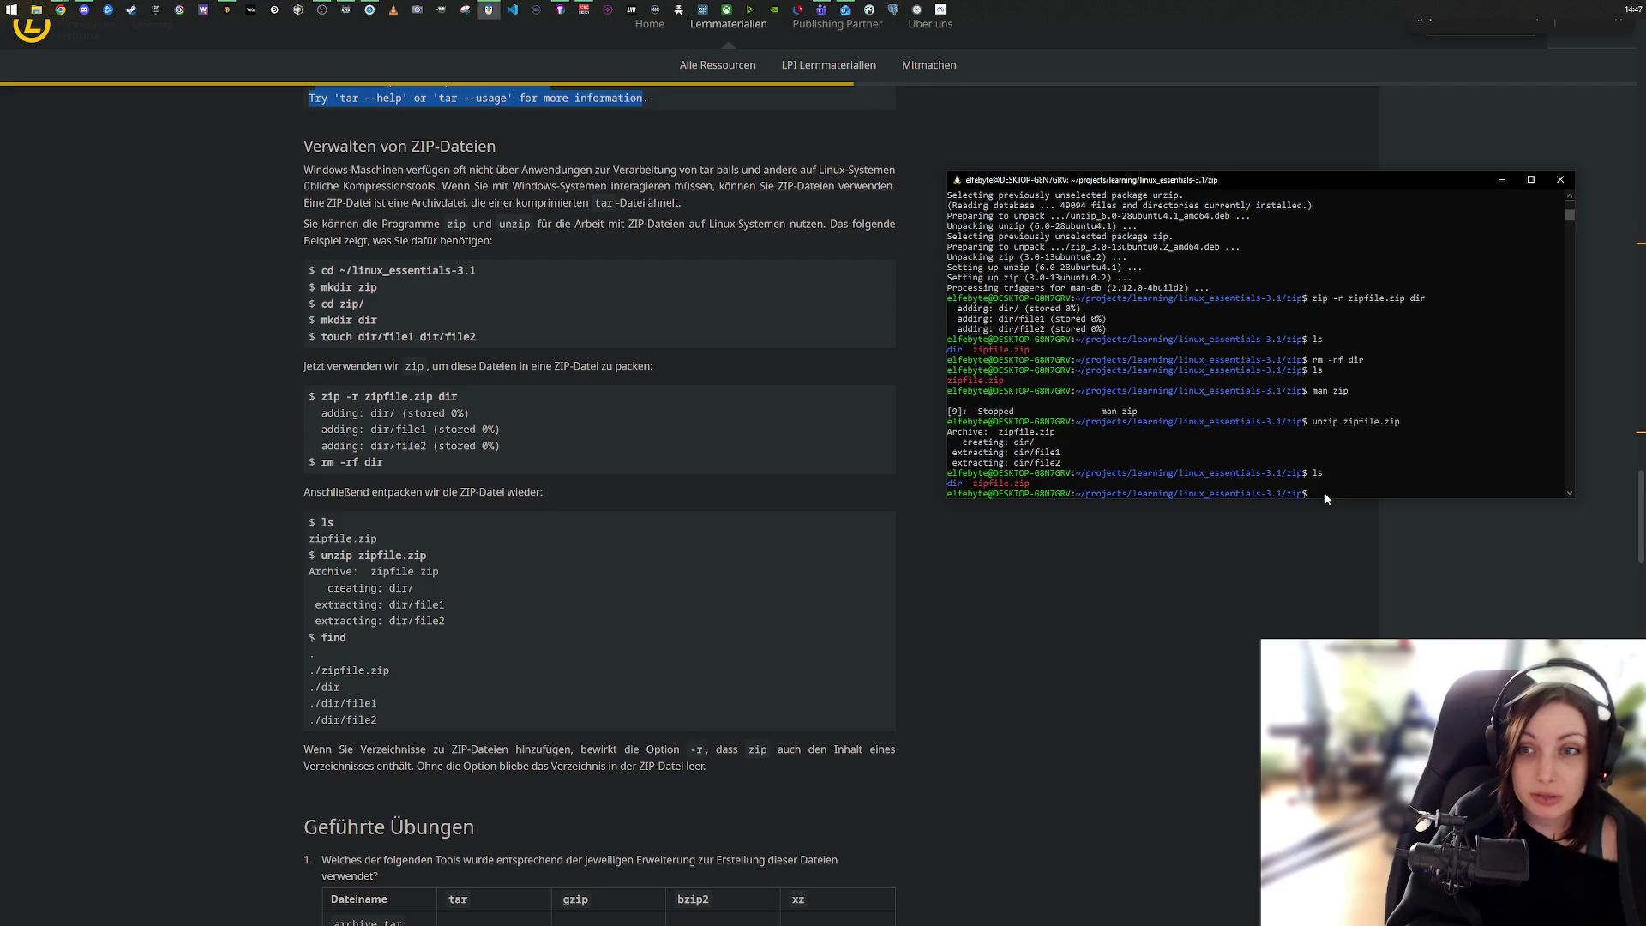
Step: Check dir holds file1 and file2, return to the zip folder, and run find
type("c")
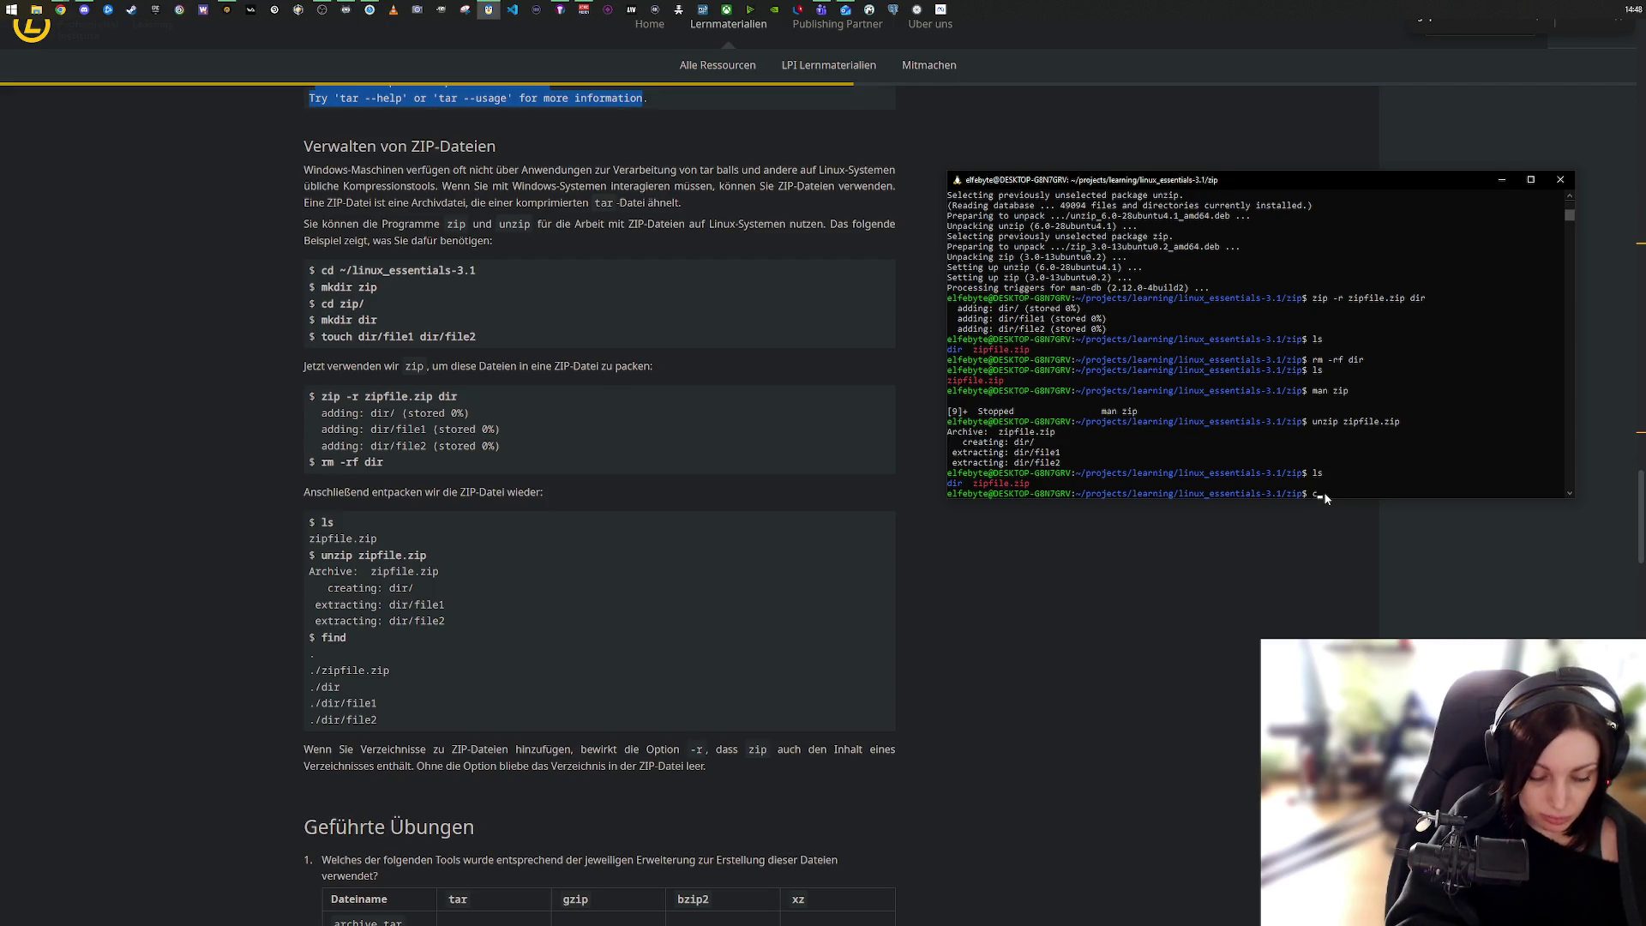
type("d dir")
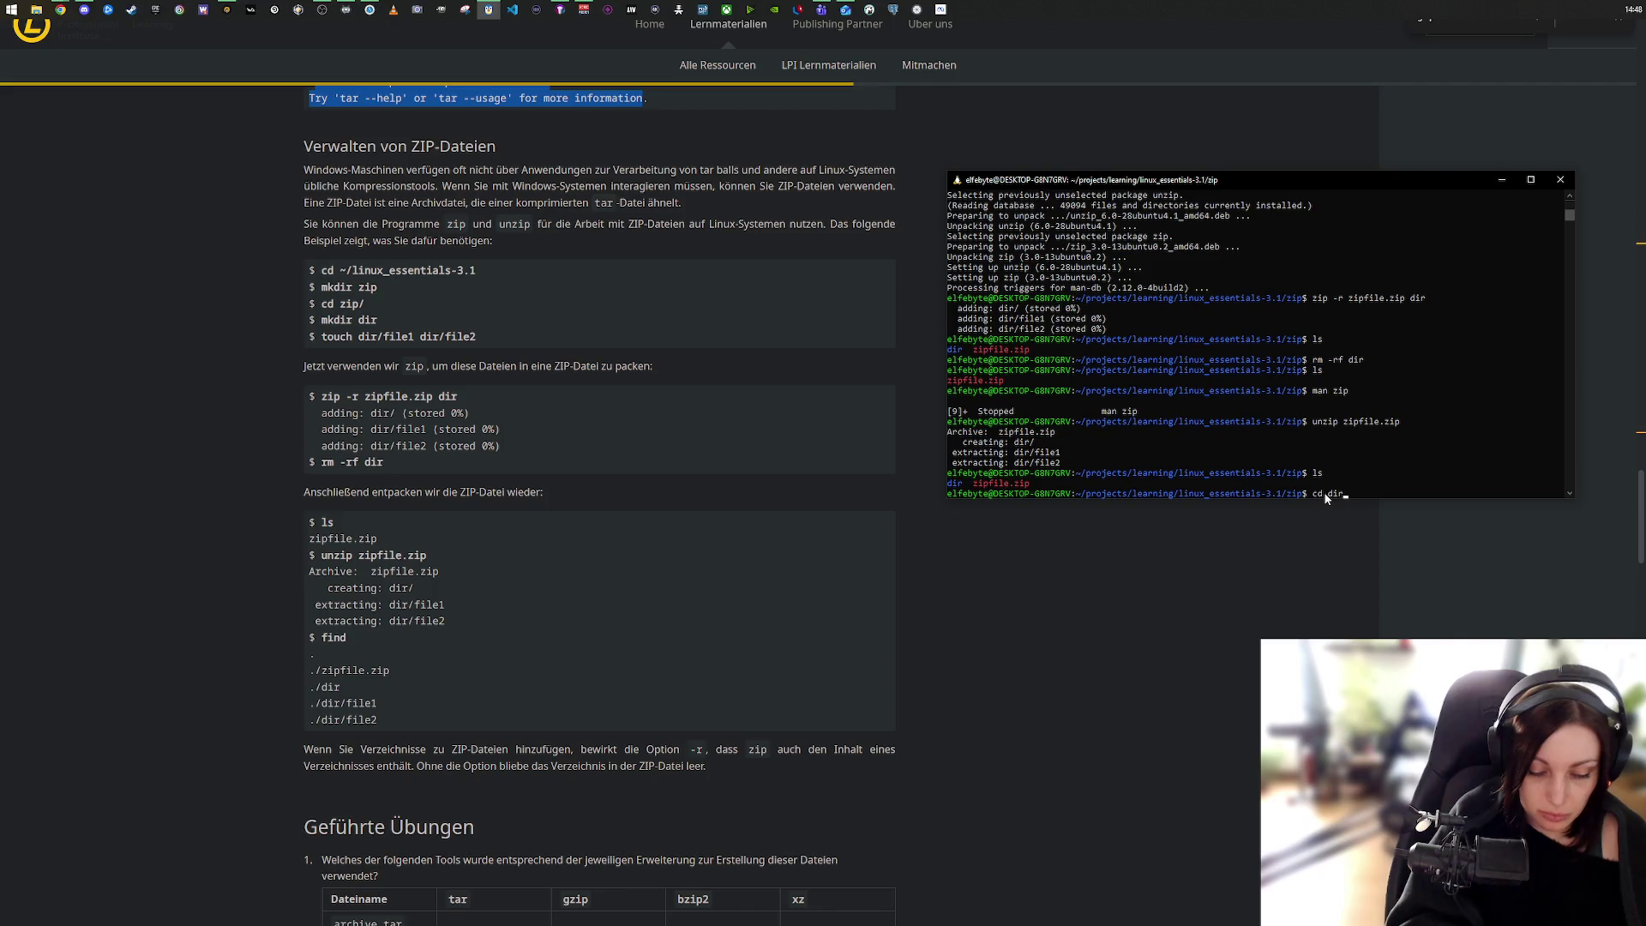
key("Return")
type("ls")
key("Return")
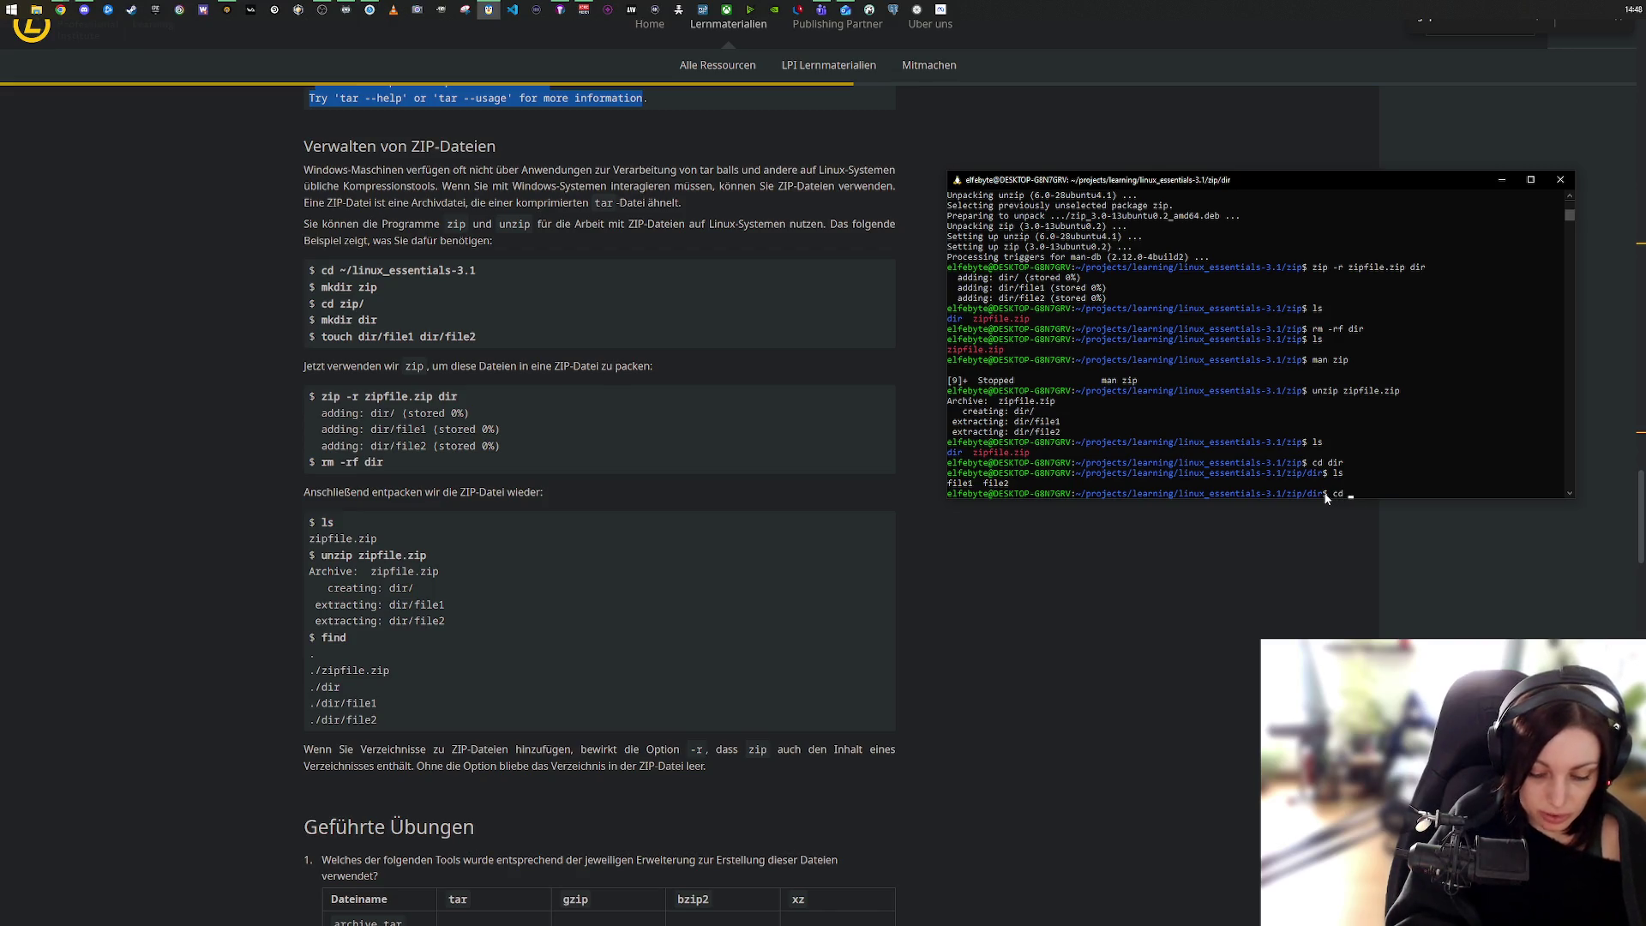
type("cd ..")
key("Return")
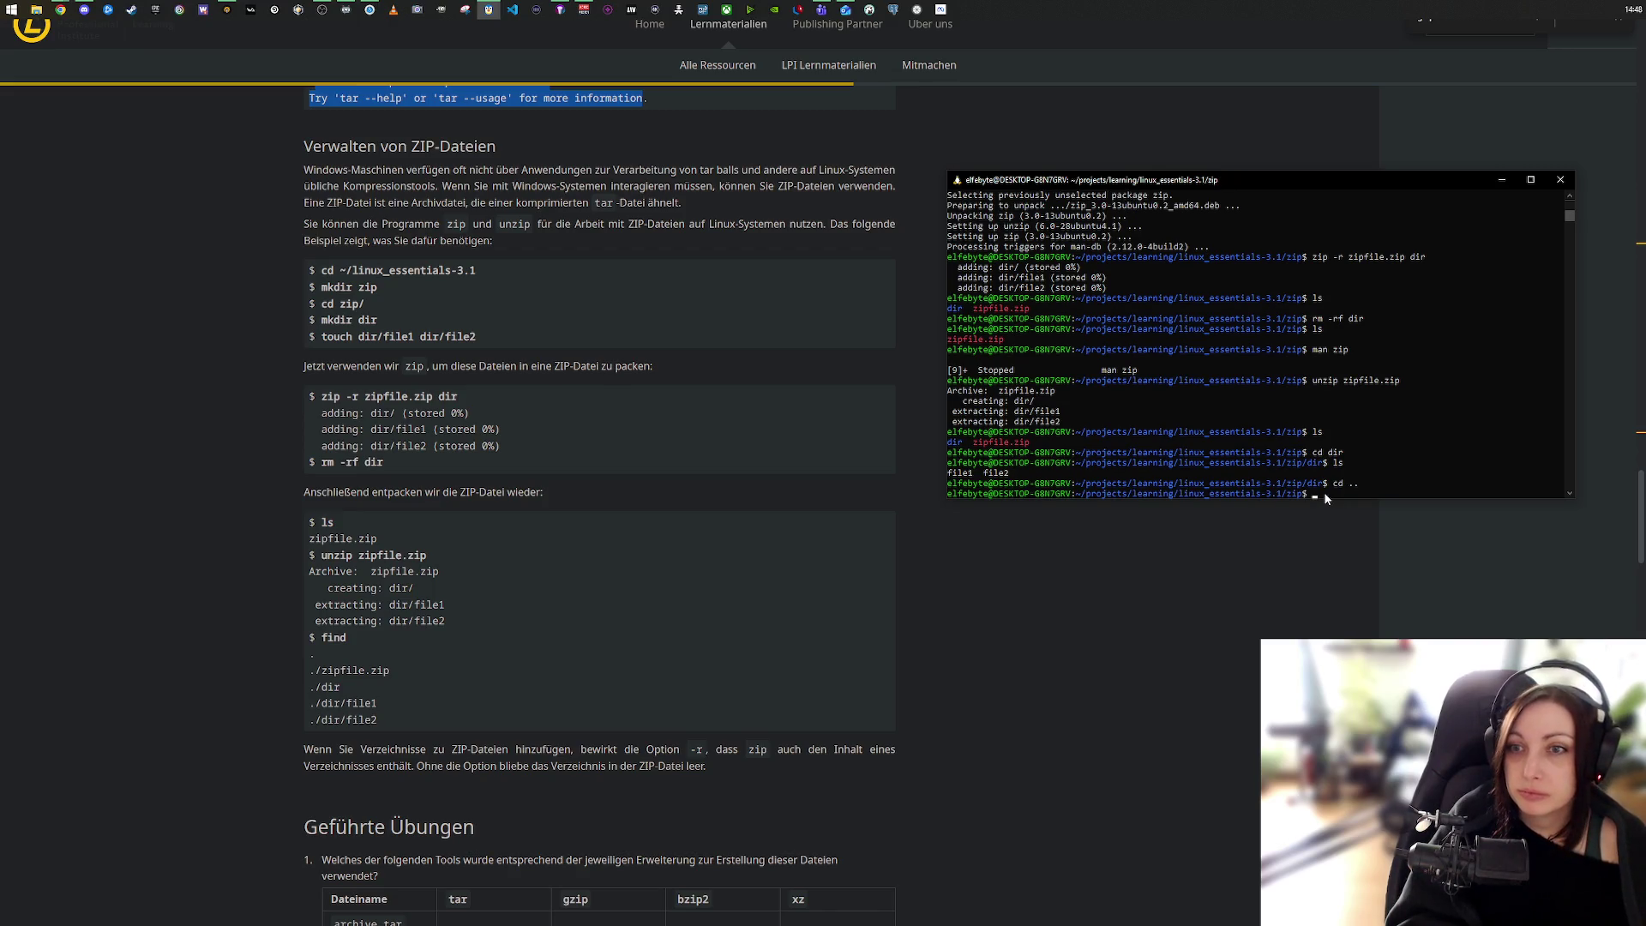
type("find")
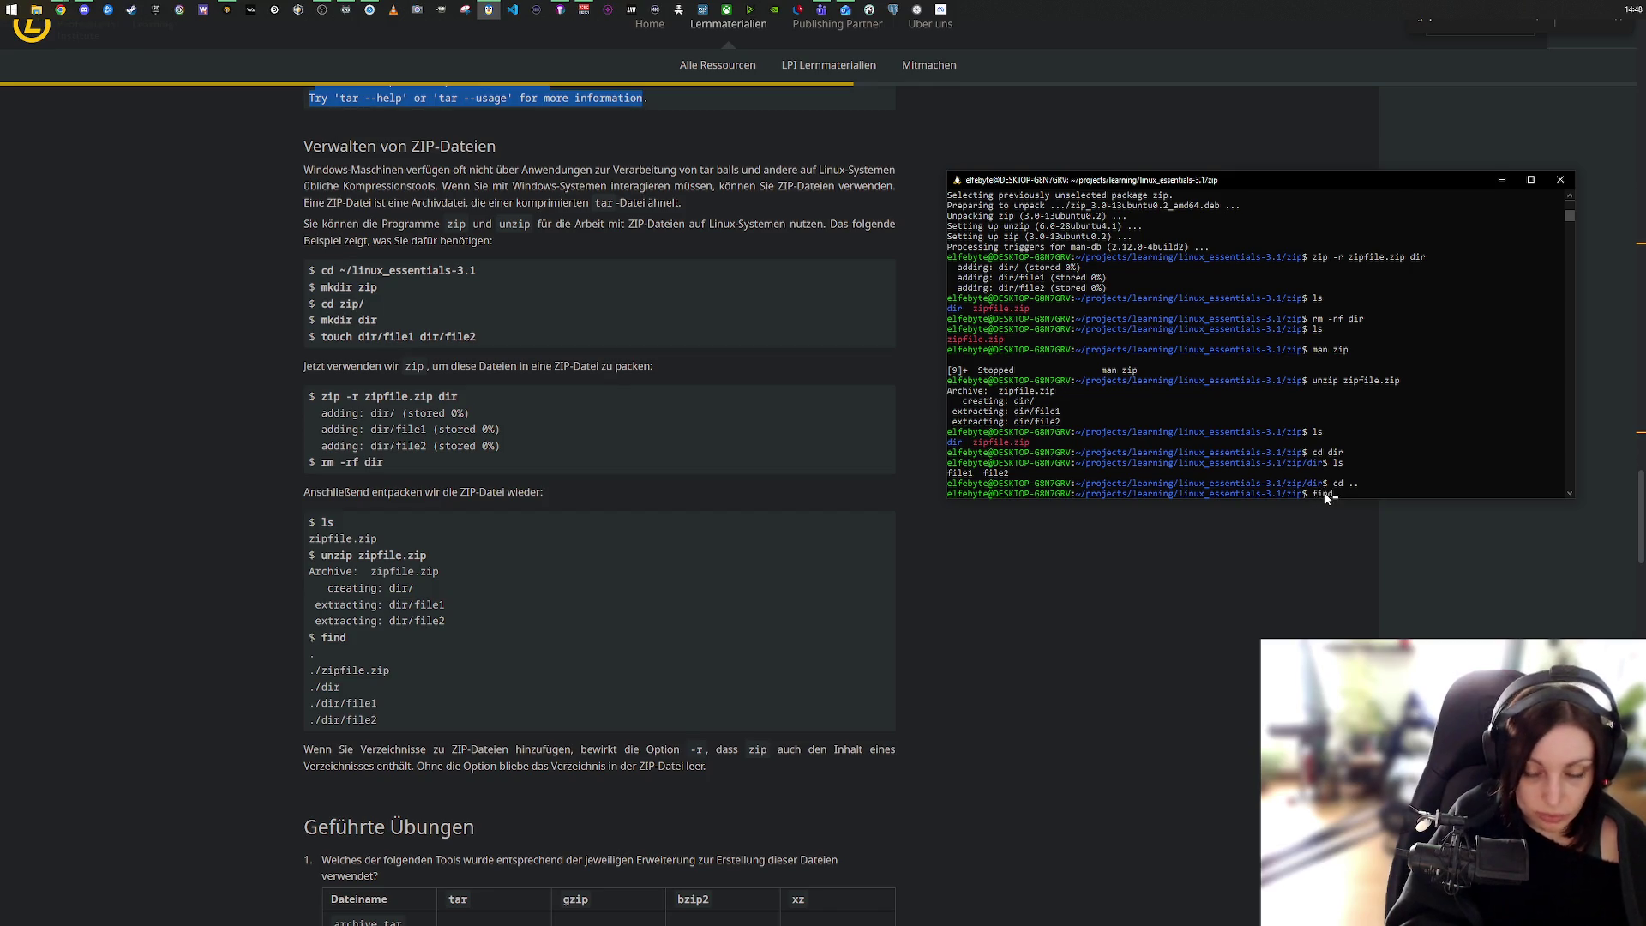
key("Return")
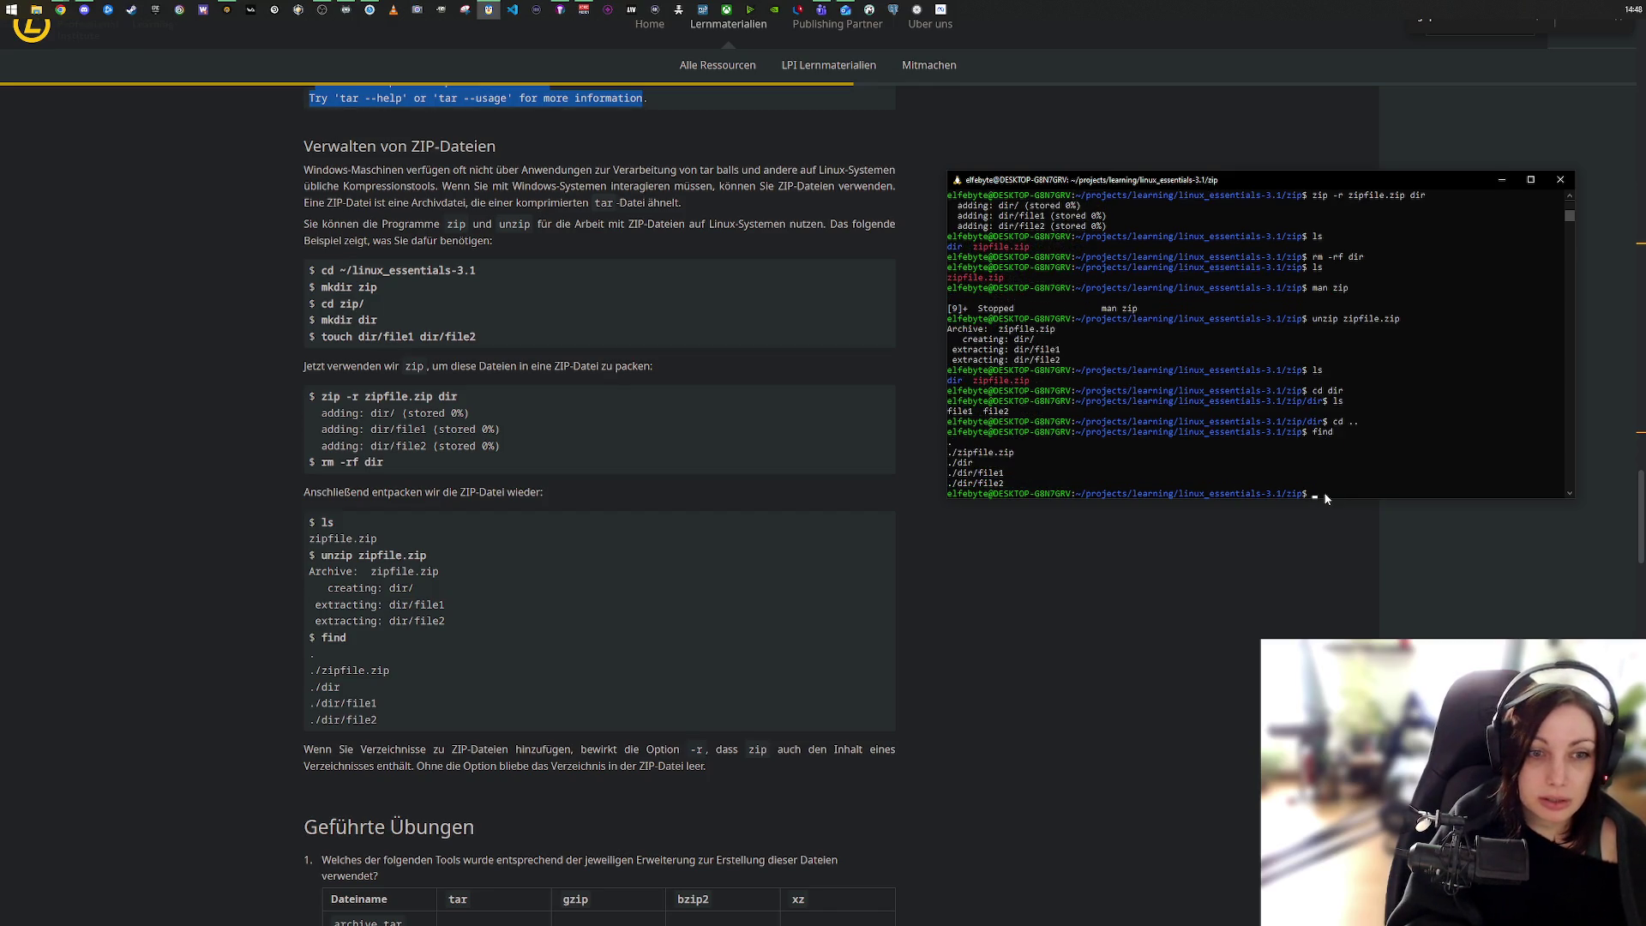
Step: Switch to the Chrome window showing Google results for 'qbasic gorillas'
scroll(514, 554, "down", 4)
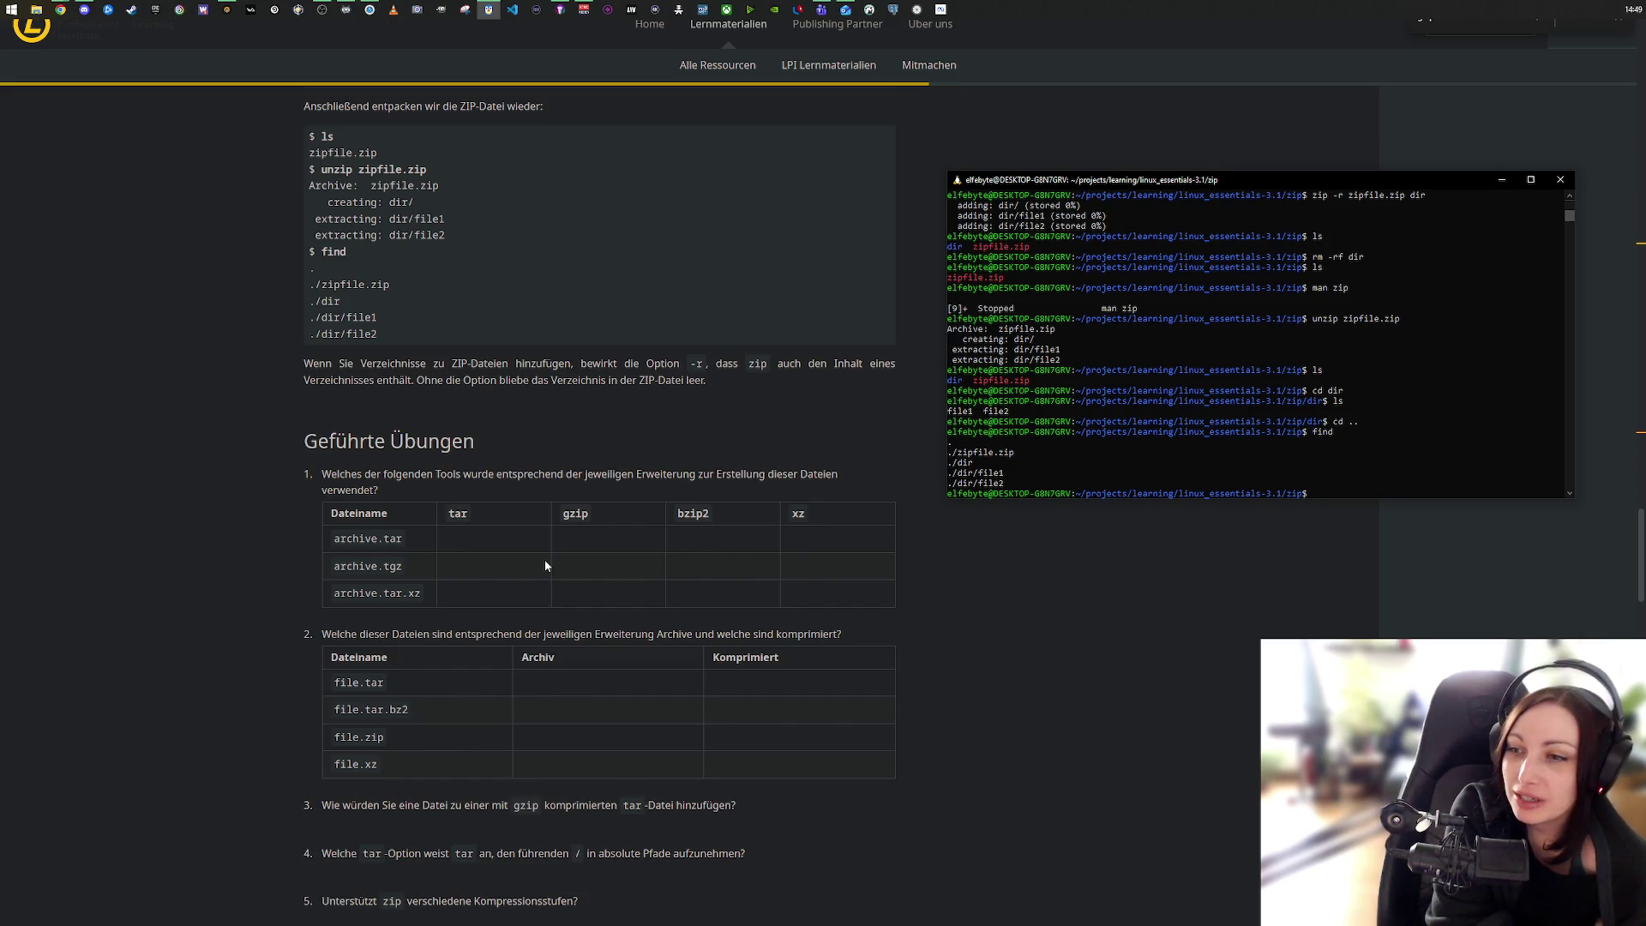
key("alt+Tab")
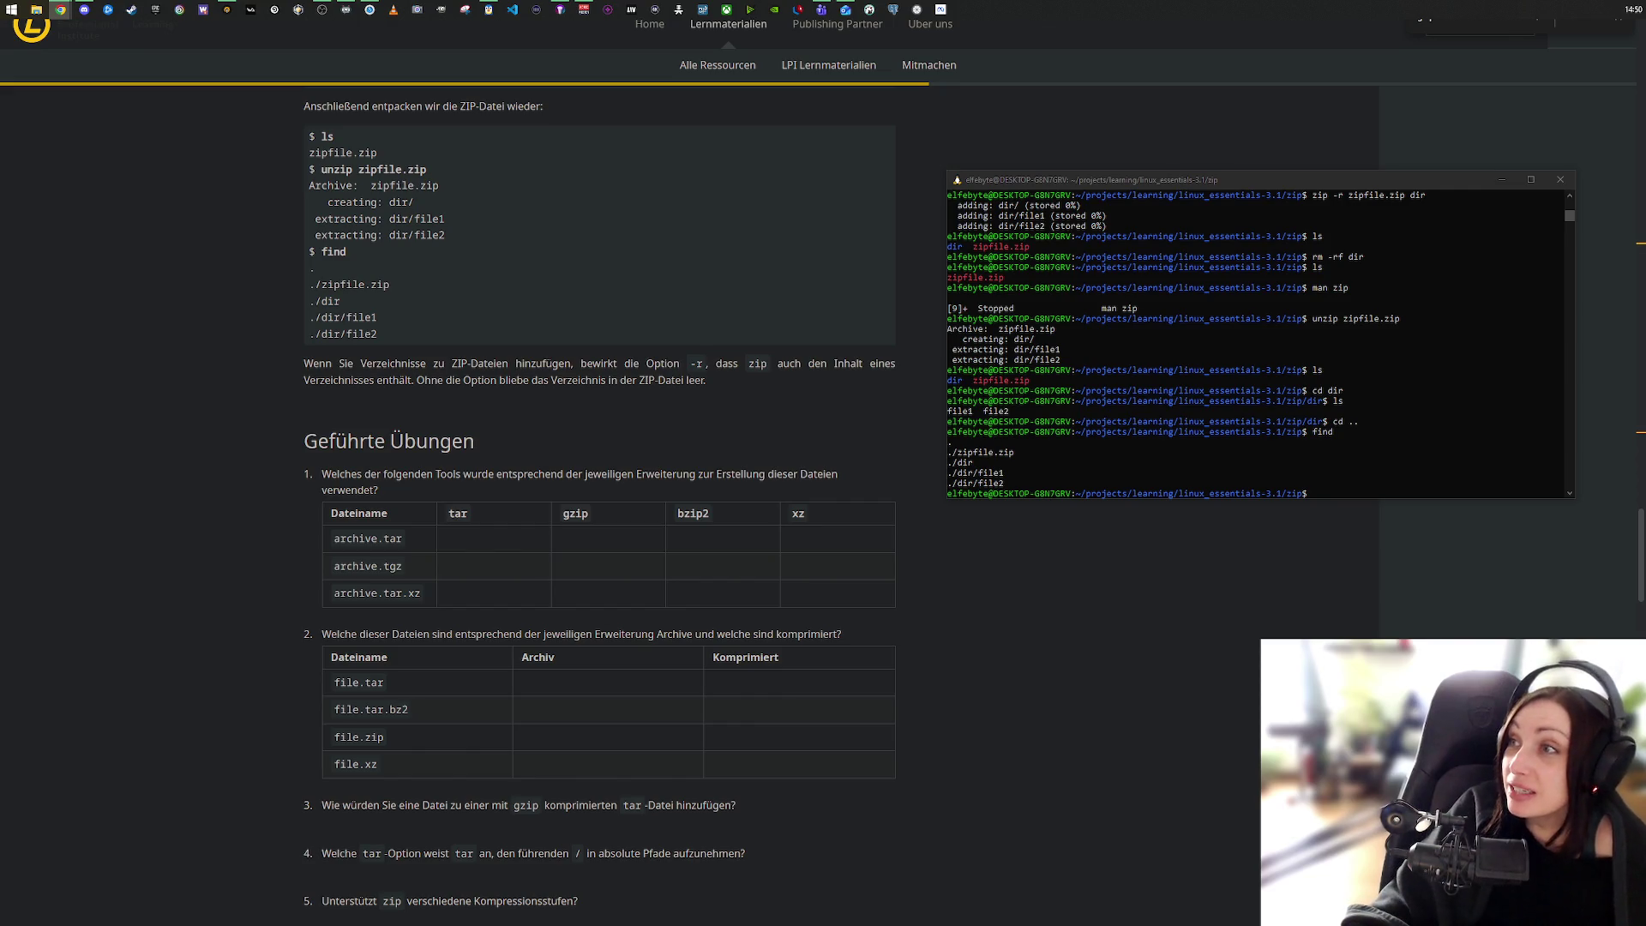
key("alt+Tab")
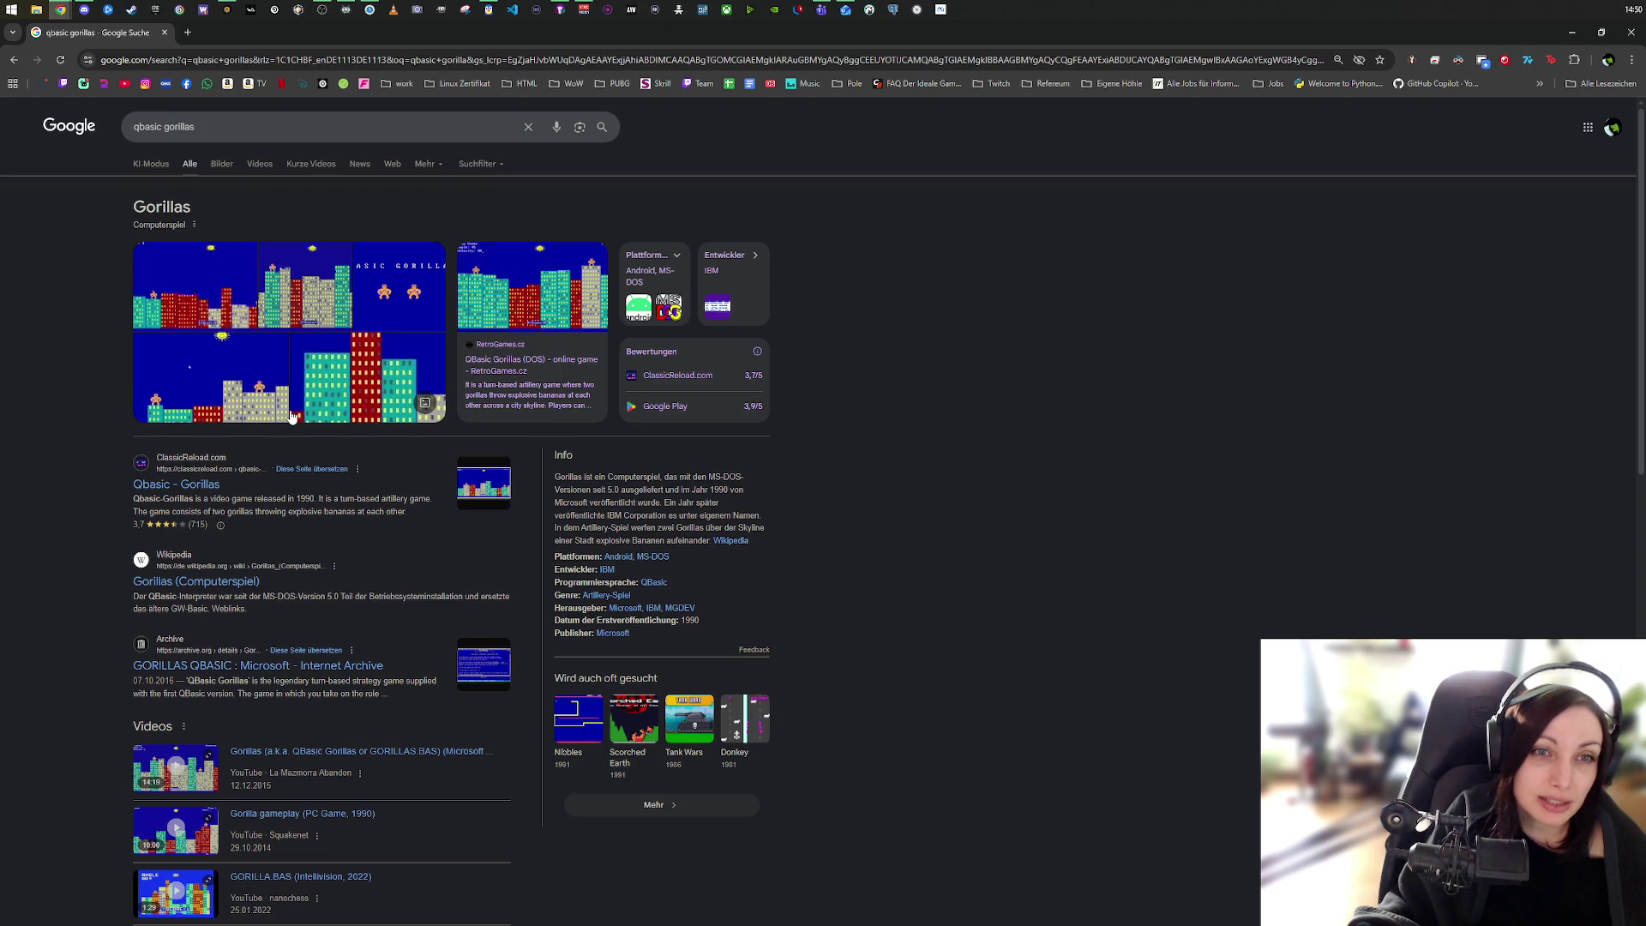
Step: Filter to video results and open 'Gorilla gameplay (PC Game, 1990)' on YouTube
left_click(259, 164)
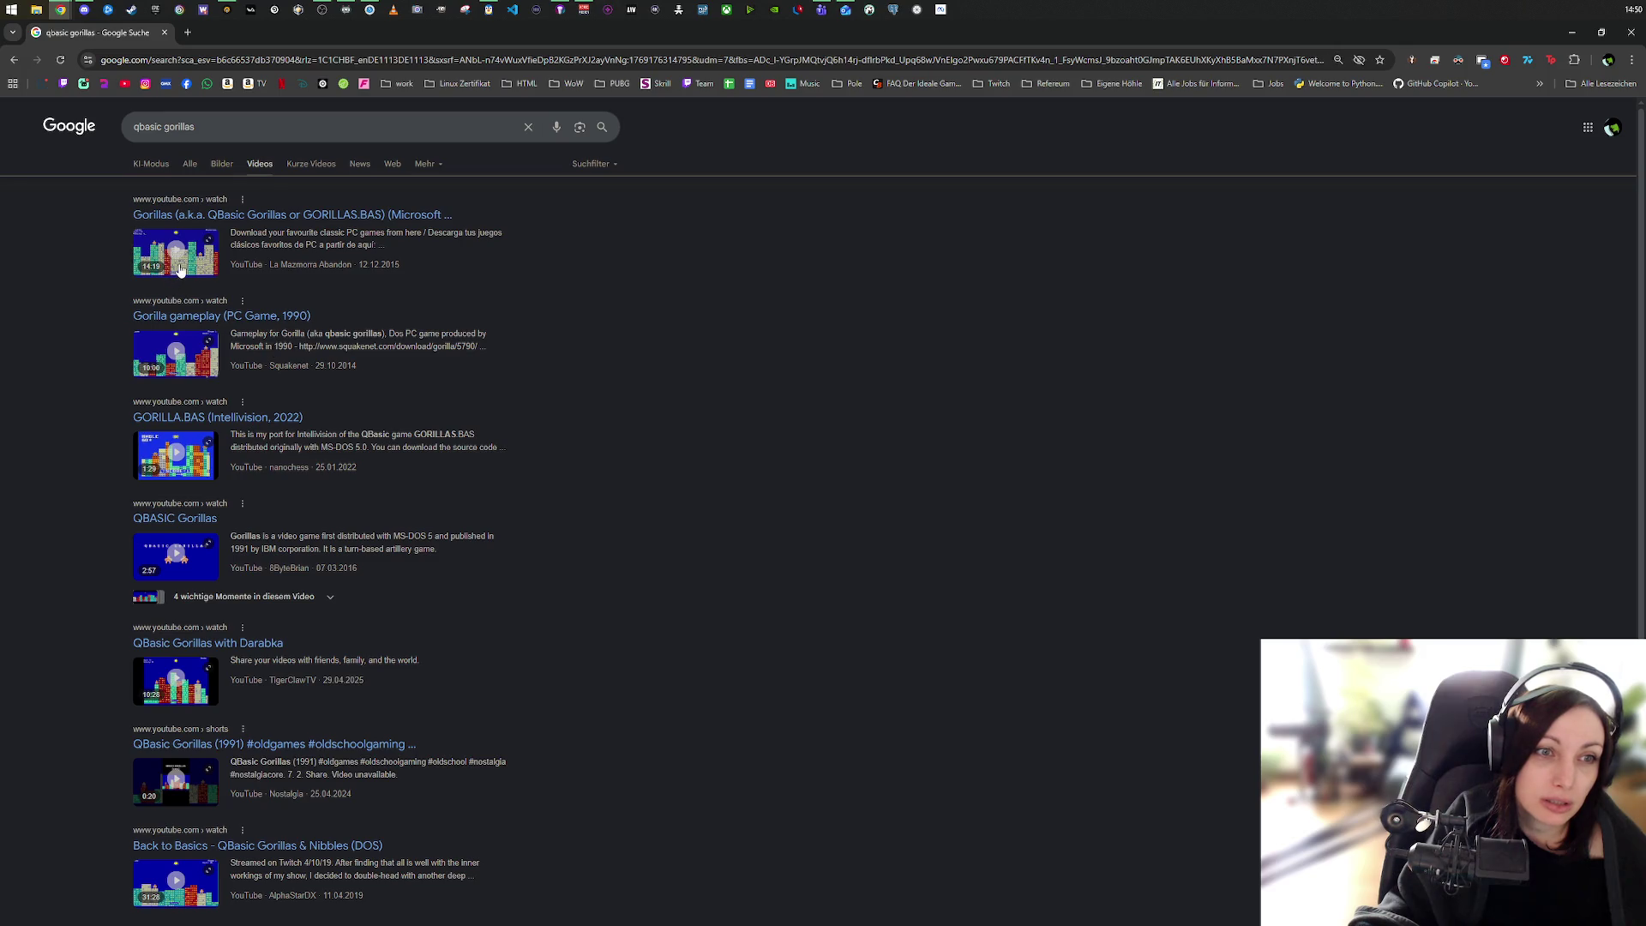
left_click(189, 375)
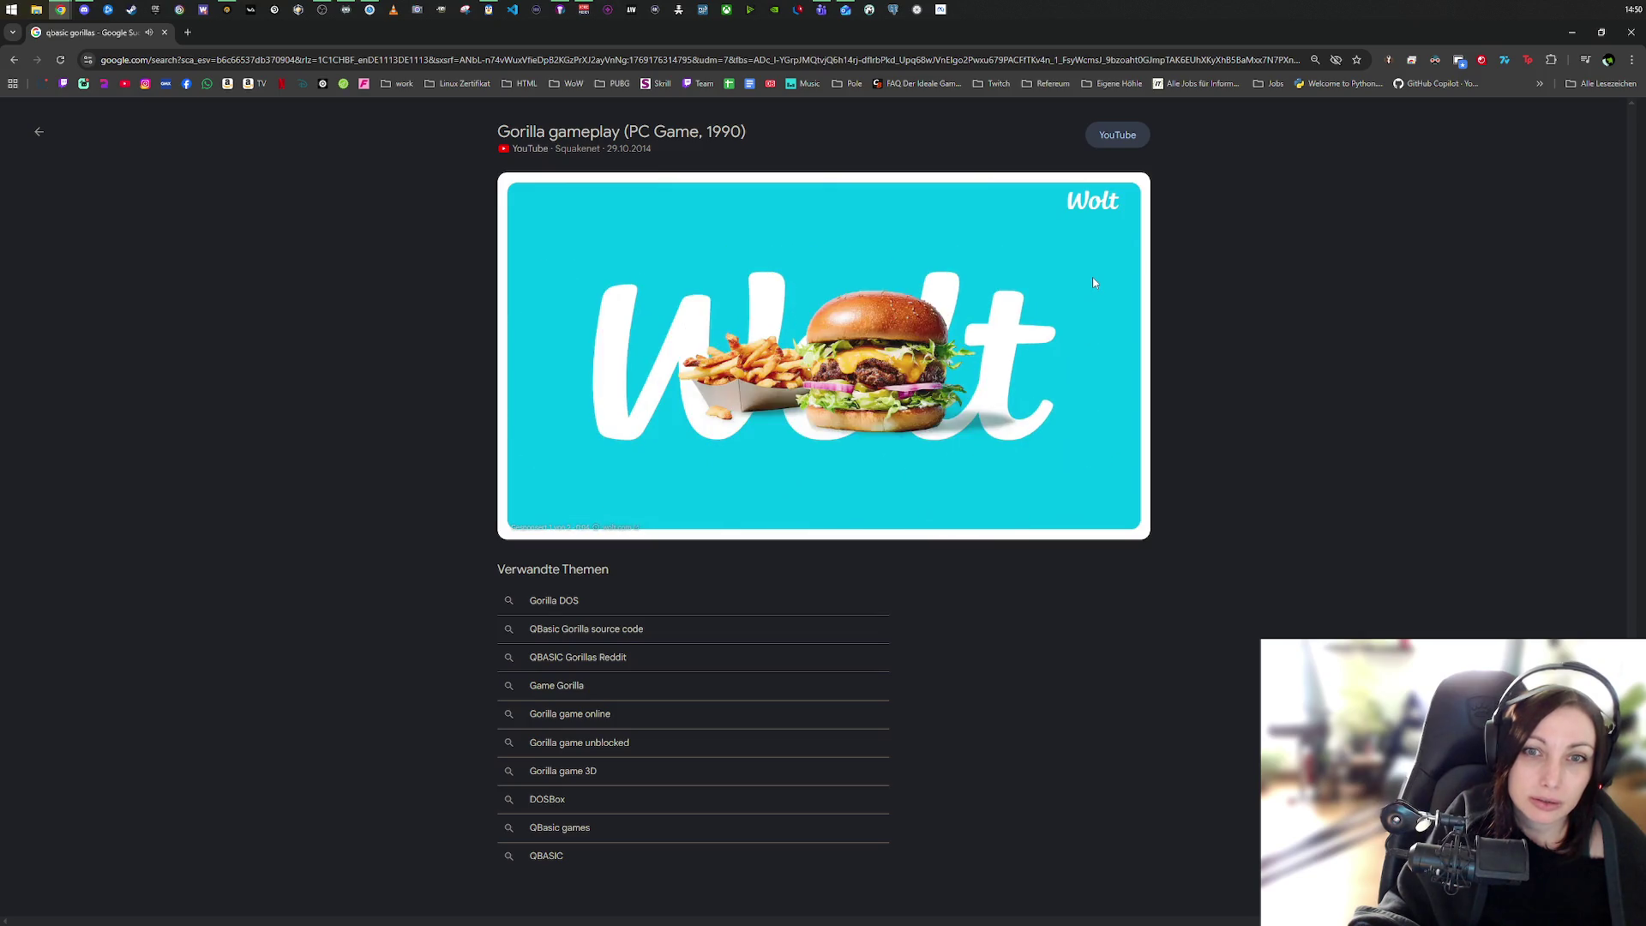
left_click(1123, 135)
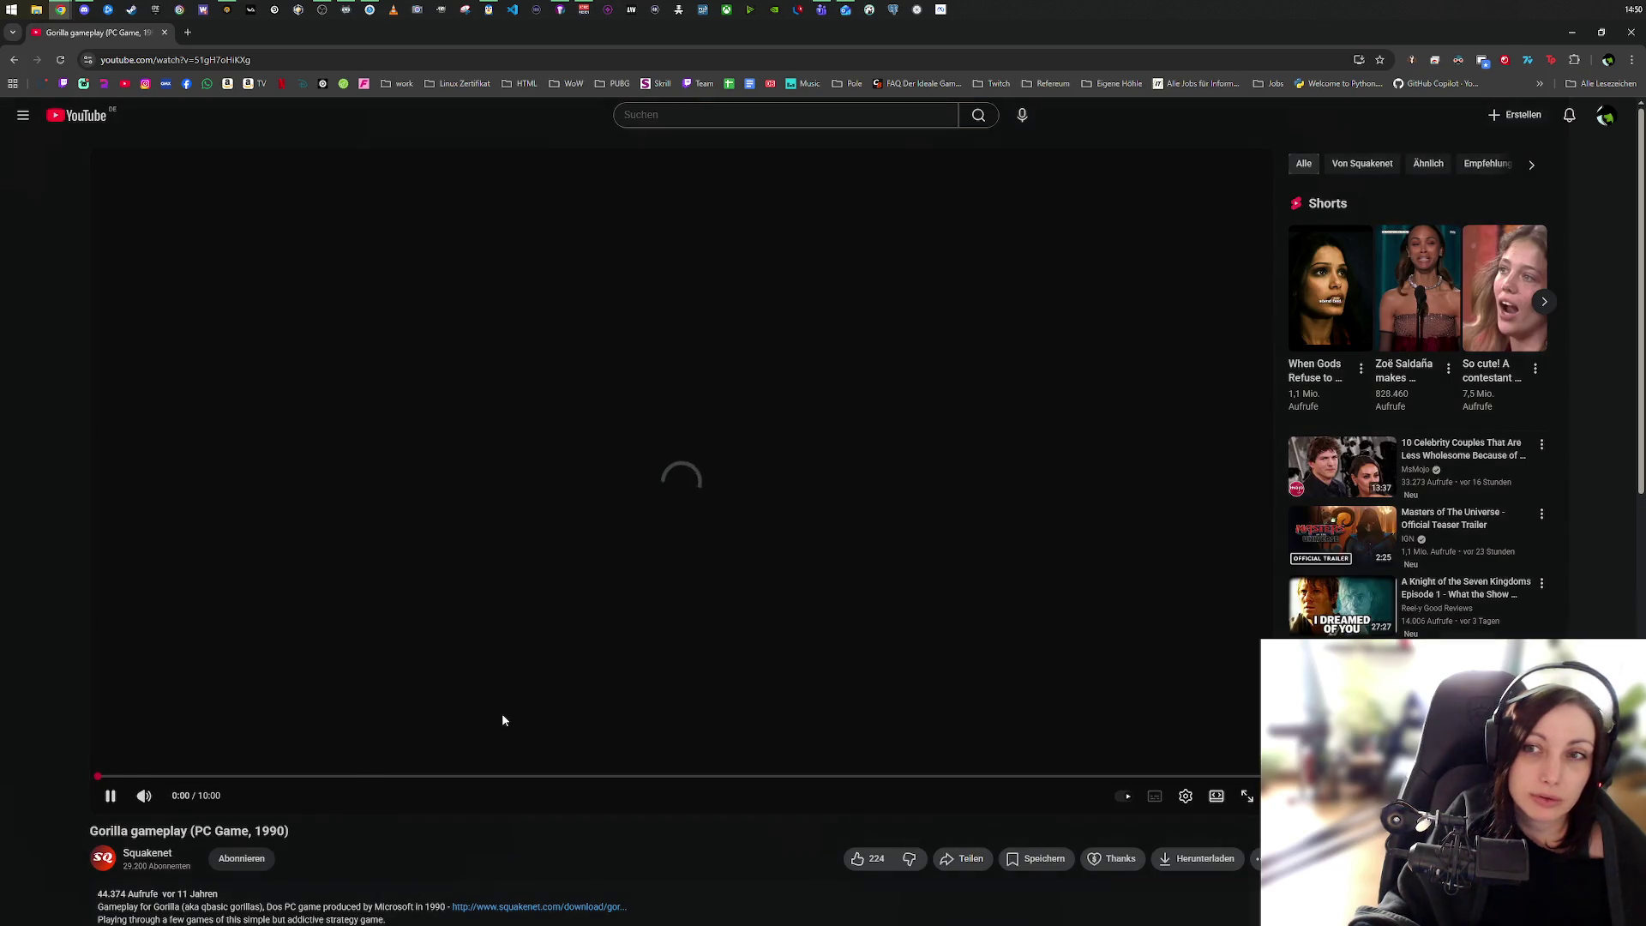
Step: Play the gorilla video fullscreen and seek past the name and STARRING screens to the skyline
left_click(1245, 798)
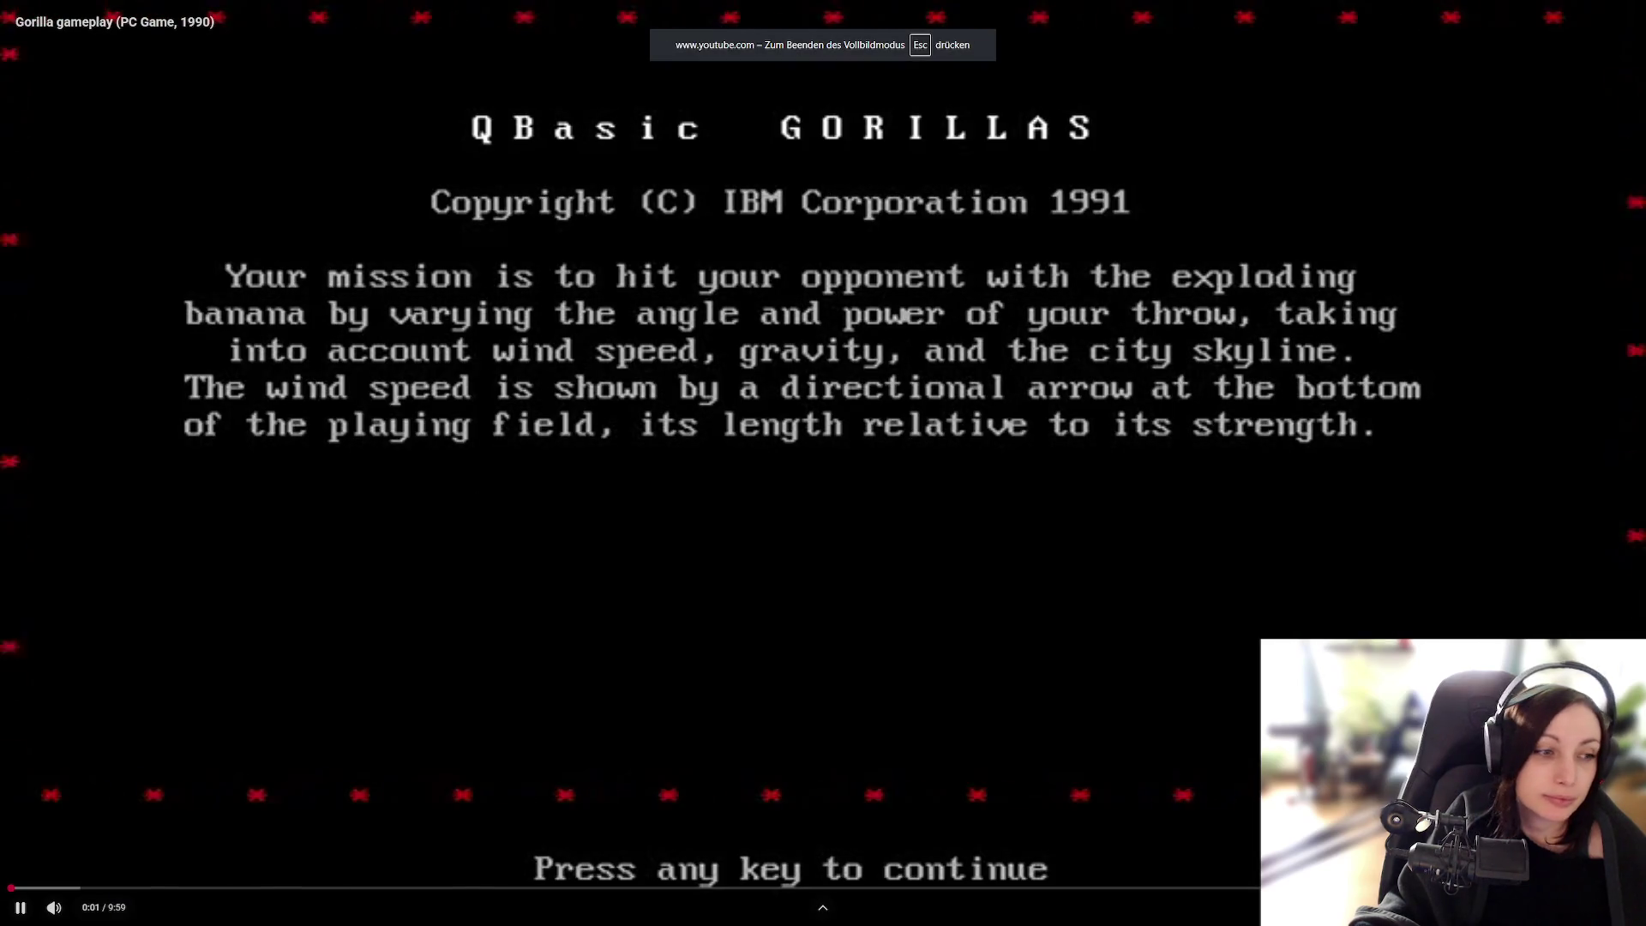
left_click(56, 893)
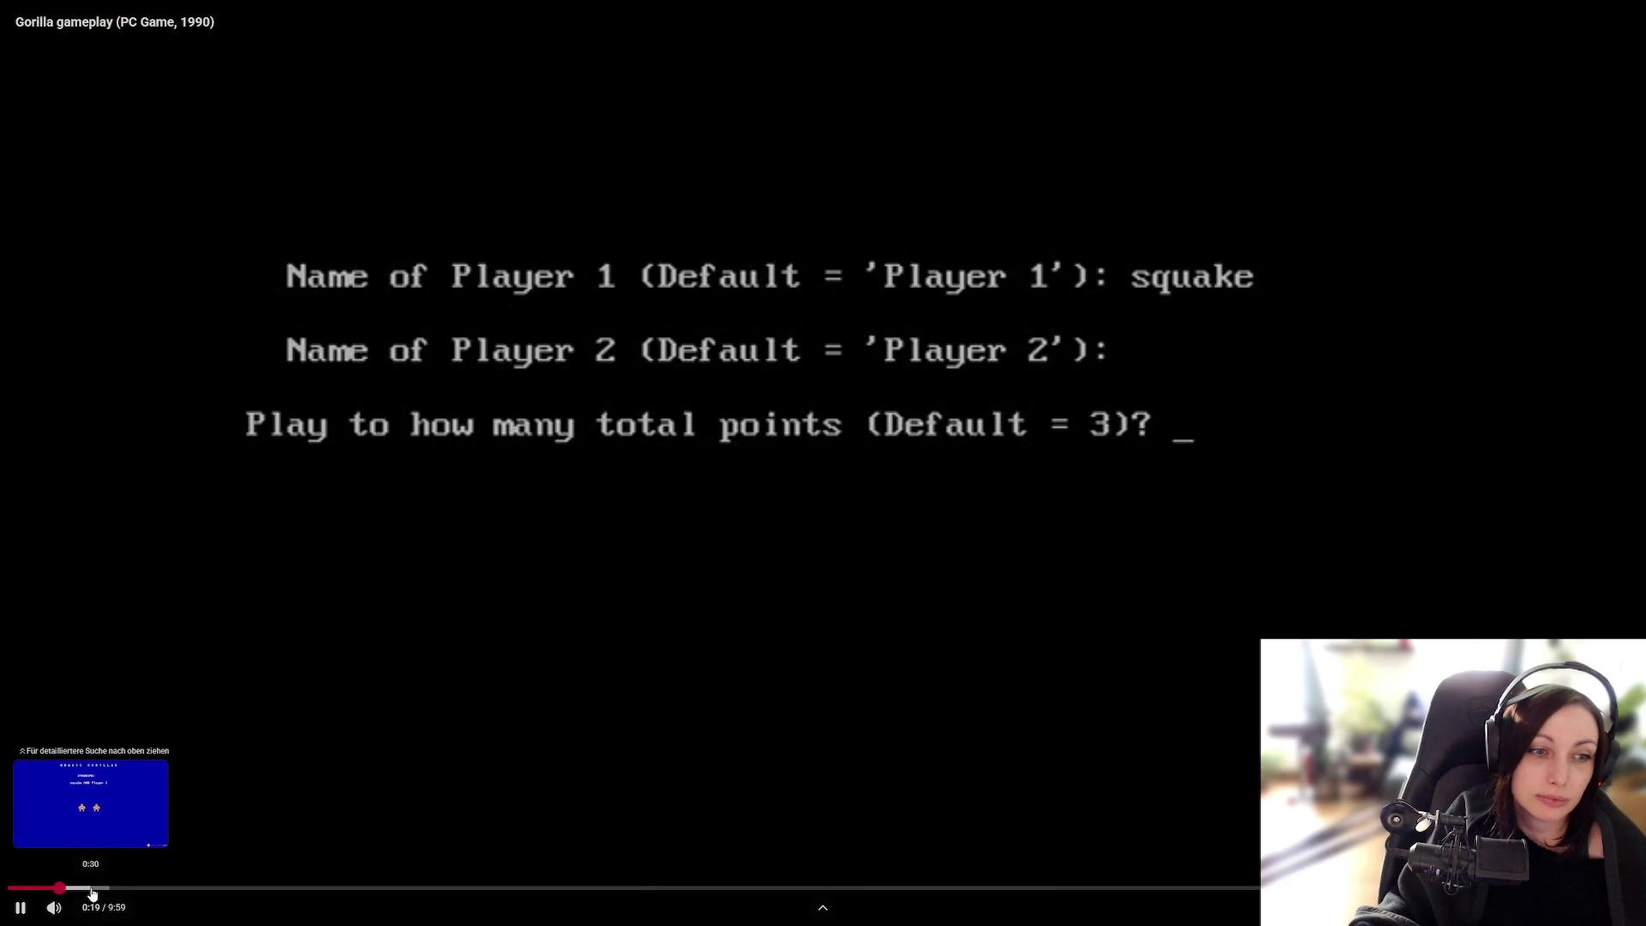
left_click(91, 893)
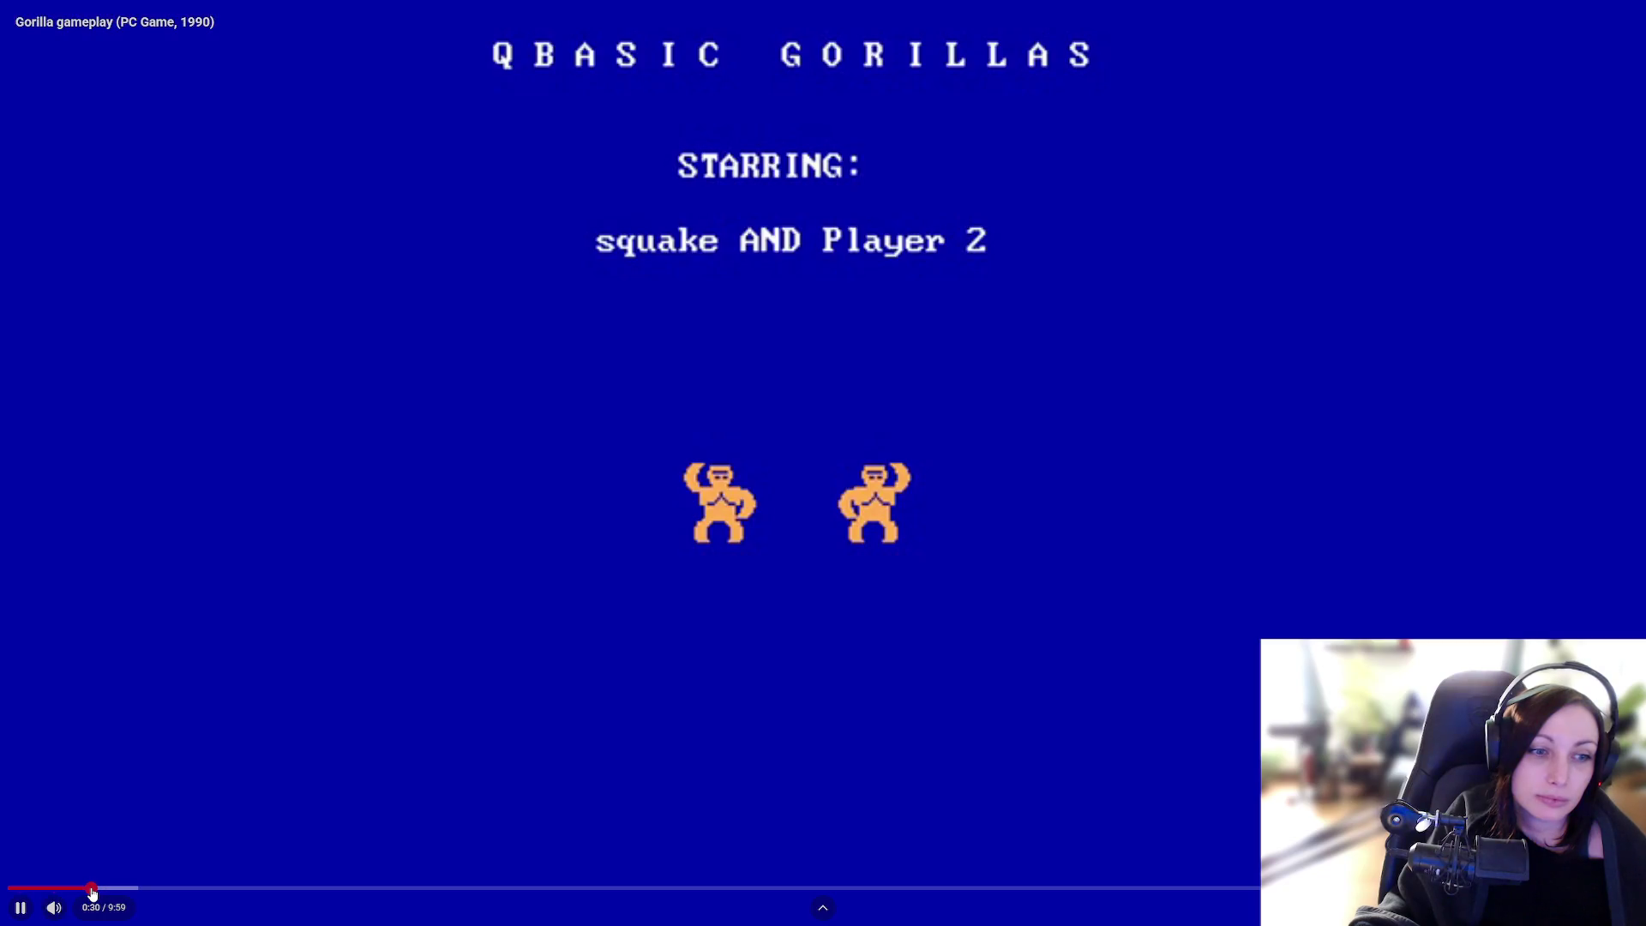
left_click(146, 893)
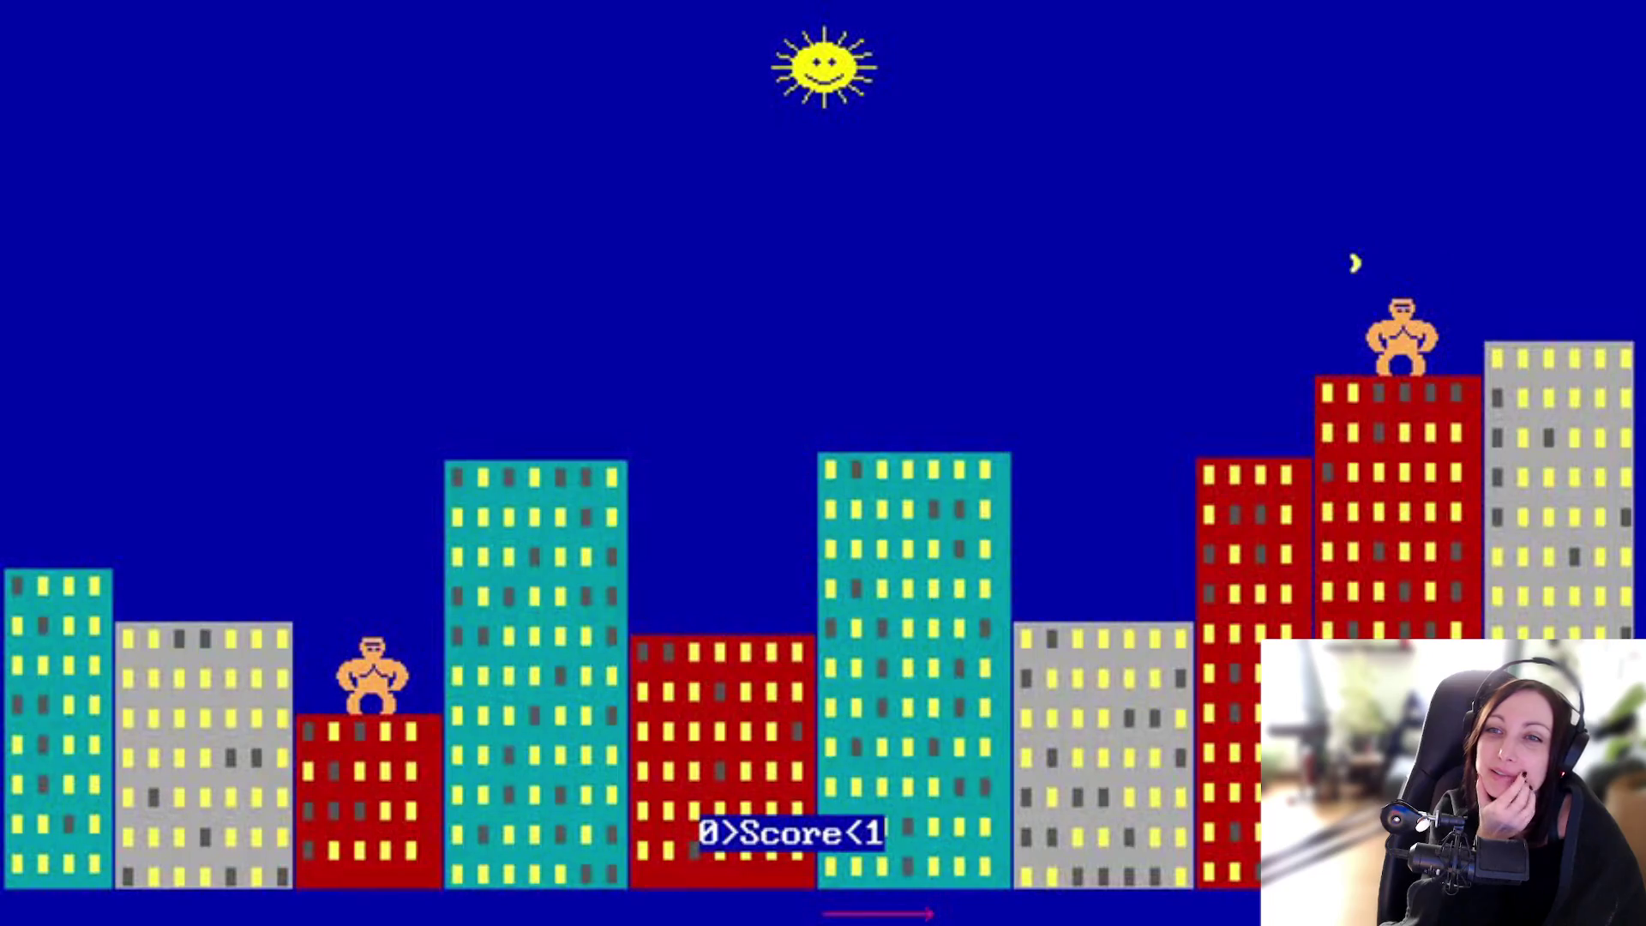
Step: Seek through the gorilla throws with the arrow keys, rewinding once to rewatch a throw
key("Right")
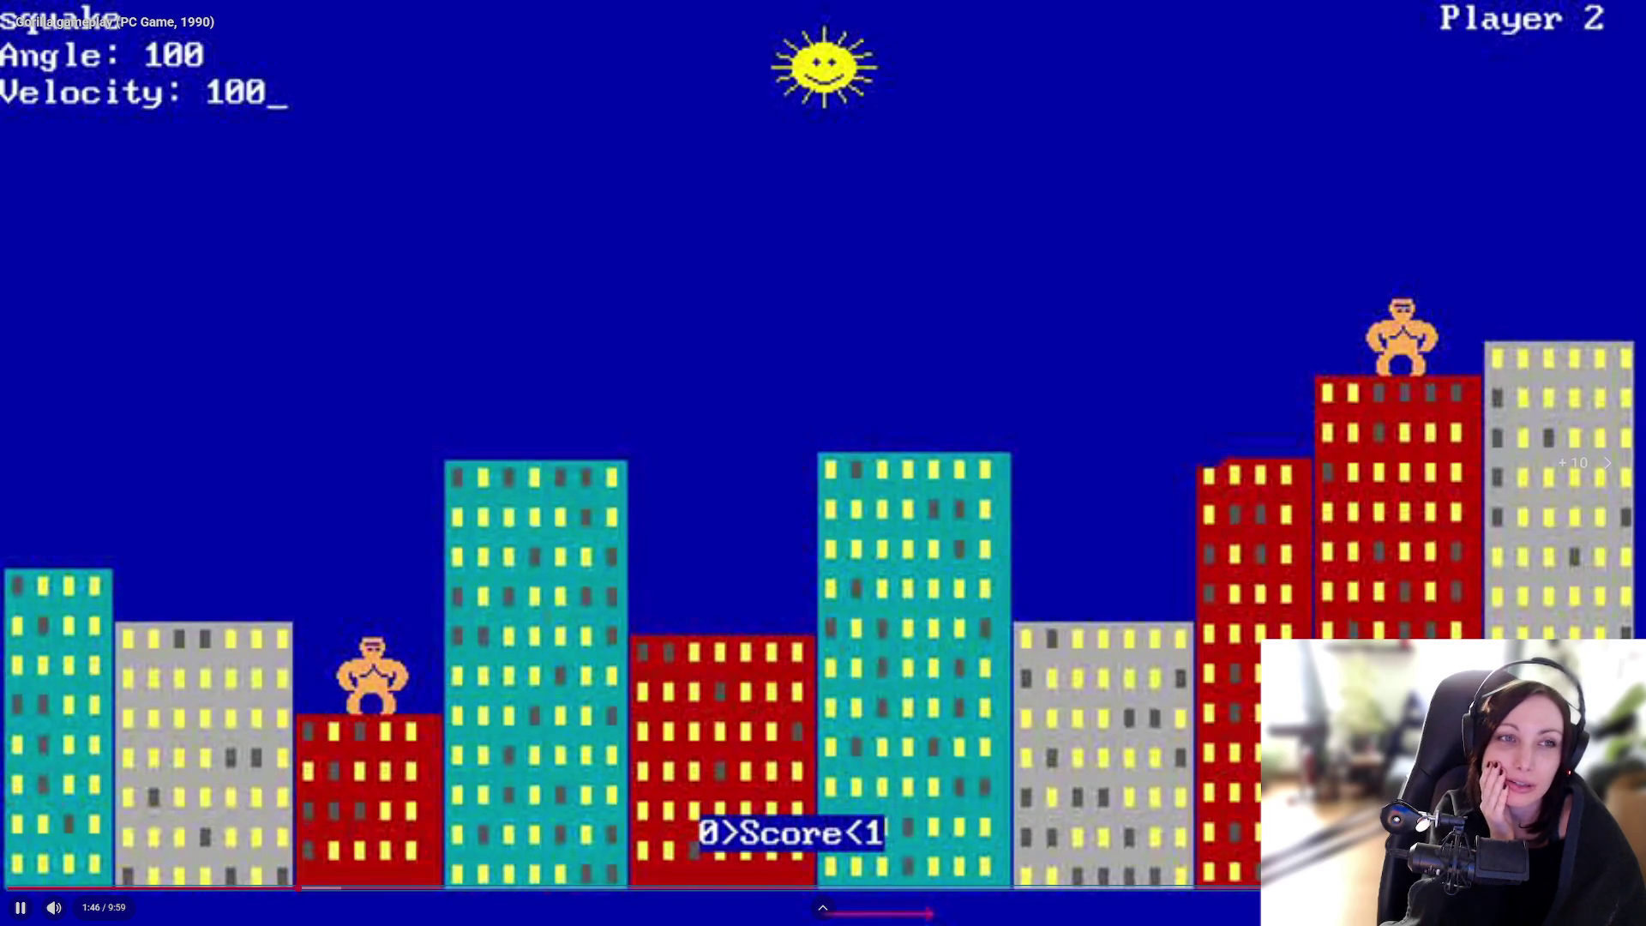
key("Right")
key("Right")
key("Right")
key("Left")
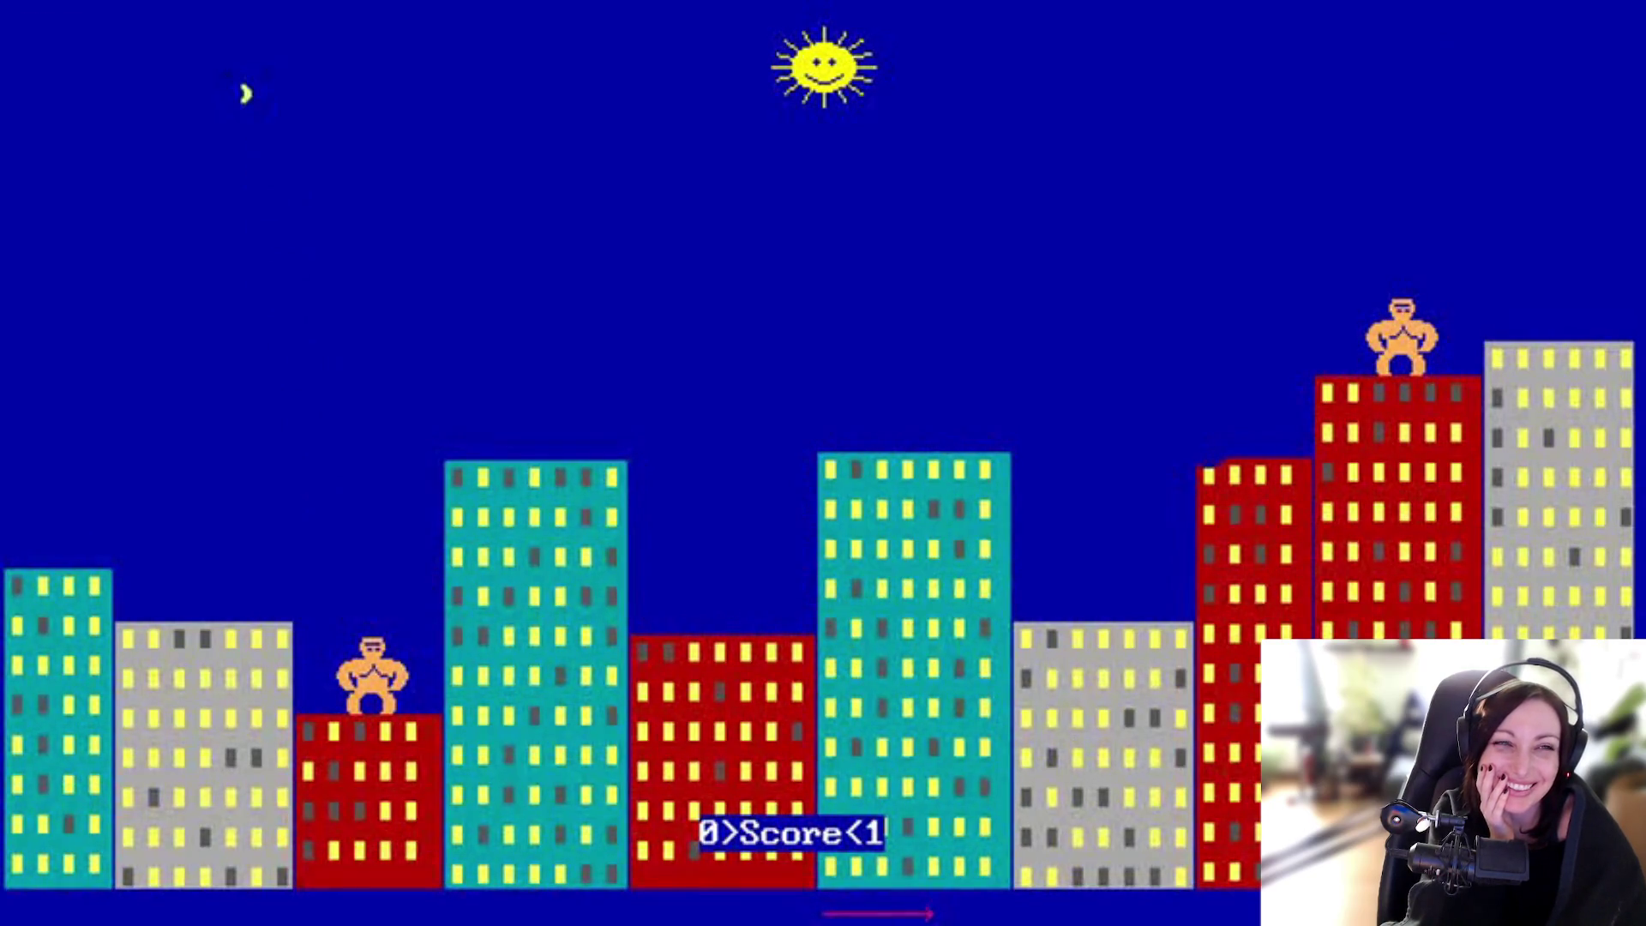
key("Right")
key("Right")
key("Right")
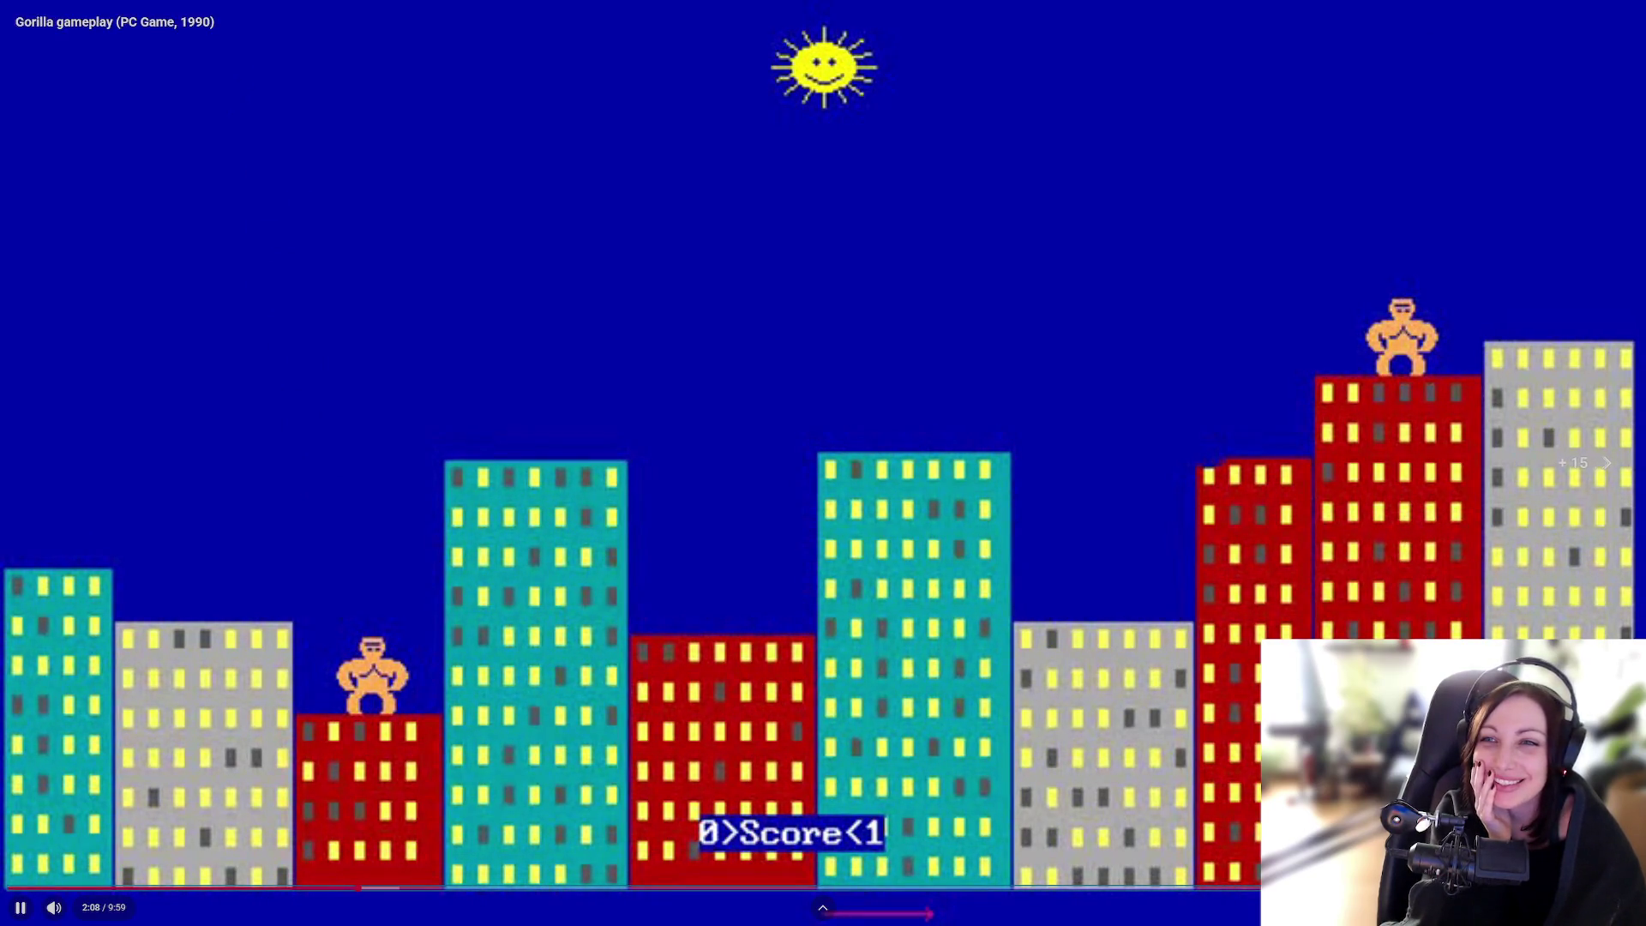
key("Right")
key("Right")
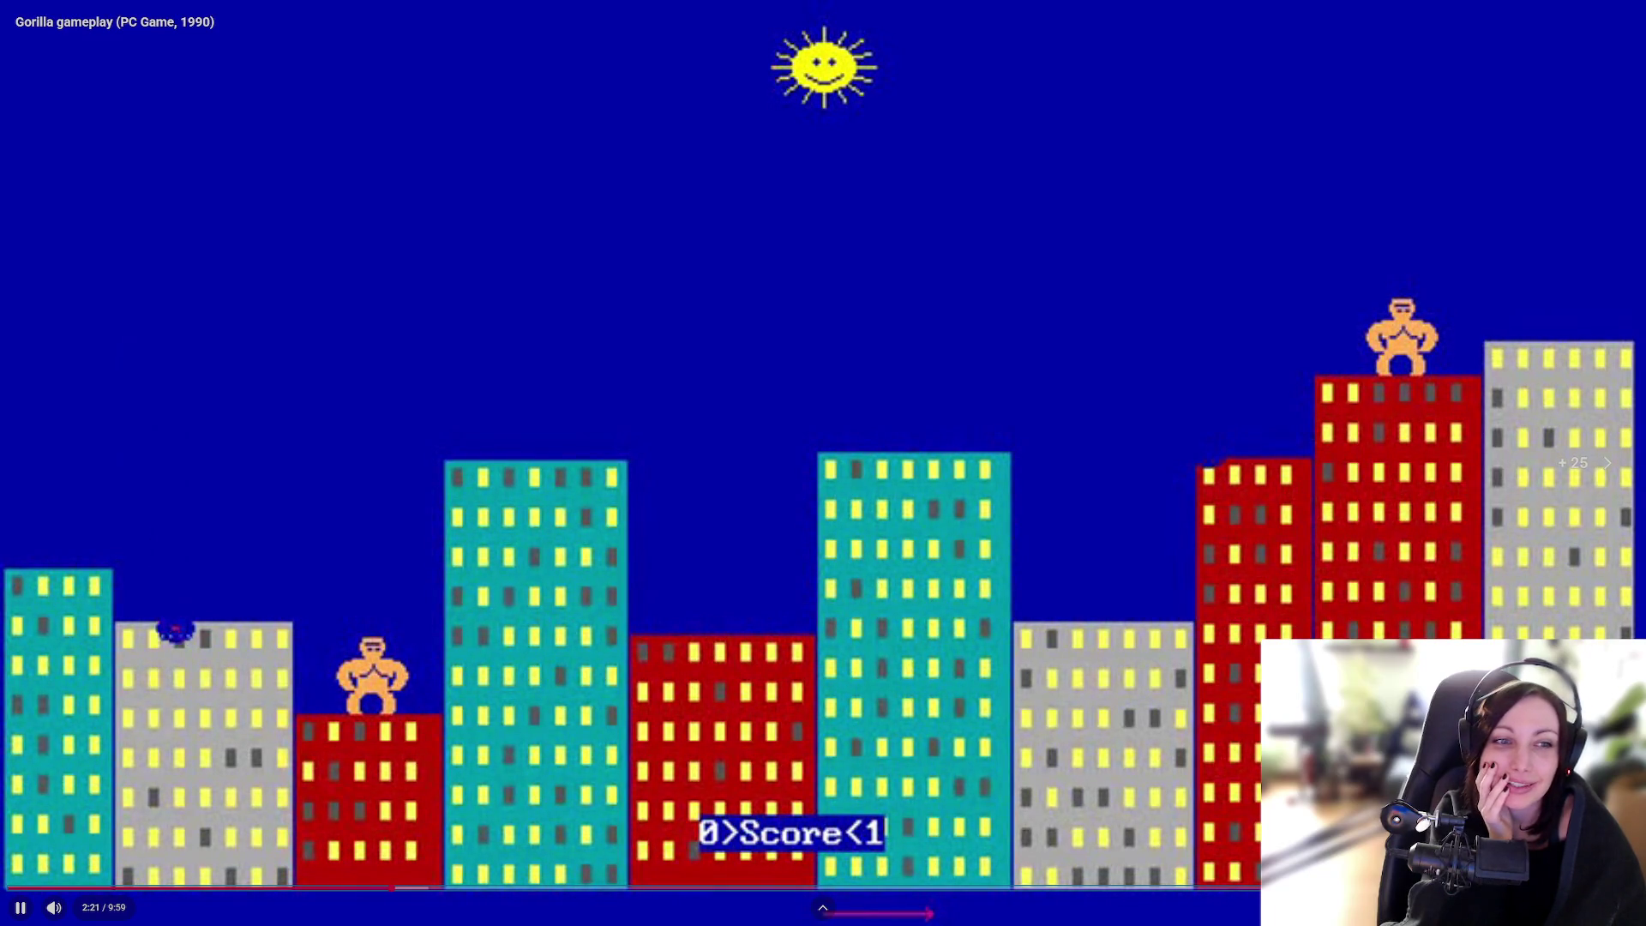
key("Right")
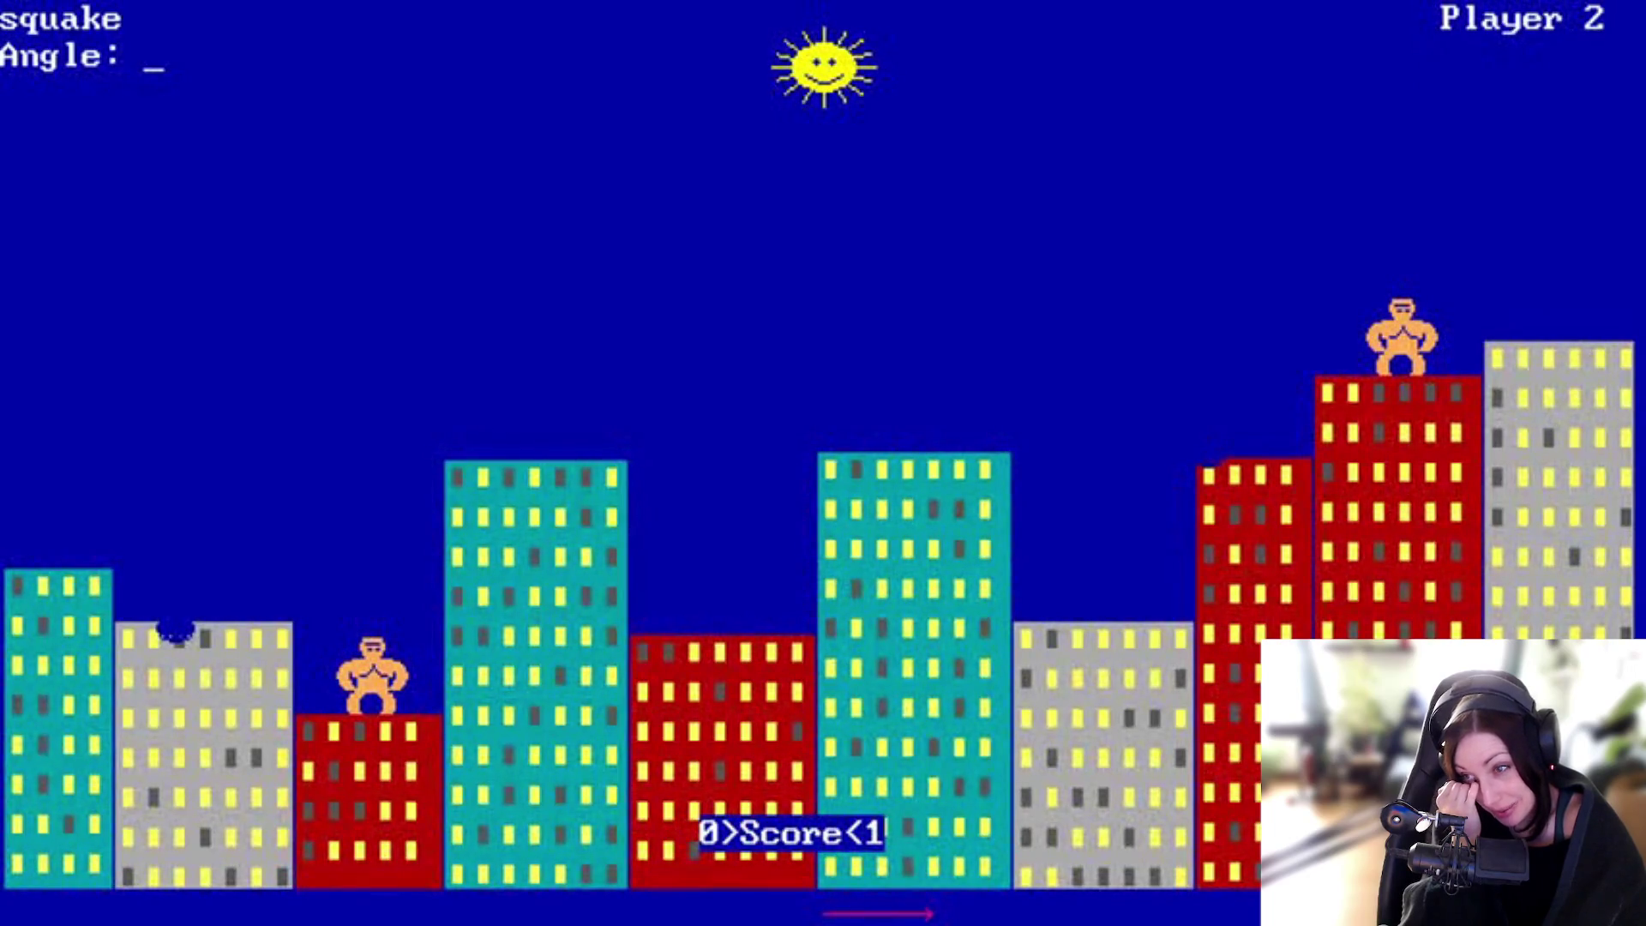
Step: Enter the values 10 and 25, then exit fullscreen and return to the LPI lesson tab
type("10")
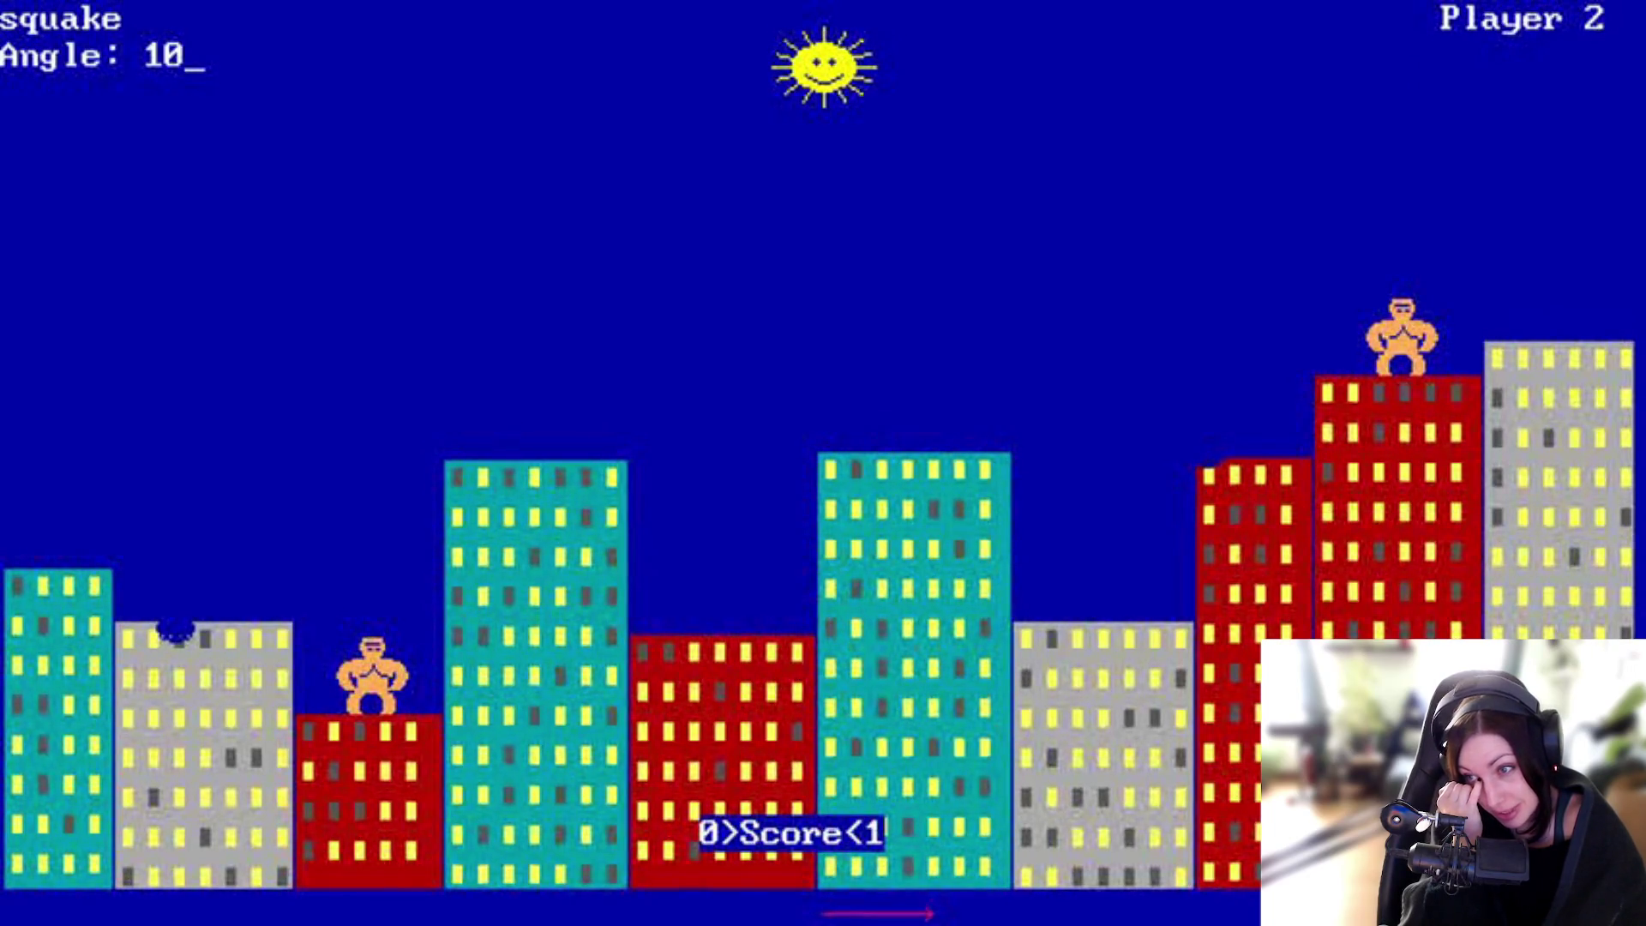
type("25")
key("BackSpace")
key("BackSpace")
key("BackSpace")
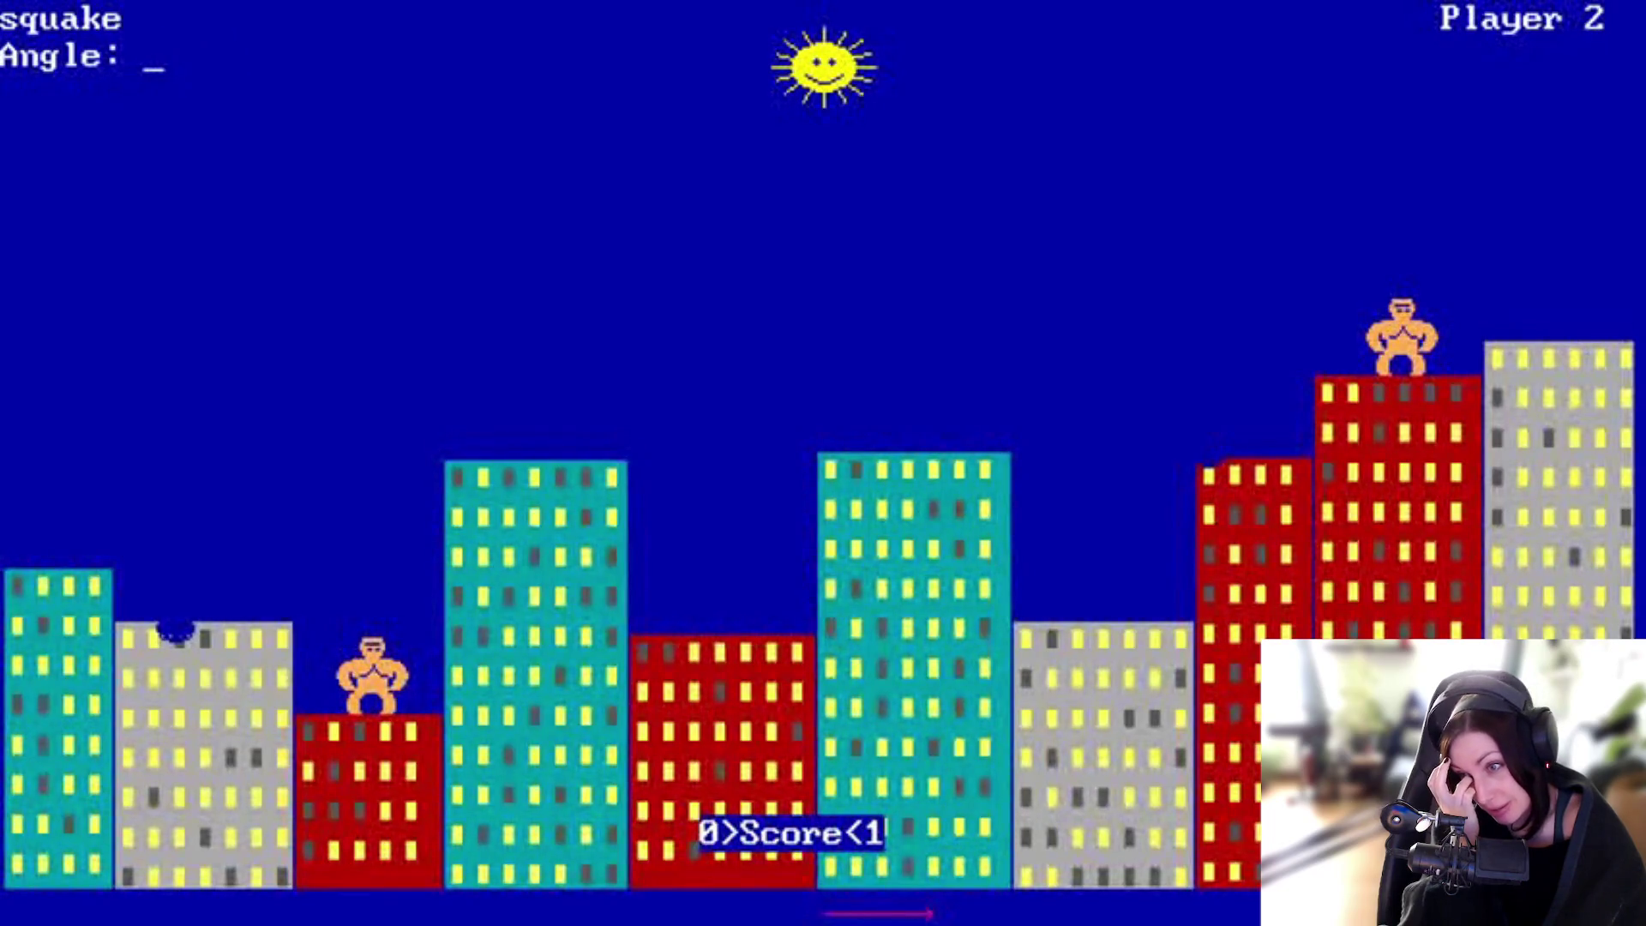
type("10")
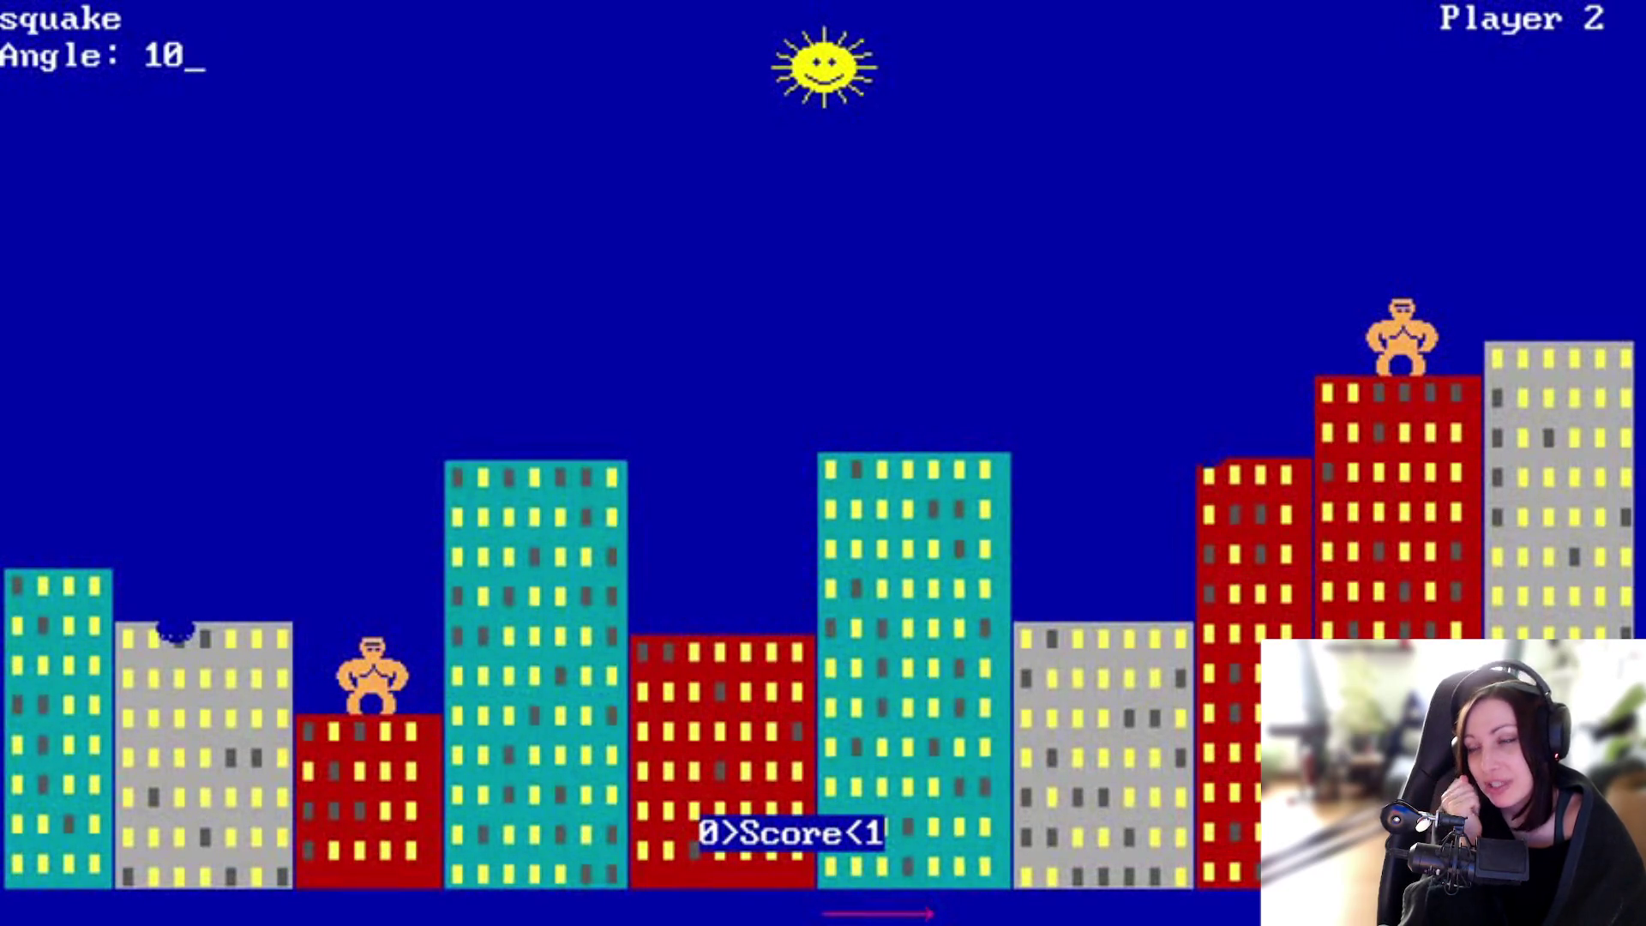
key("Return")
type("25")
key("Return")
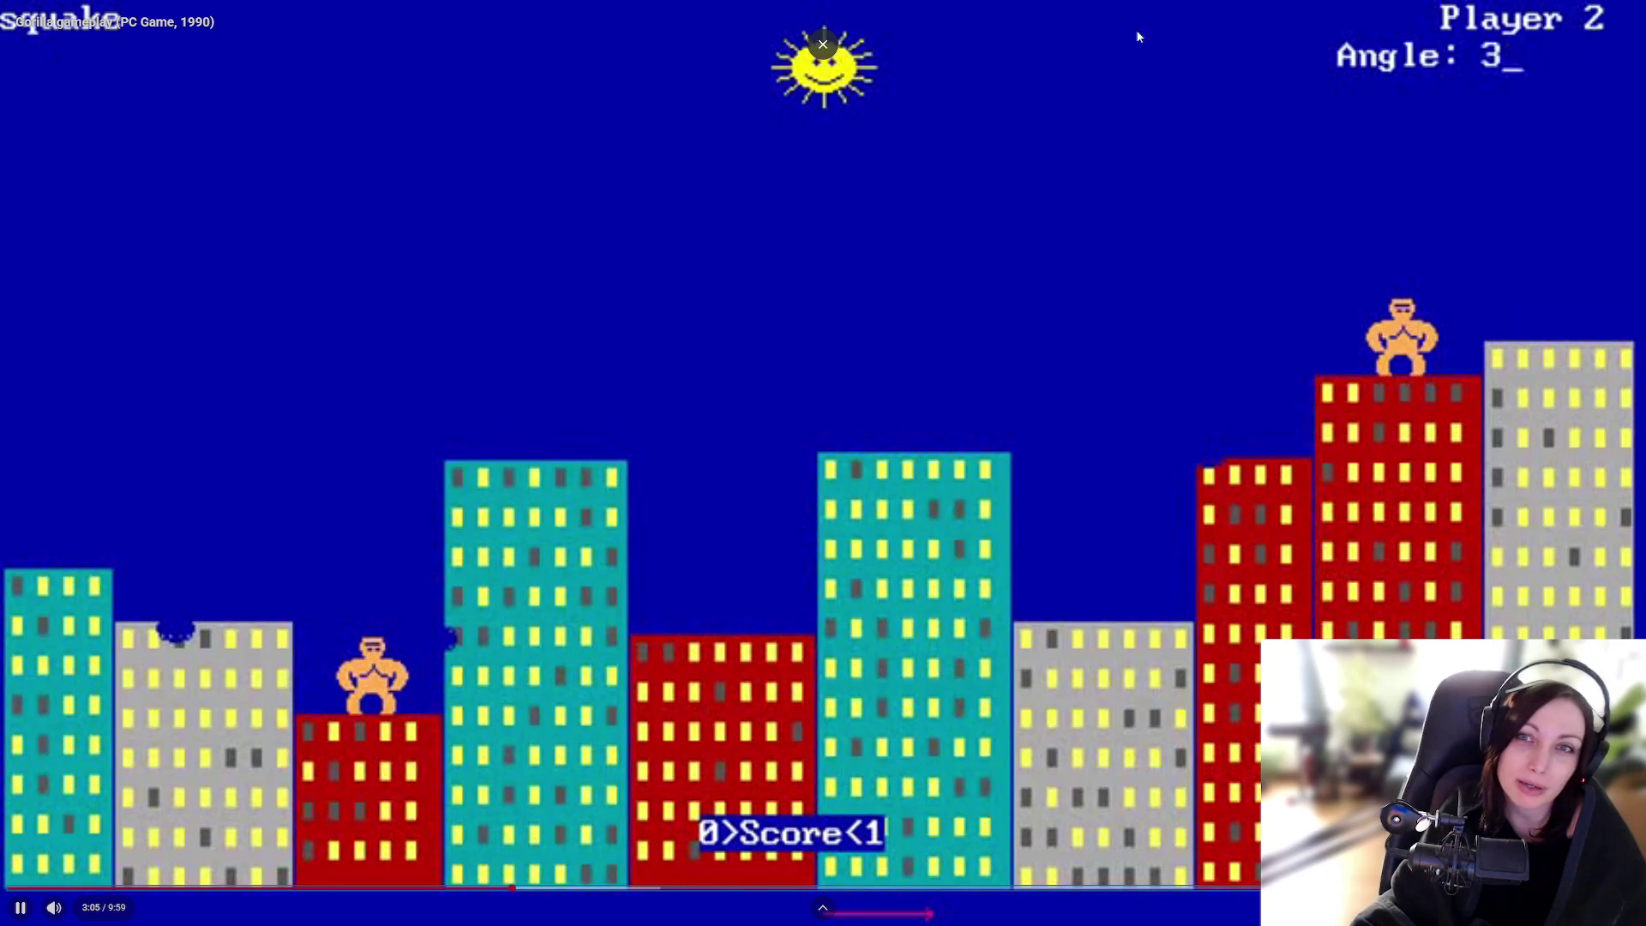
key("Escape")
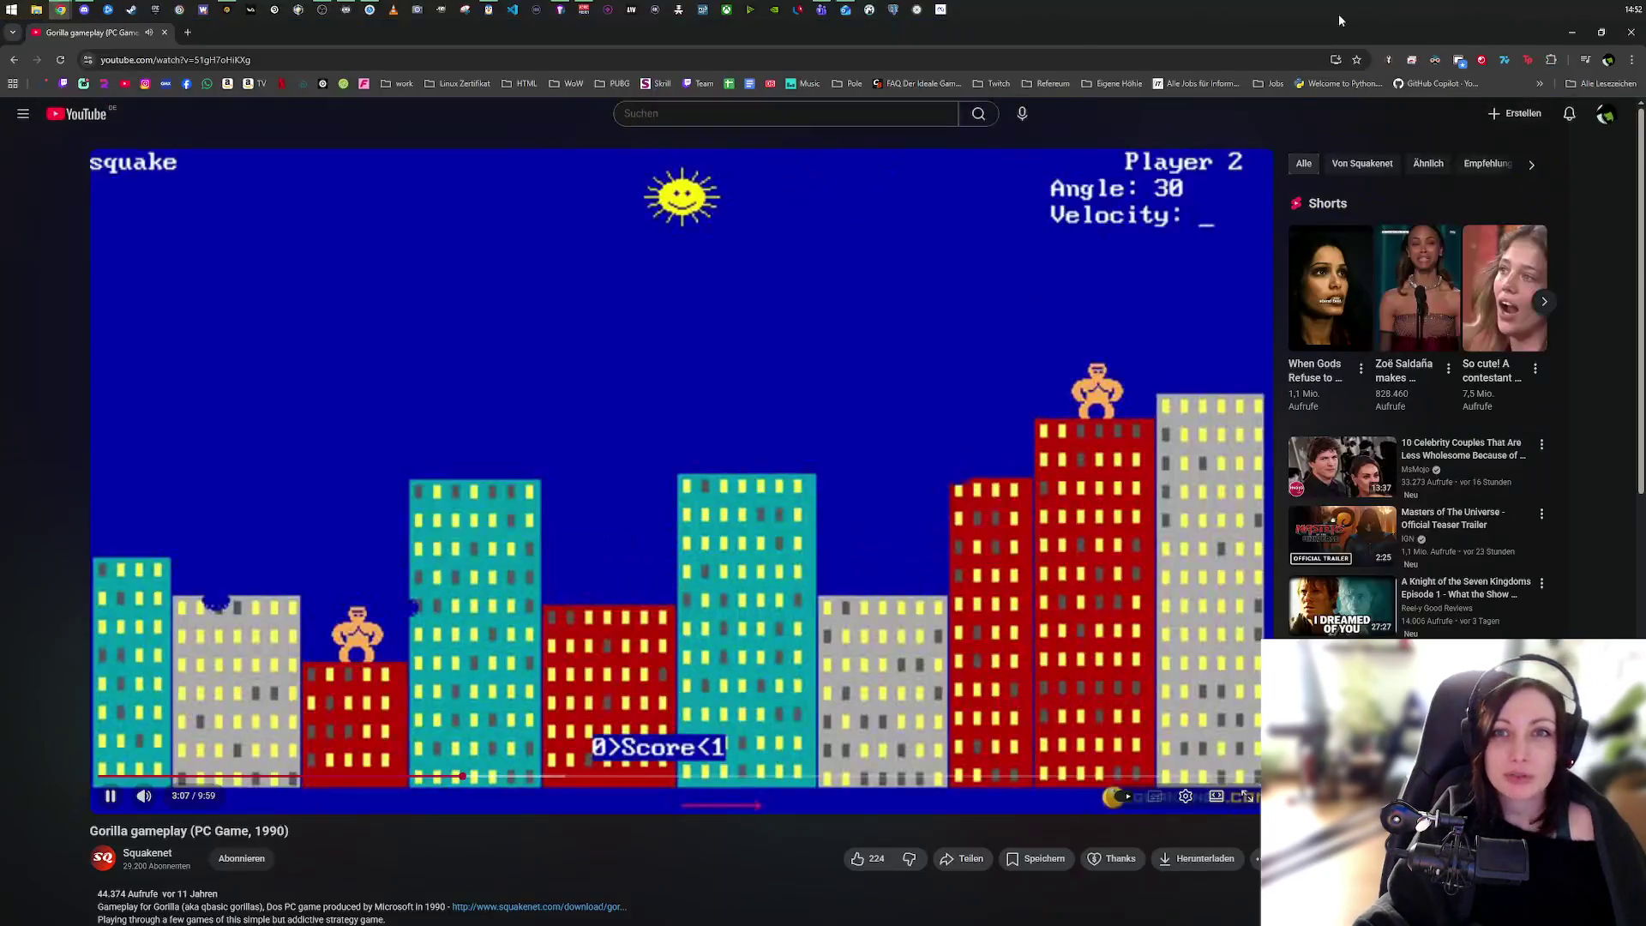
left_click(194, 31)
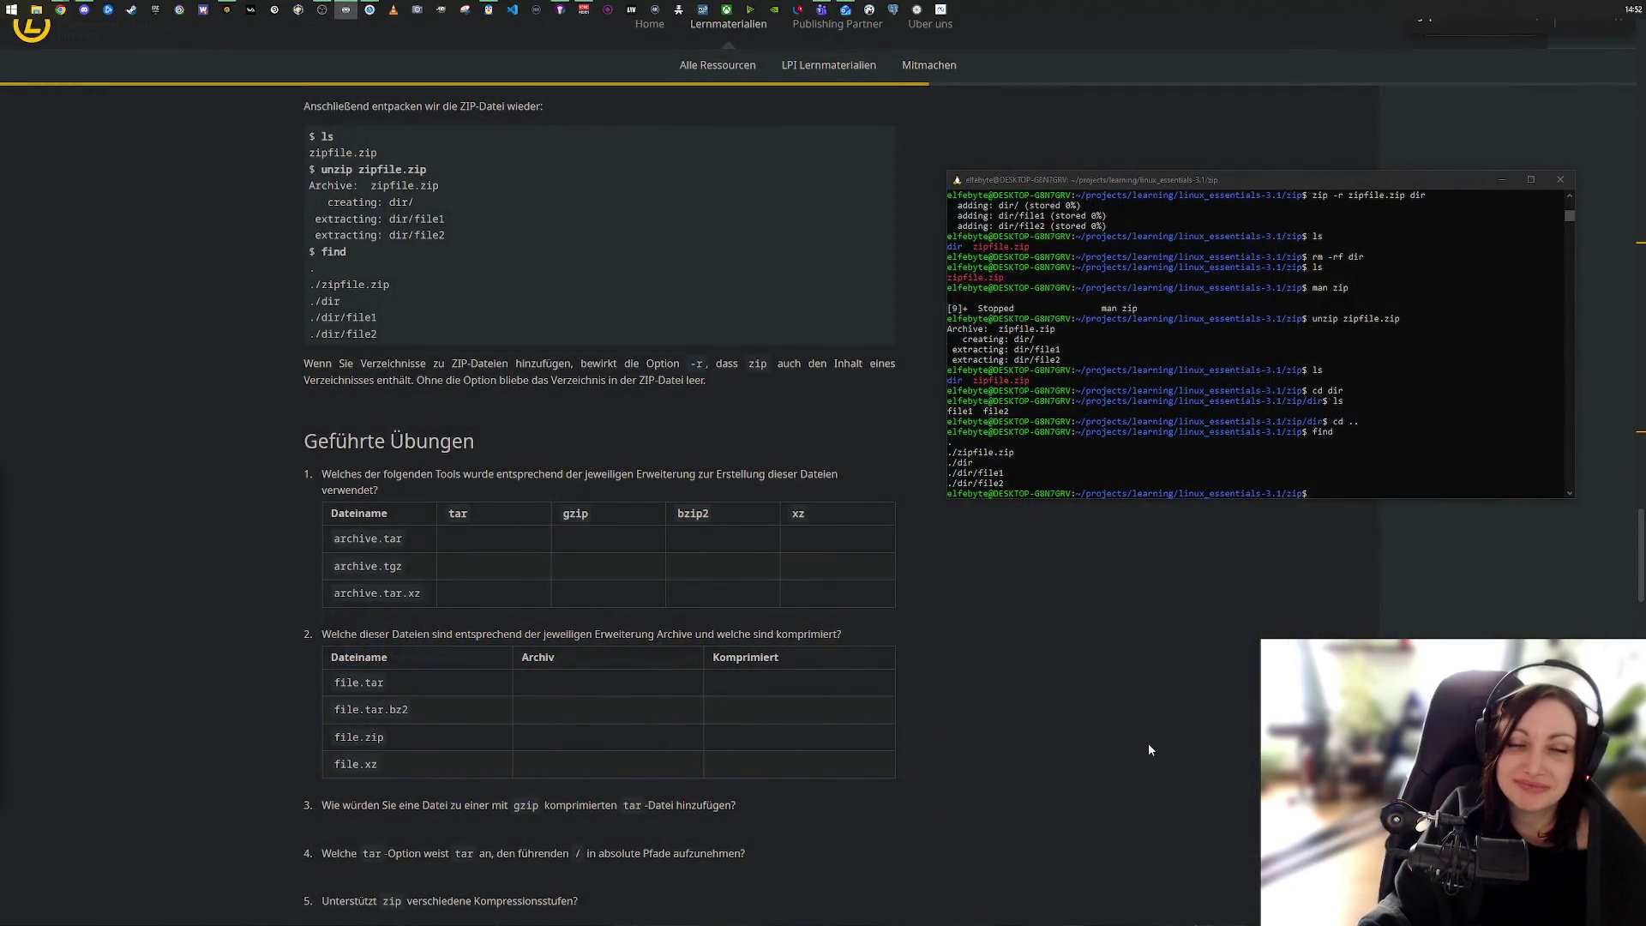
Step: Bring the LPI lesson's guided exercises page in front of the terminal
left_click(1149, 743)
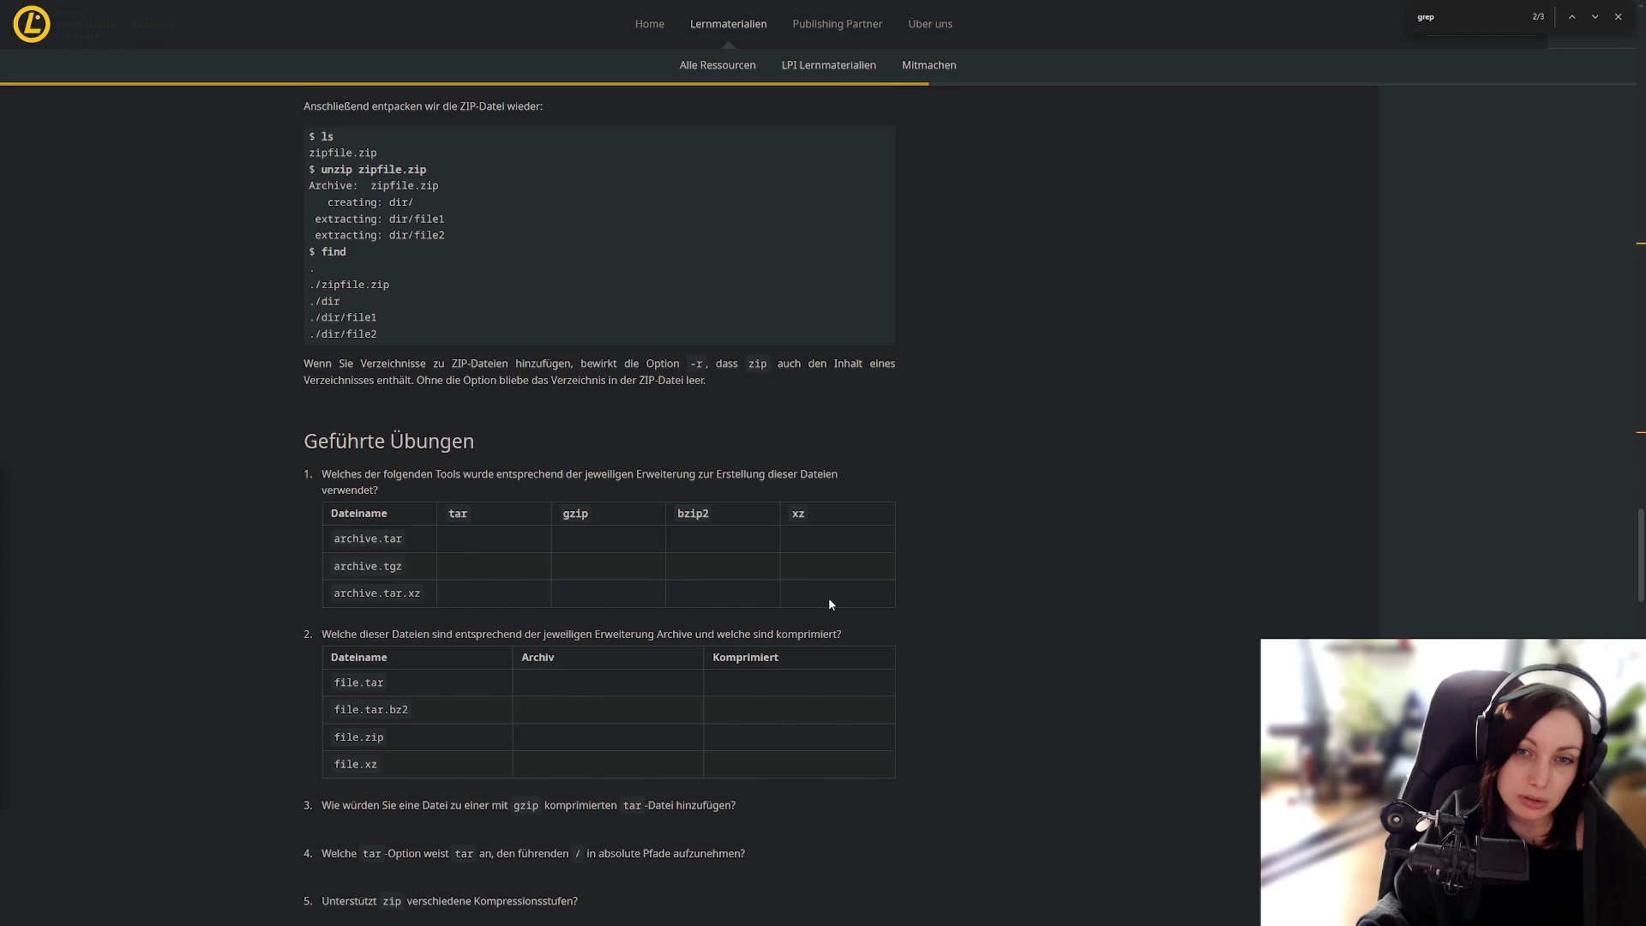
Step: Check the solution table's file.tar.bz2 and file.zip answers, then scroll back up to Verwalten von ZIP-Dateien
scroll(1125, 514, "down", 15)
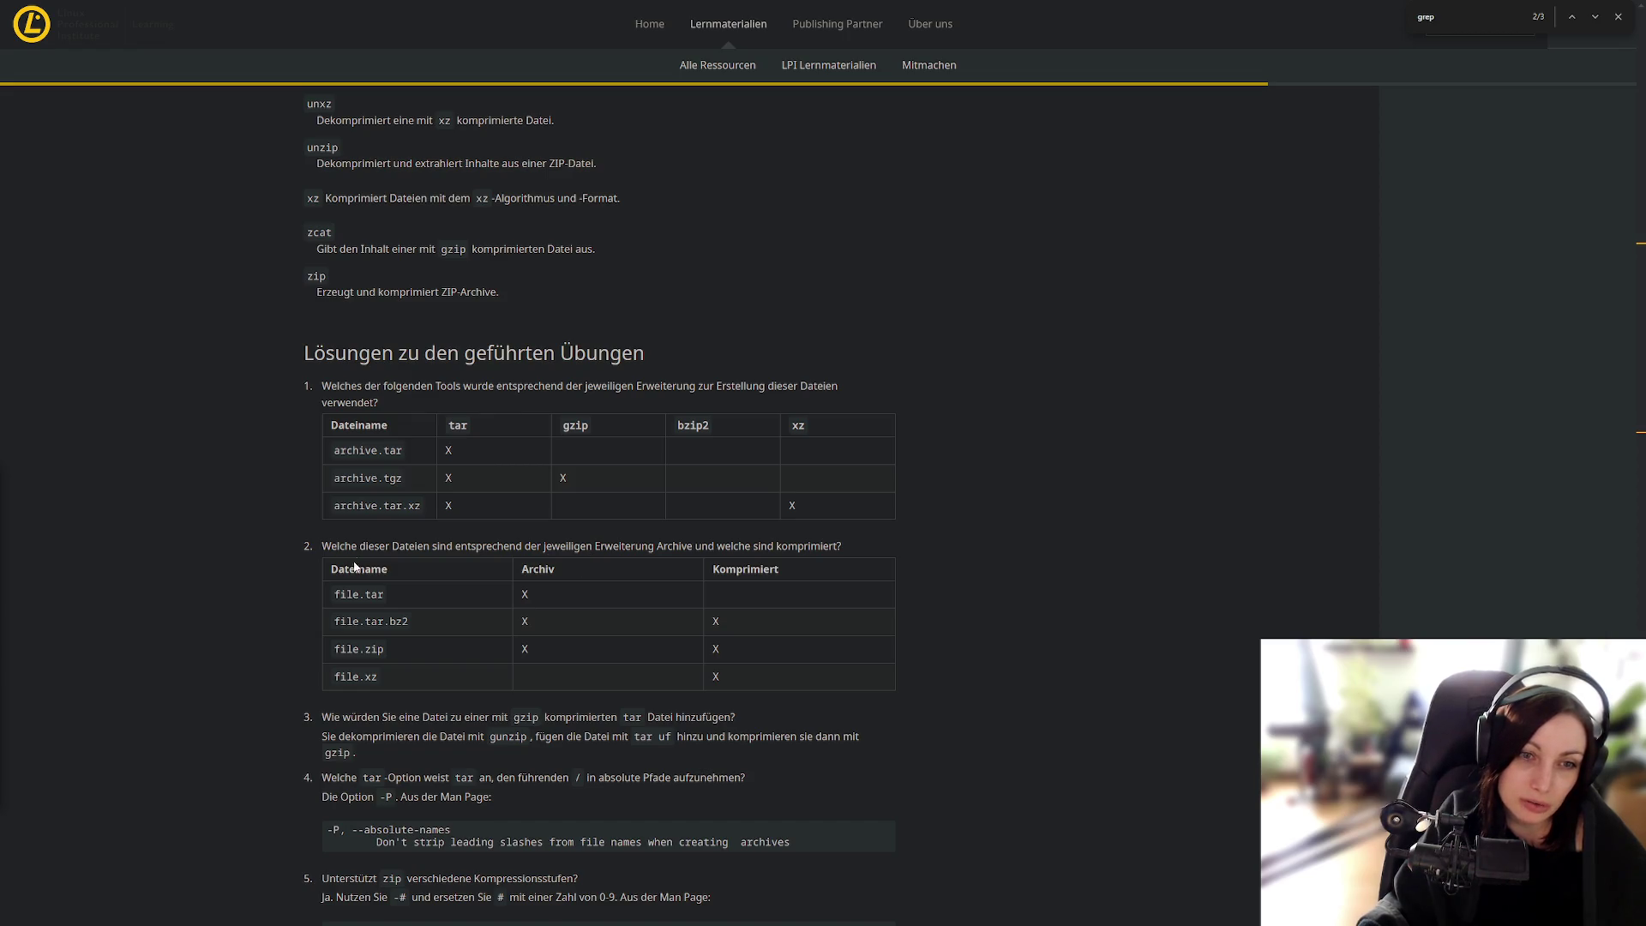
mouse_move(389, 621)
left_mouse_down()
mouse_move(409, 623)
mouse_move(379, 679)
left_mouse_up()
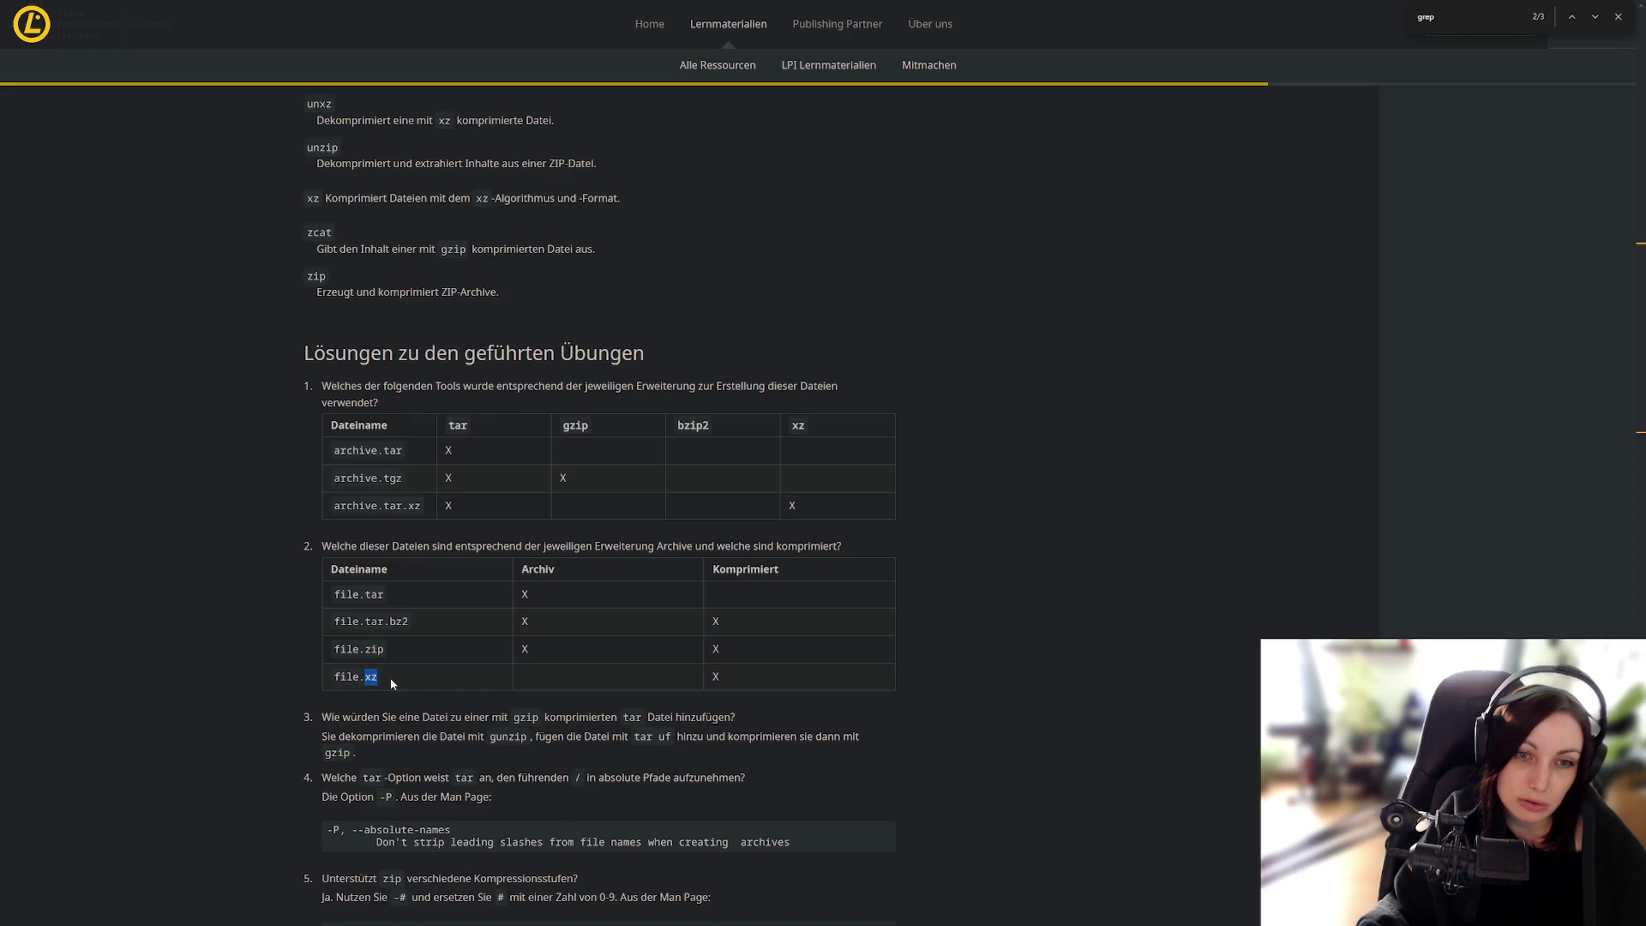
mouse_move(365, 622)
left_mouse_down()
mouse_move(382, 623)
mouse_move(385, 595)
mouse_move(384, 622)
mouse_move(336, 657)
left_mouse_up()
left_click_drag(532, 652, 519, 659)
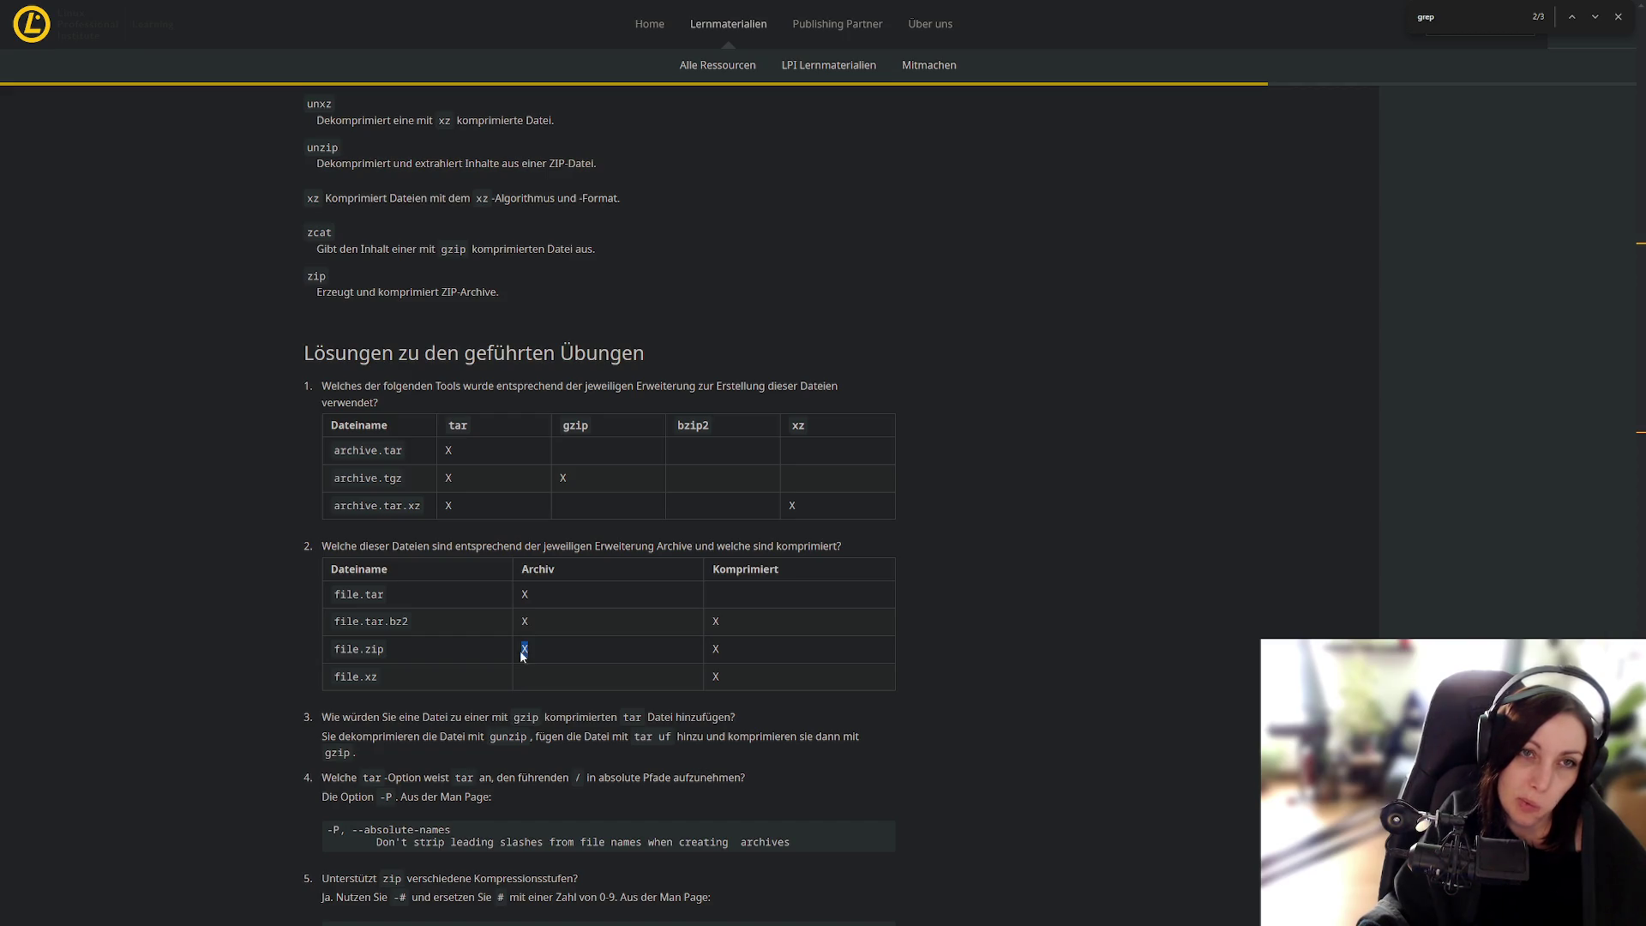
scroll(516, 671, "up", 20)
scroll(660, 671, "up", 3)
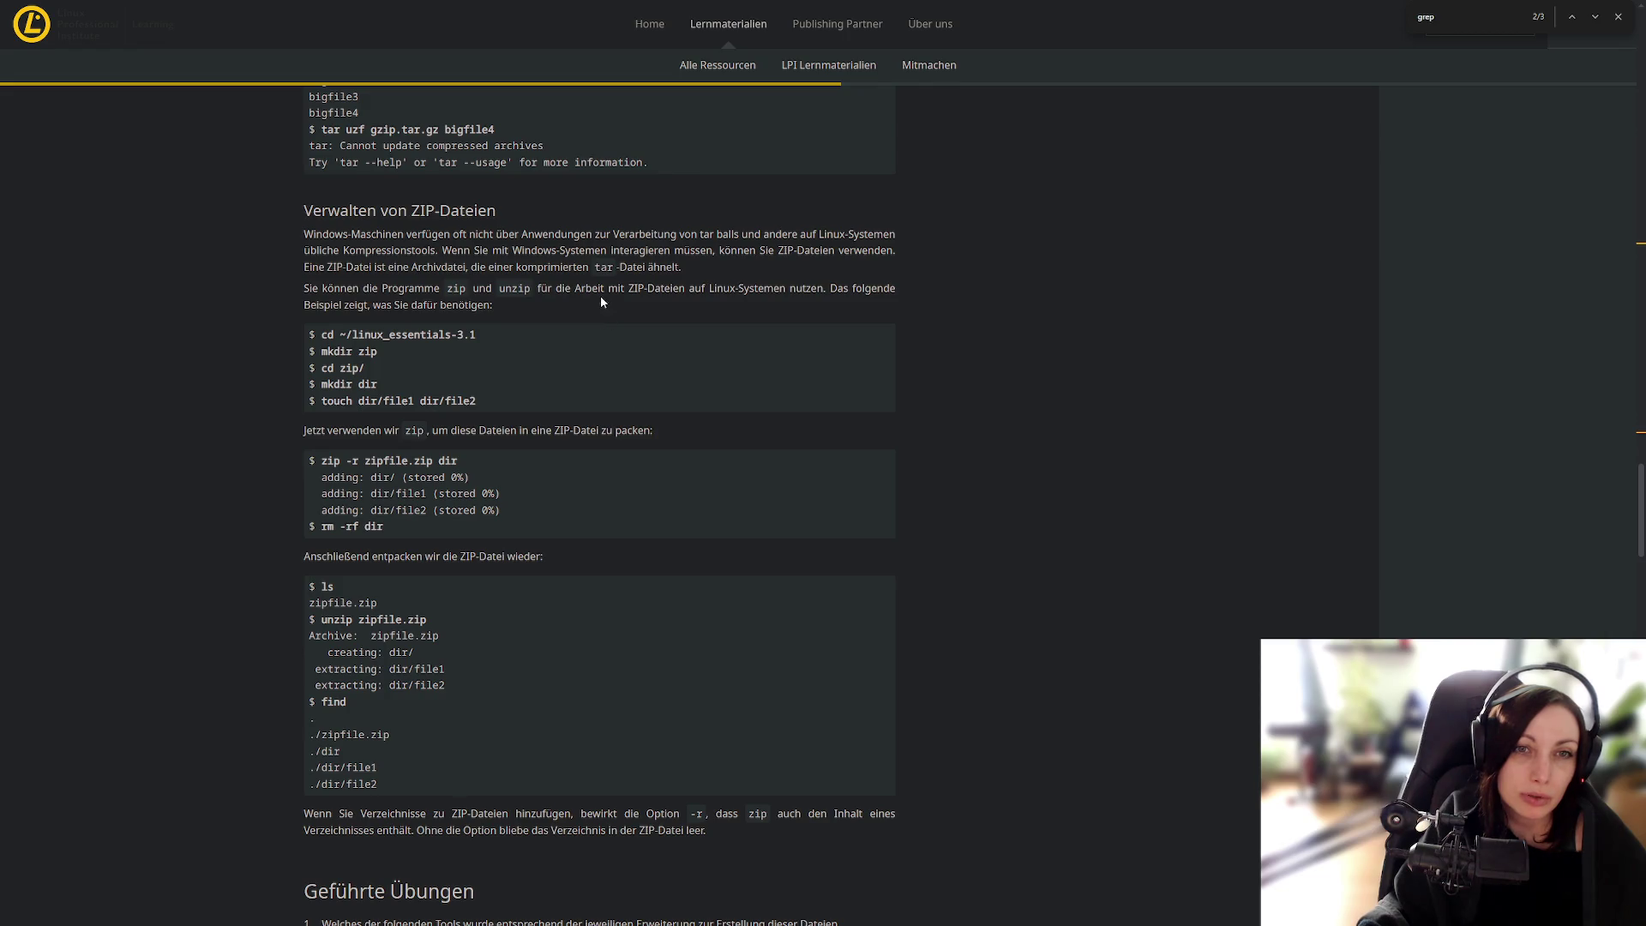
Step: Highlight words in the ZIP-Dateien section, then scroll down to the command summary and solutions
left_click_drag(673, 289, 647, 289)
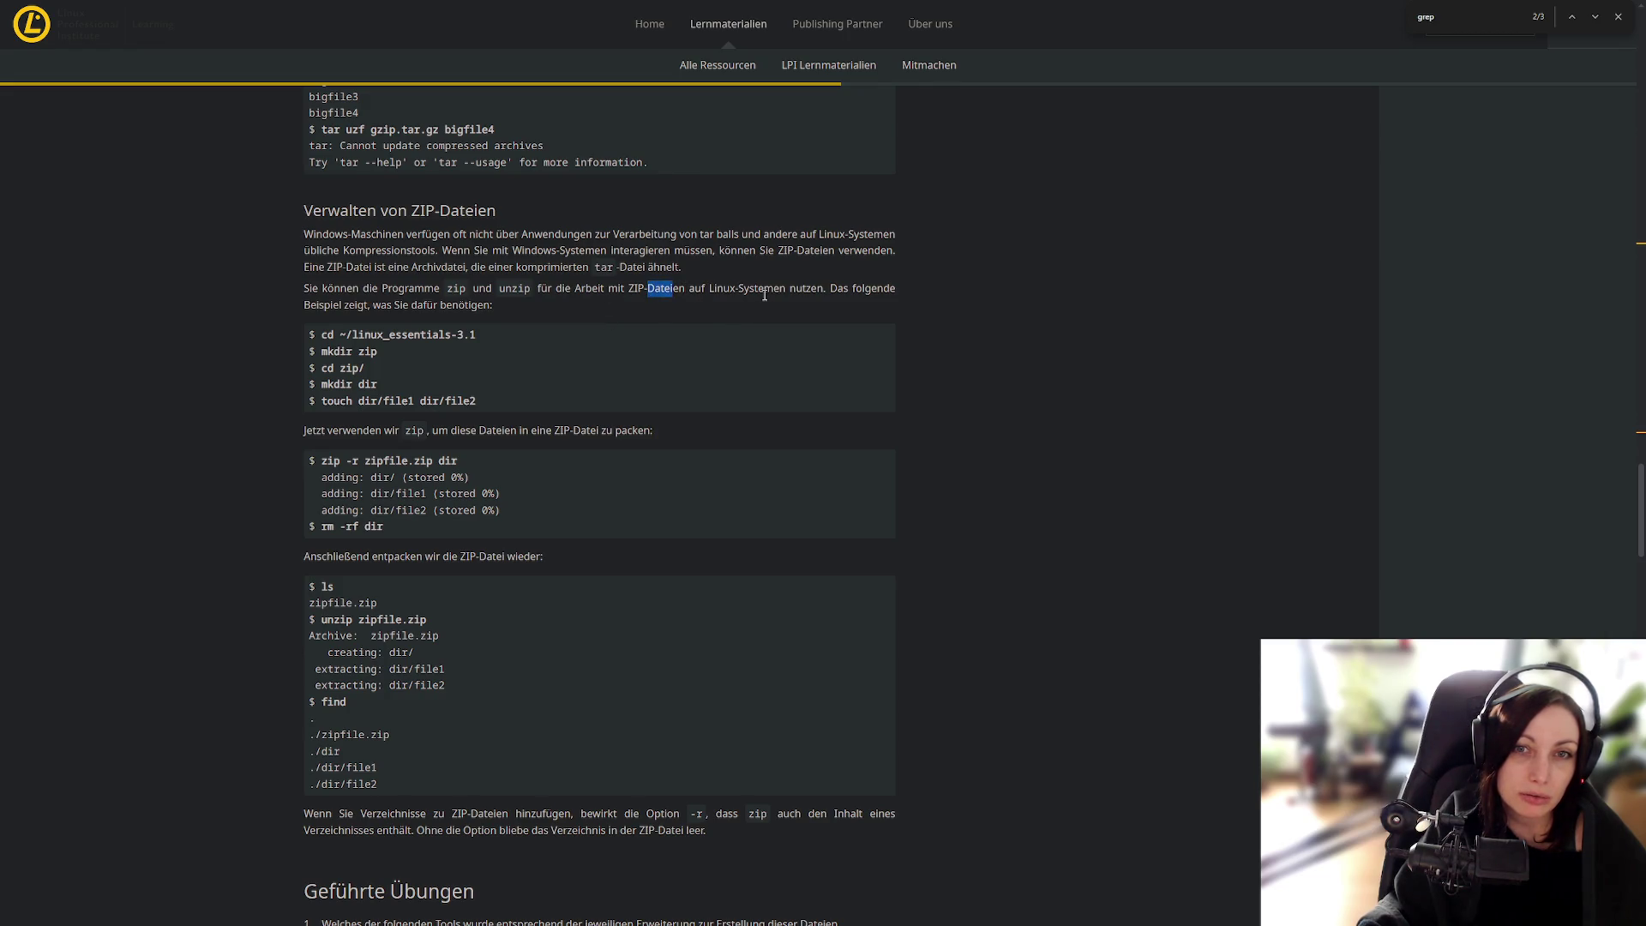
left_click(715, 321)
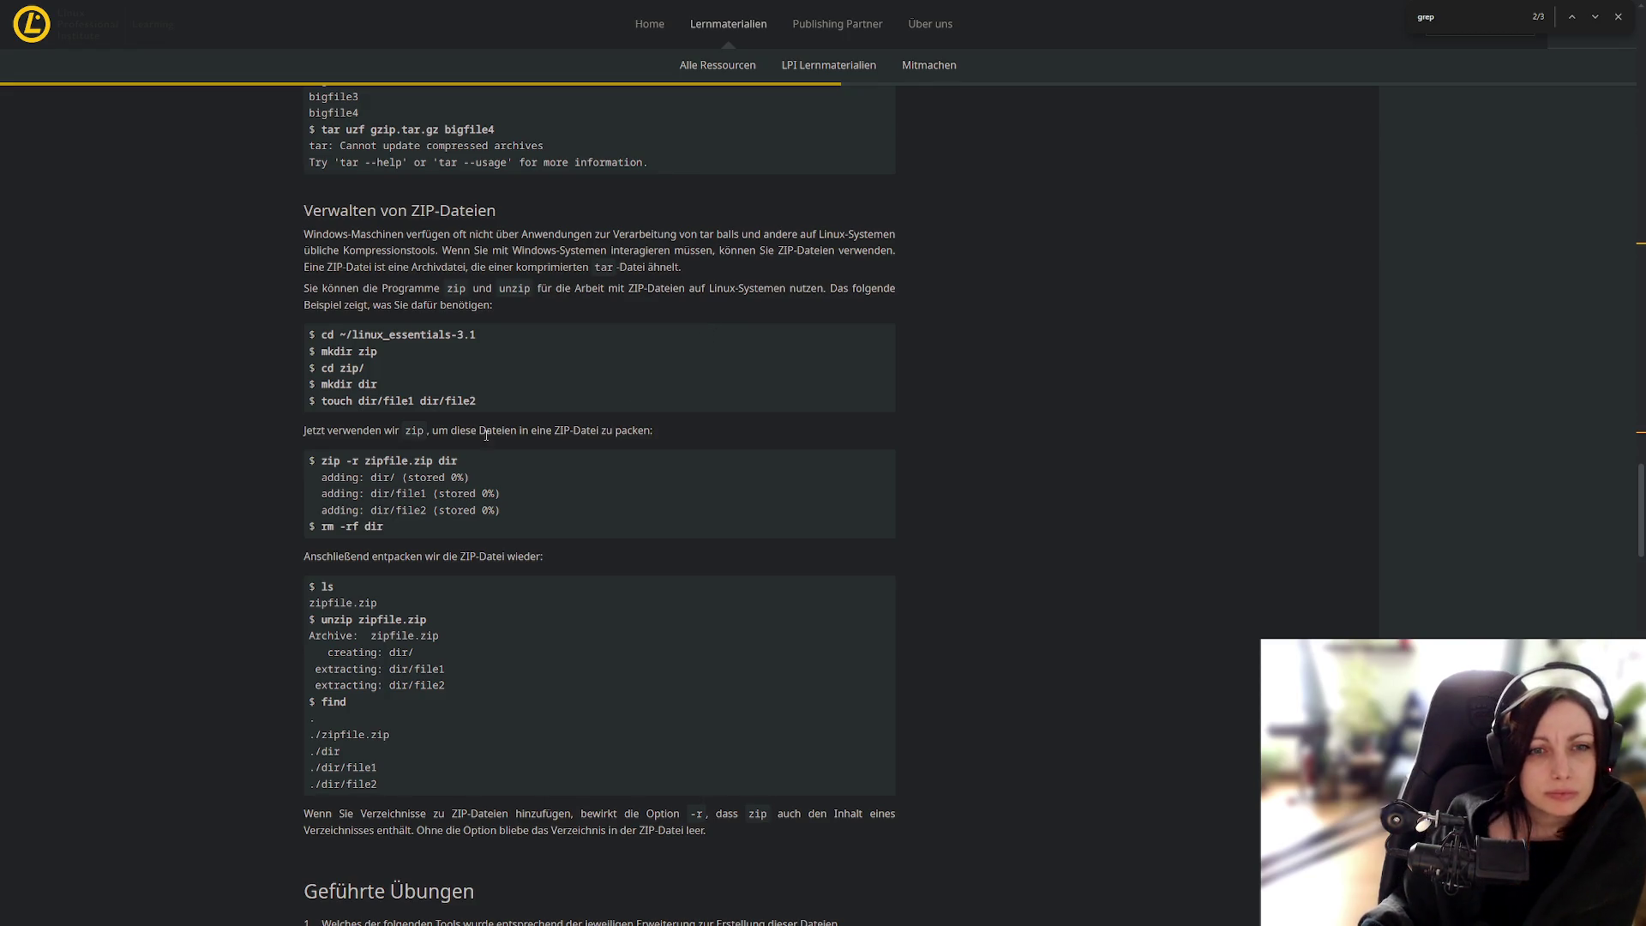
left_click_drag(479, 431, 518, 428)
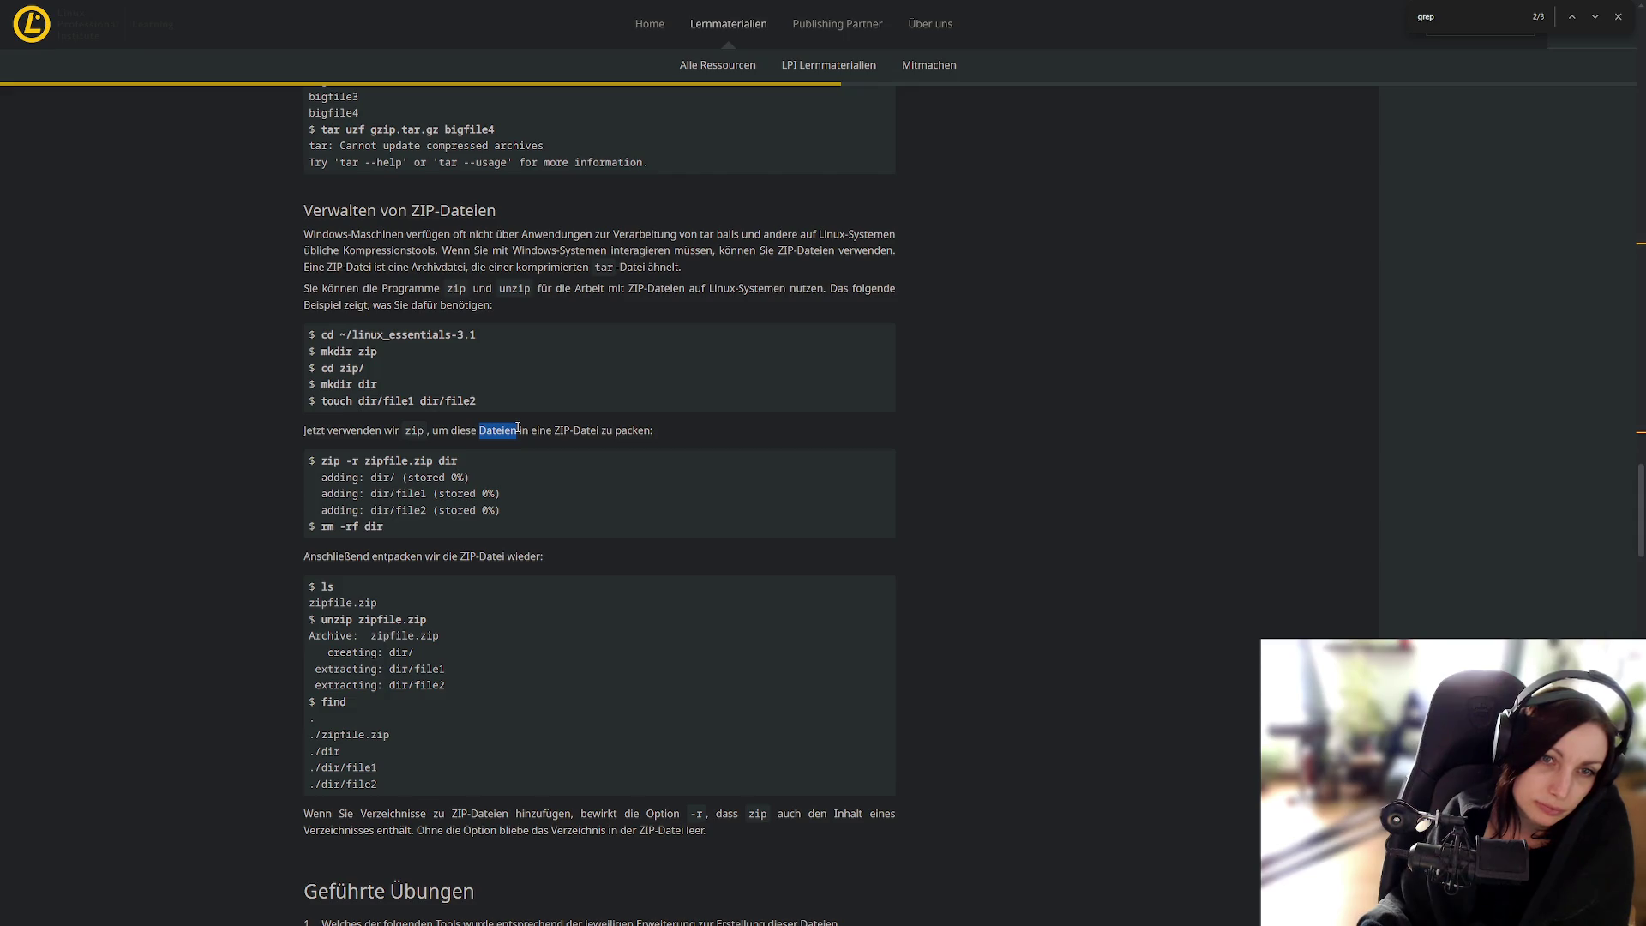
left_click_drag(519, 428, 520, 427)
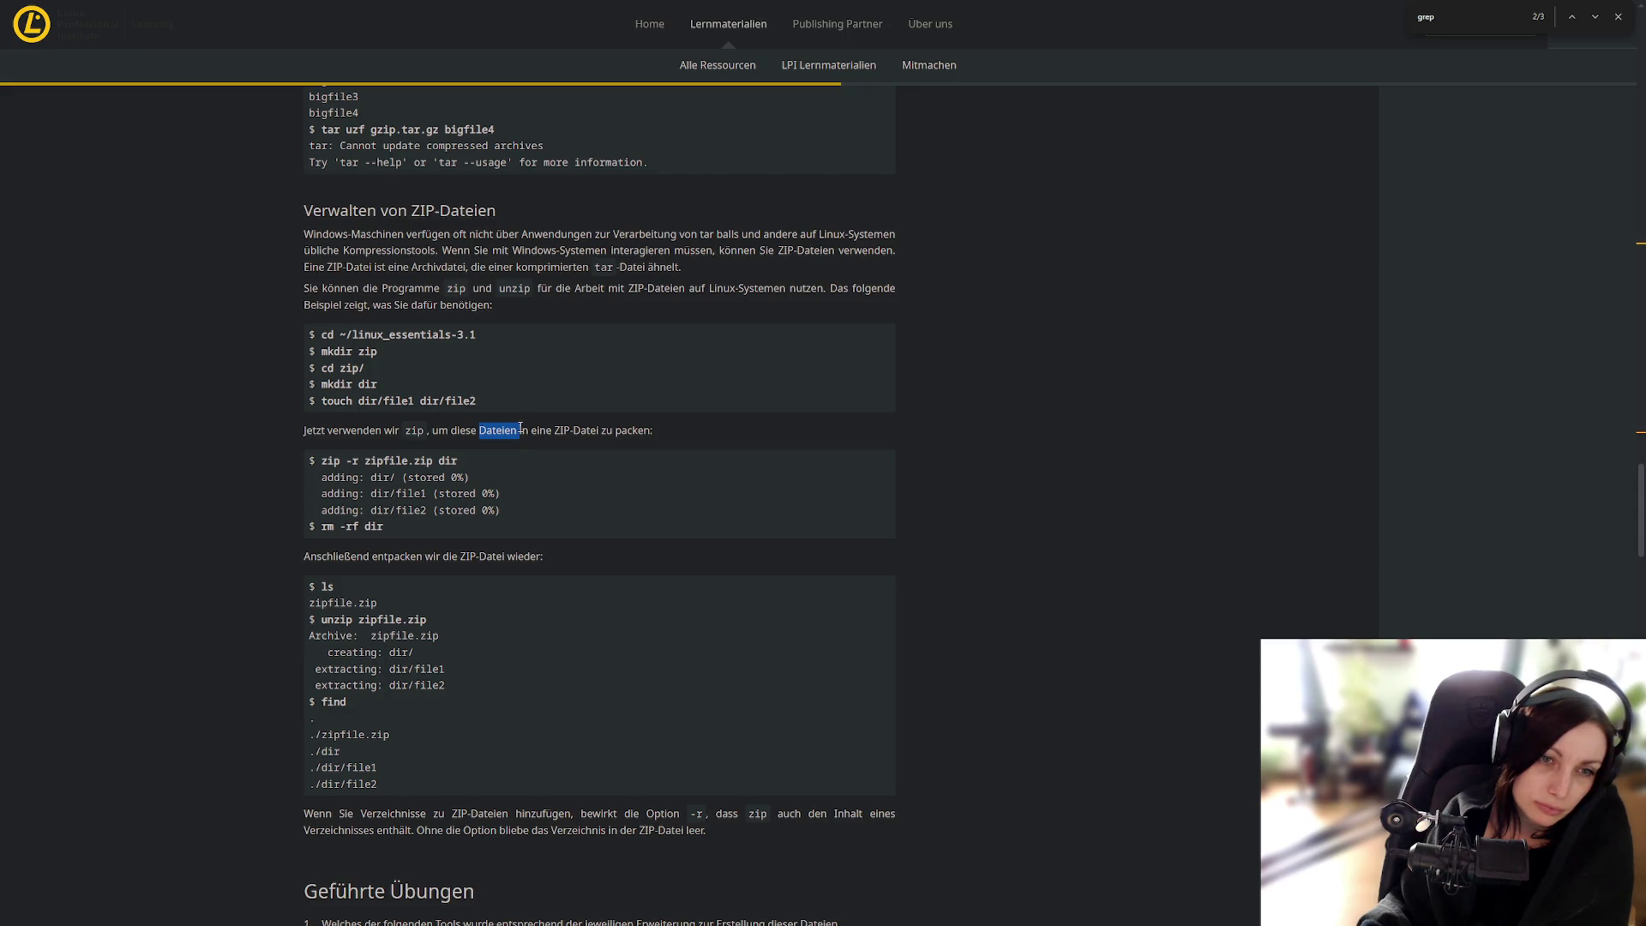
left_click(528, 430)
scroll(530, 446, "up", 3)
left_click_drag(412, 395, 680, 400)
left_click(681, 400)
scroll(604, 497, "down", 10)
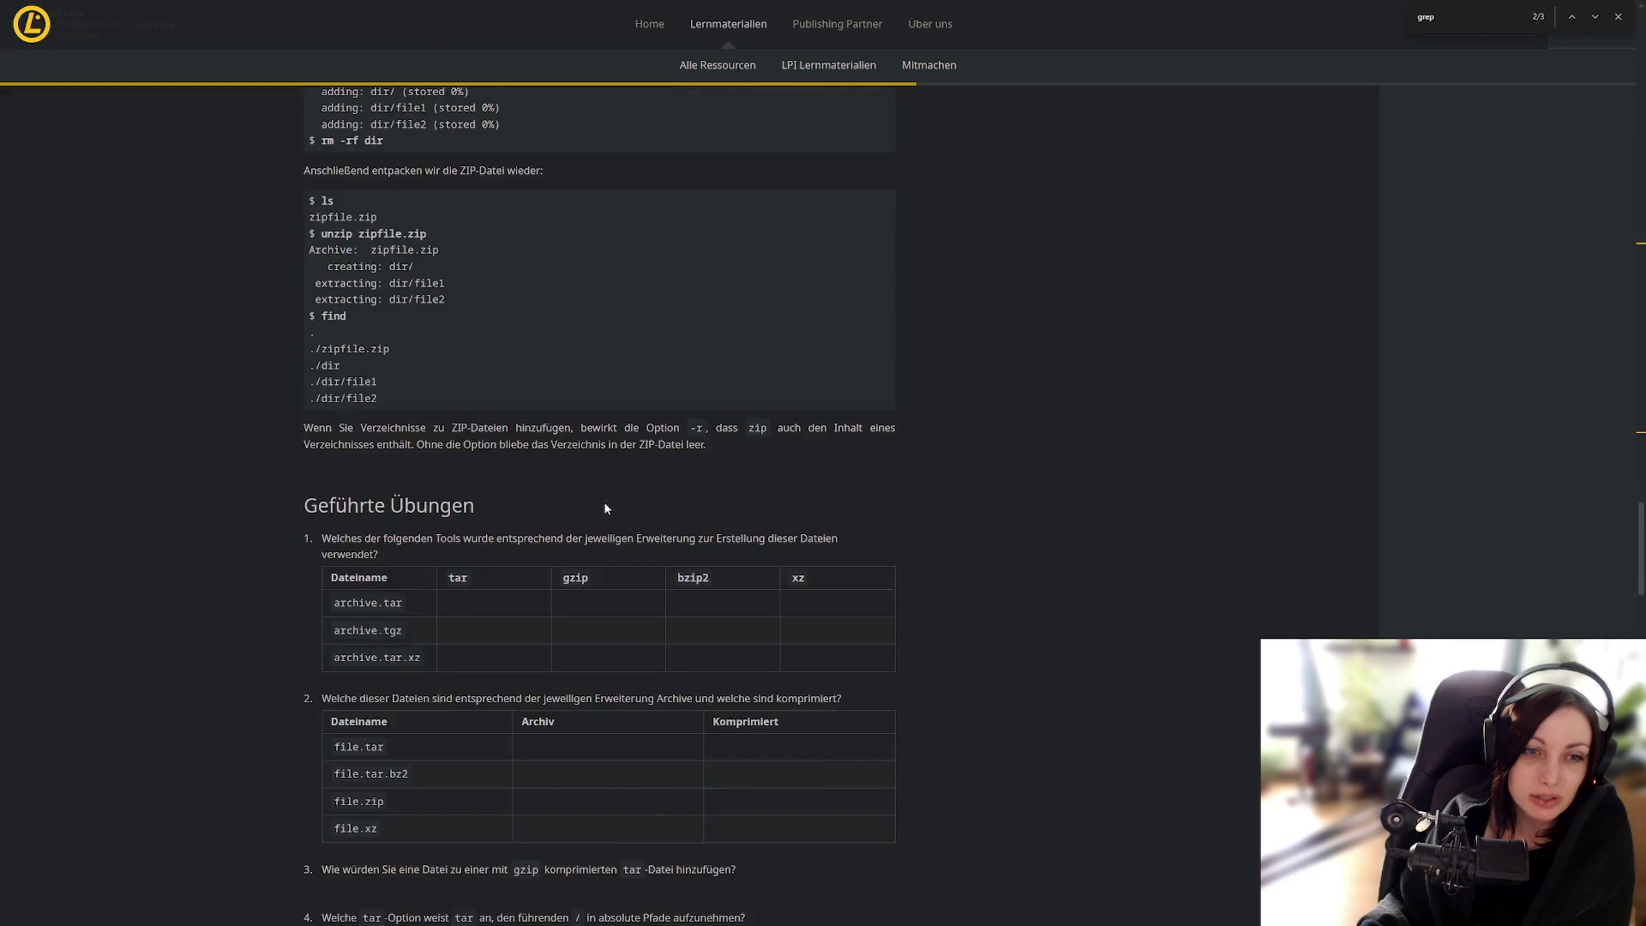
scroll(606, 511, "down", 10)
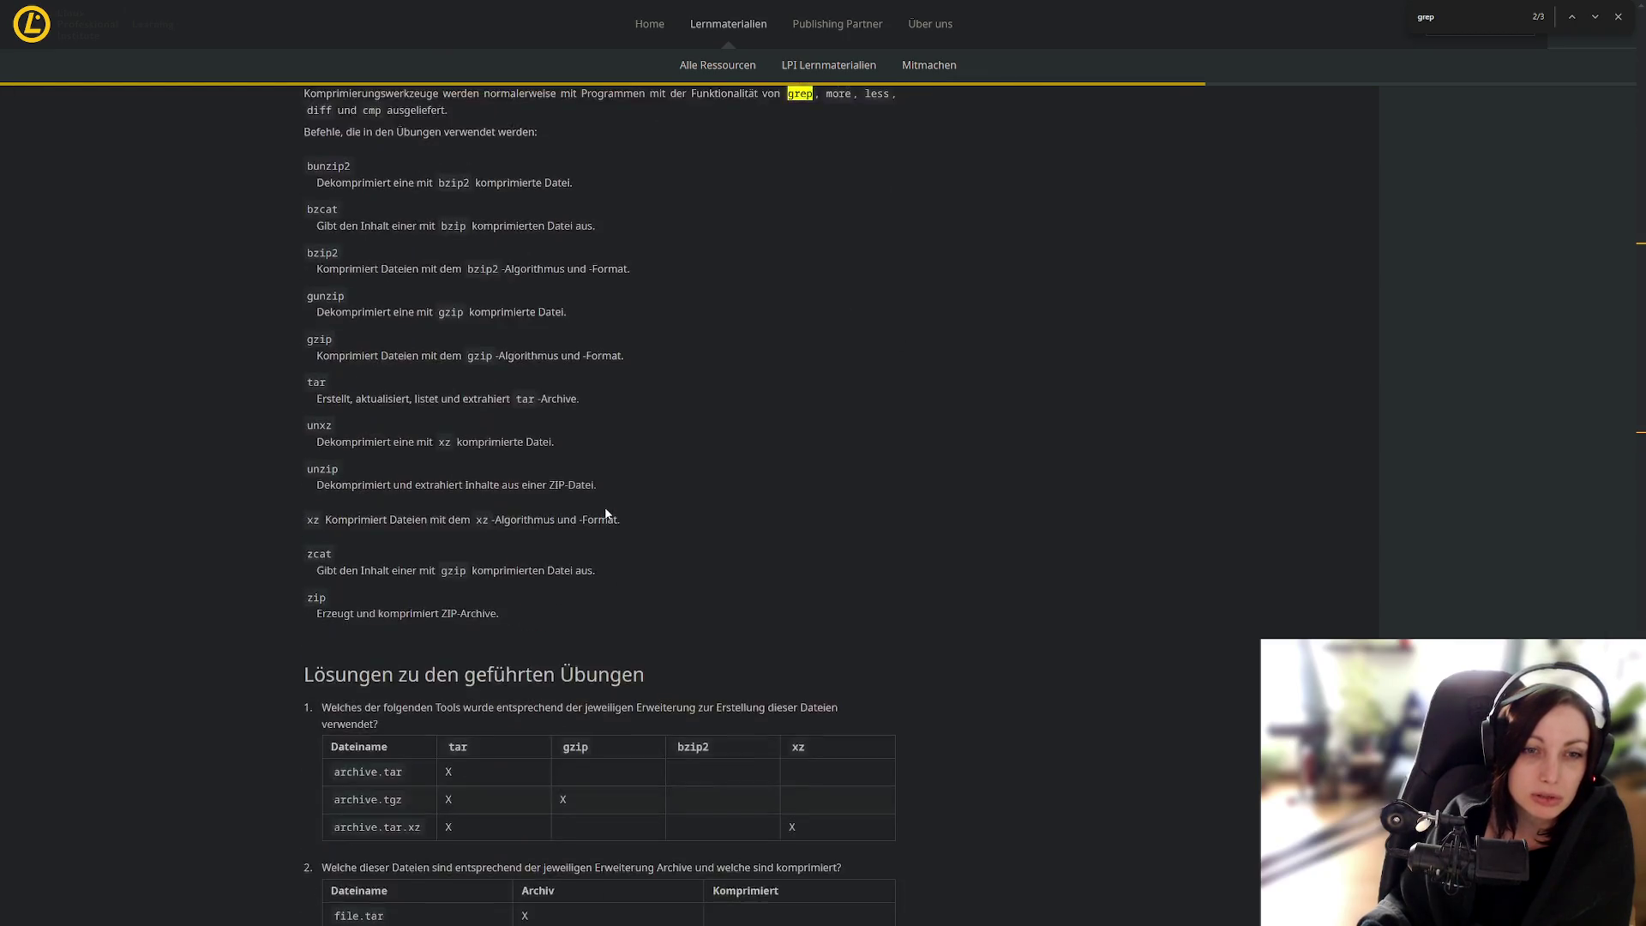
Step: Mark file.zip in the archive-type answer table and scroll on to the next answers
left_click_drag(383, 457, 332, 457)
left_click_drag(720, 468, 508, 448)
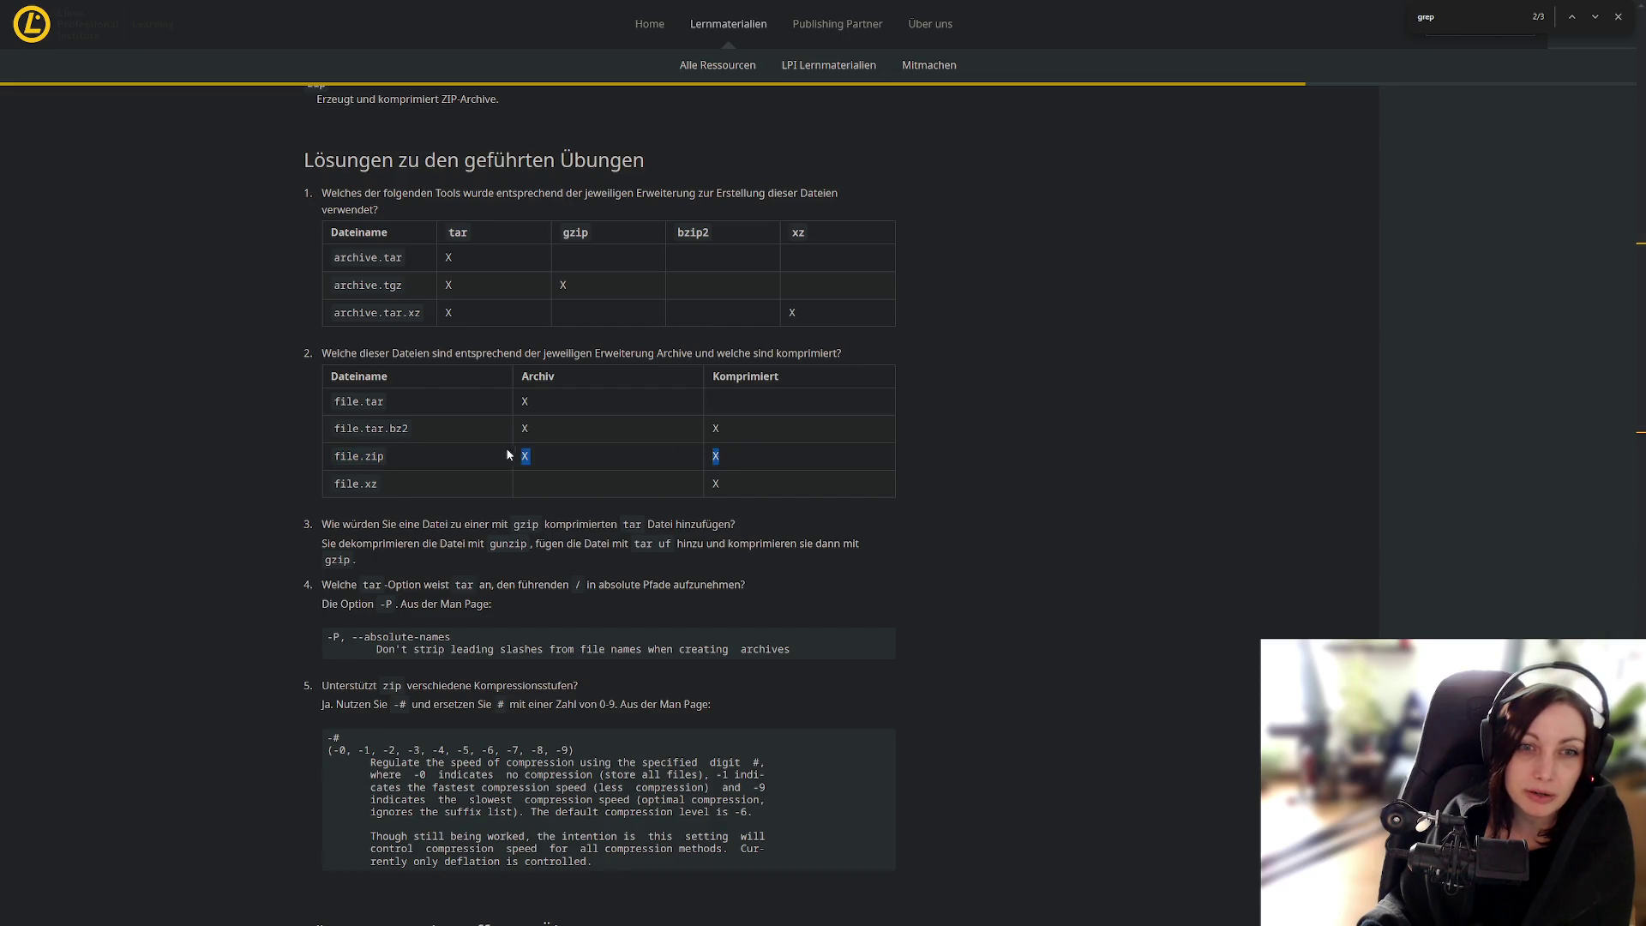
scroll(583, 497, "down", 2)
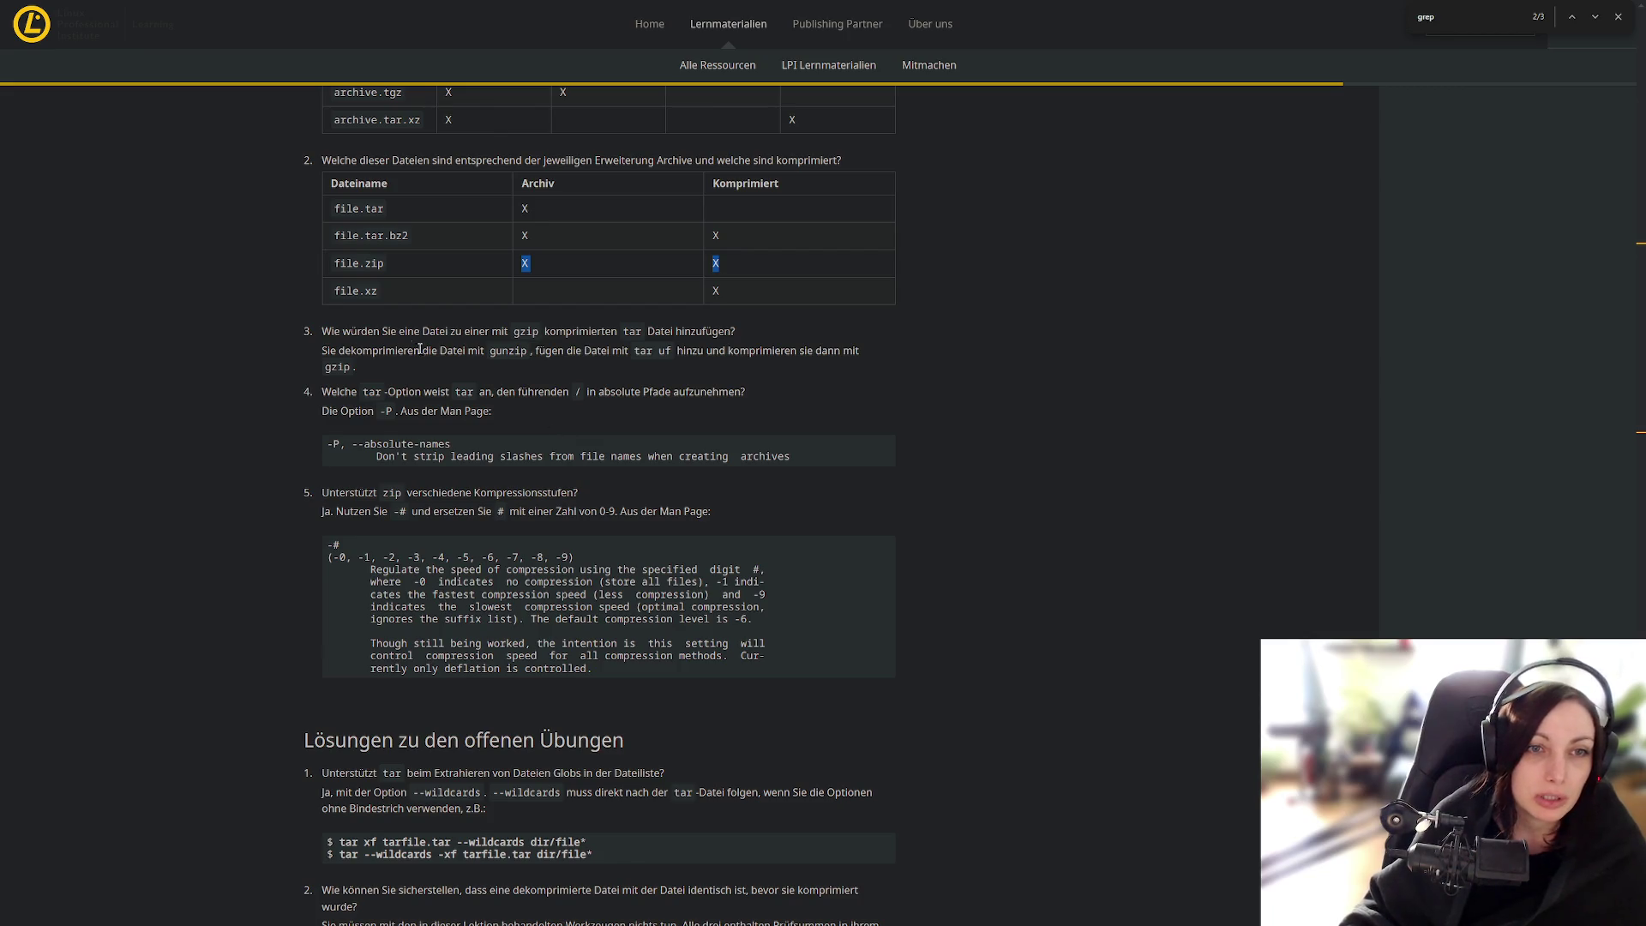
Step: Mark gunzip, tar uf, gzip, the -P option and the --absolute-names excerpt in answers 3-4
double_click(508, 351)
left_click_drag(634, 350, 671, 352)
left_click_drag(324, 367, 352, 368)
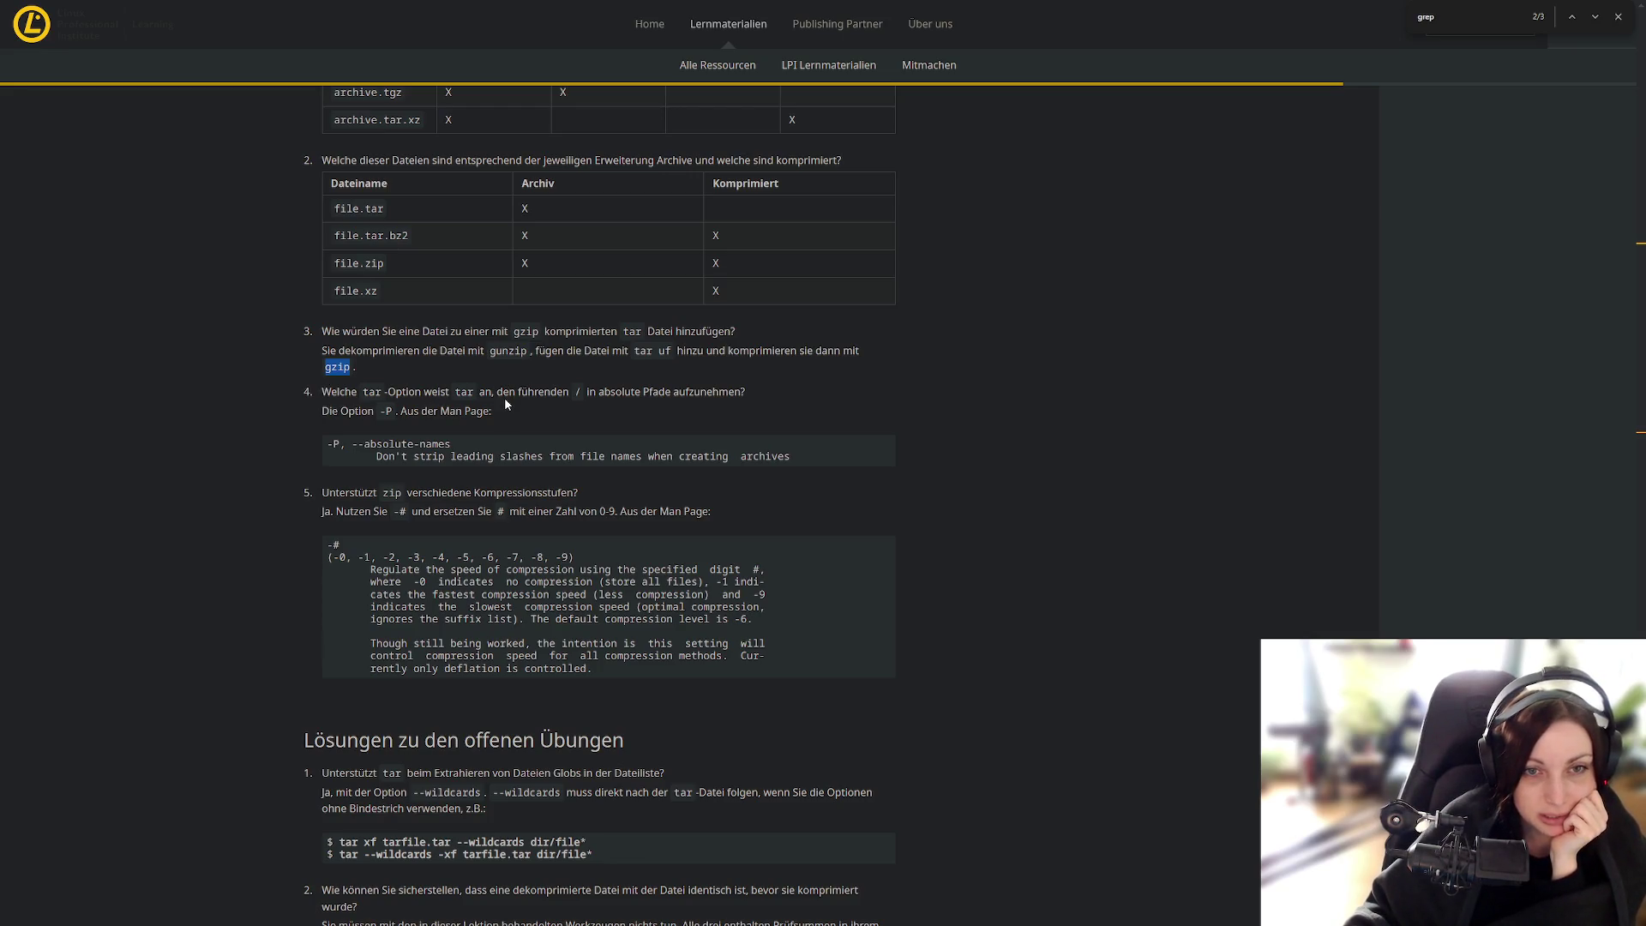
left_click_drag(582, 394, 576, 392)
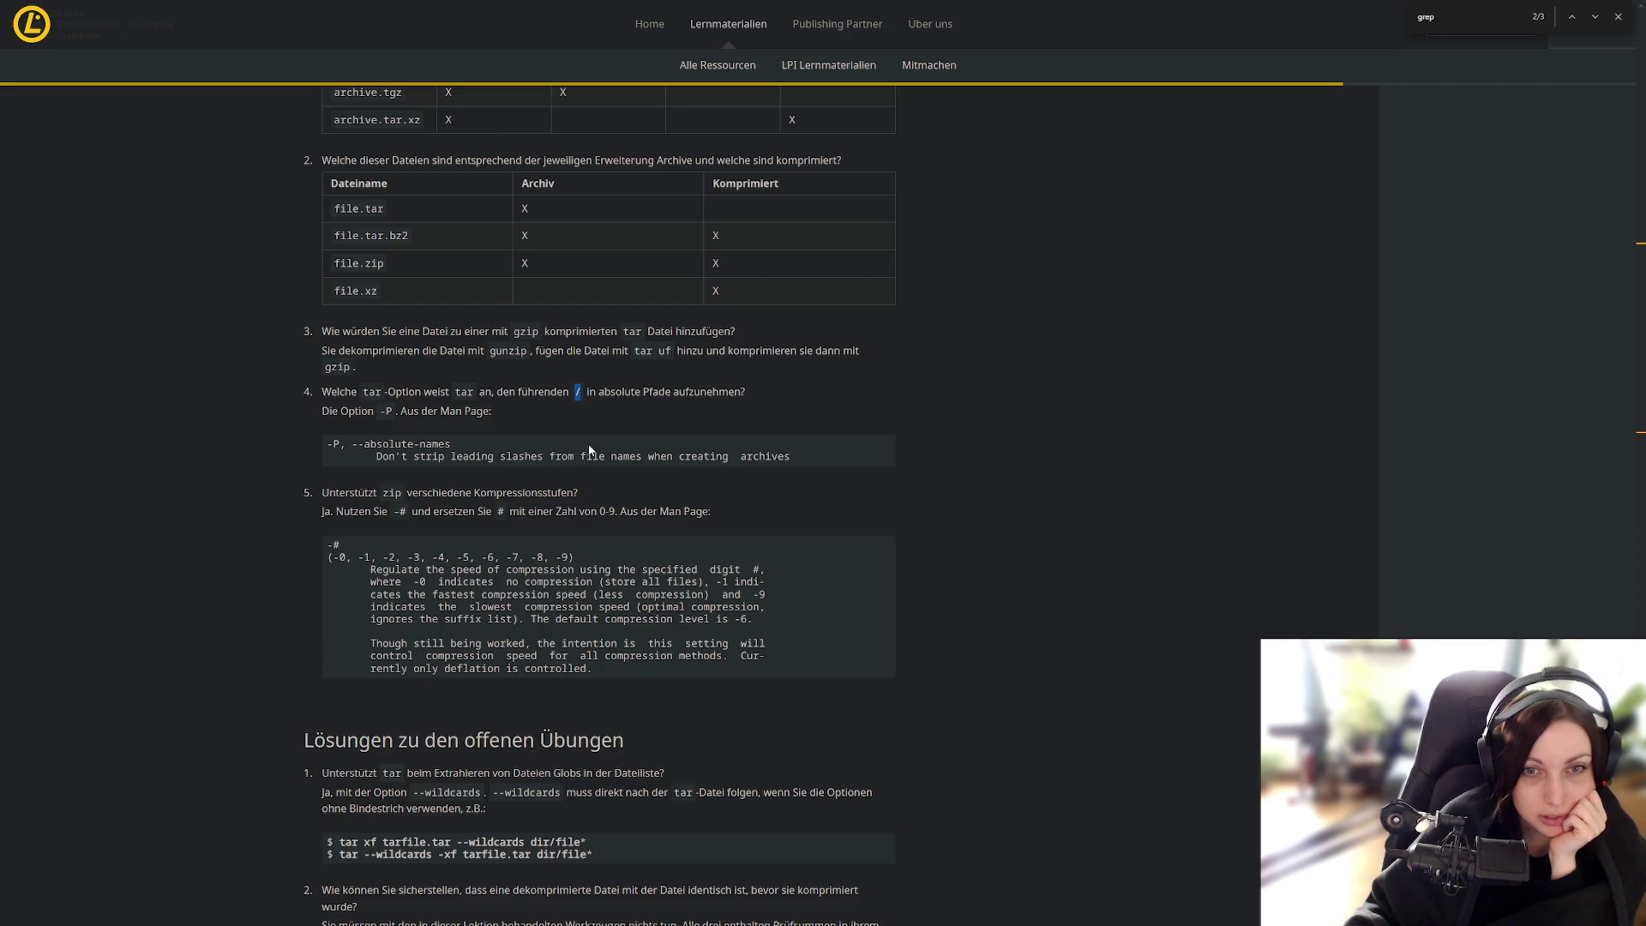
double_click(386, 411)
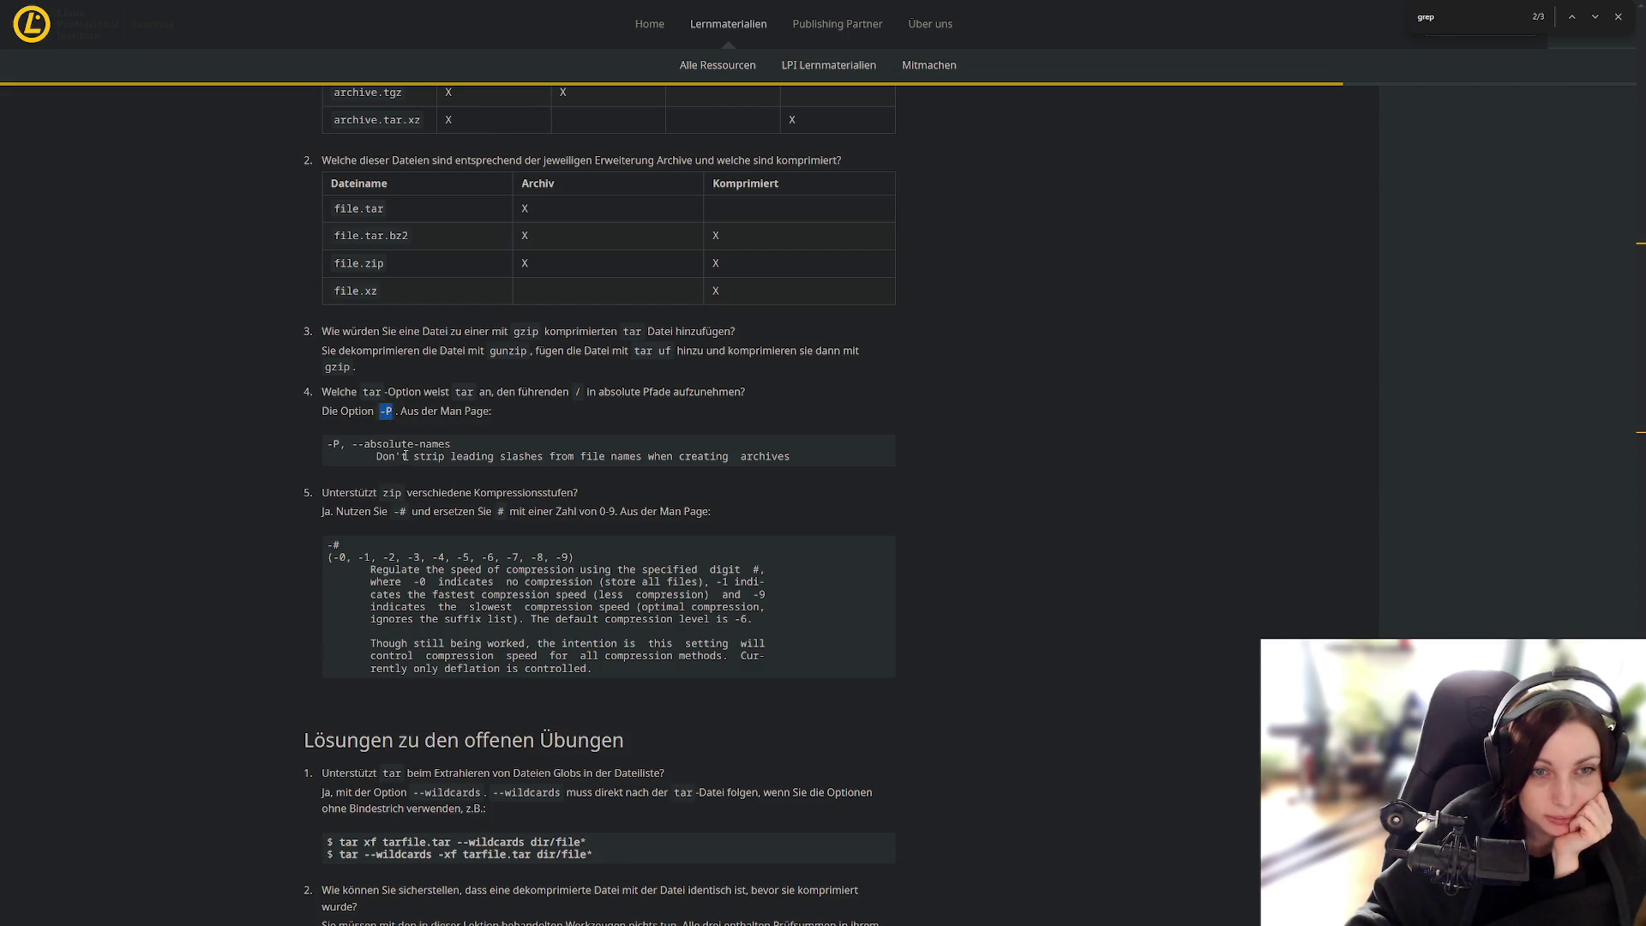
left_click(340, 447)
left_click_drag(358, 444, 794, 472)
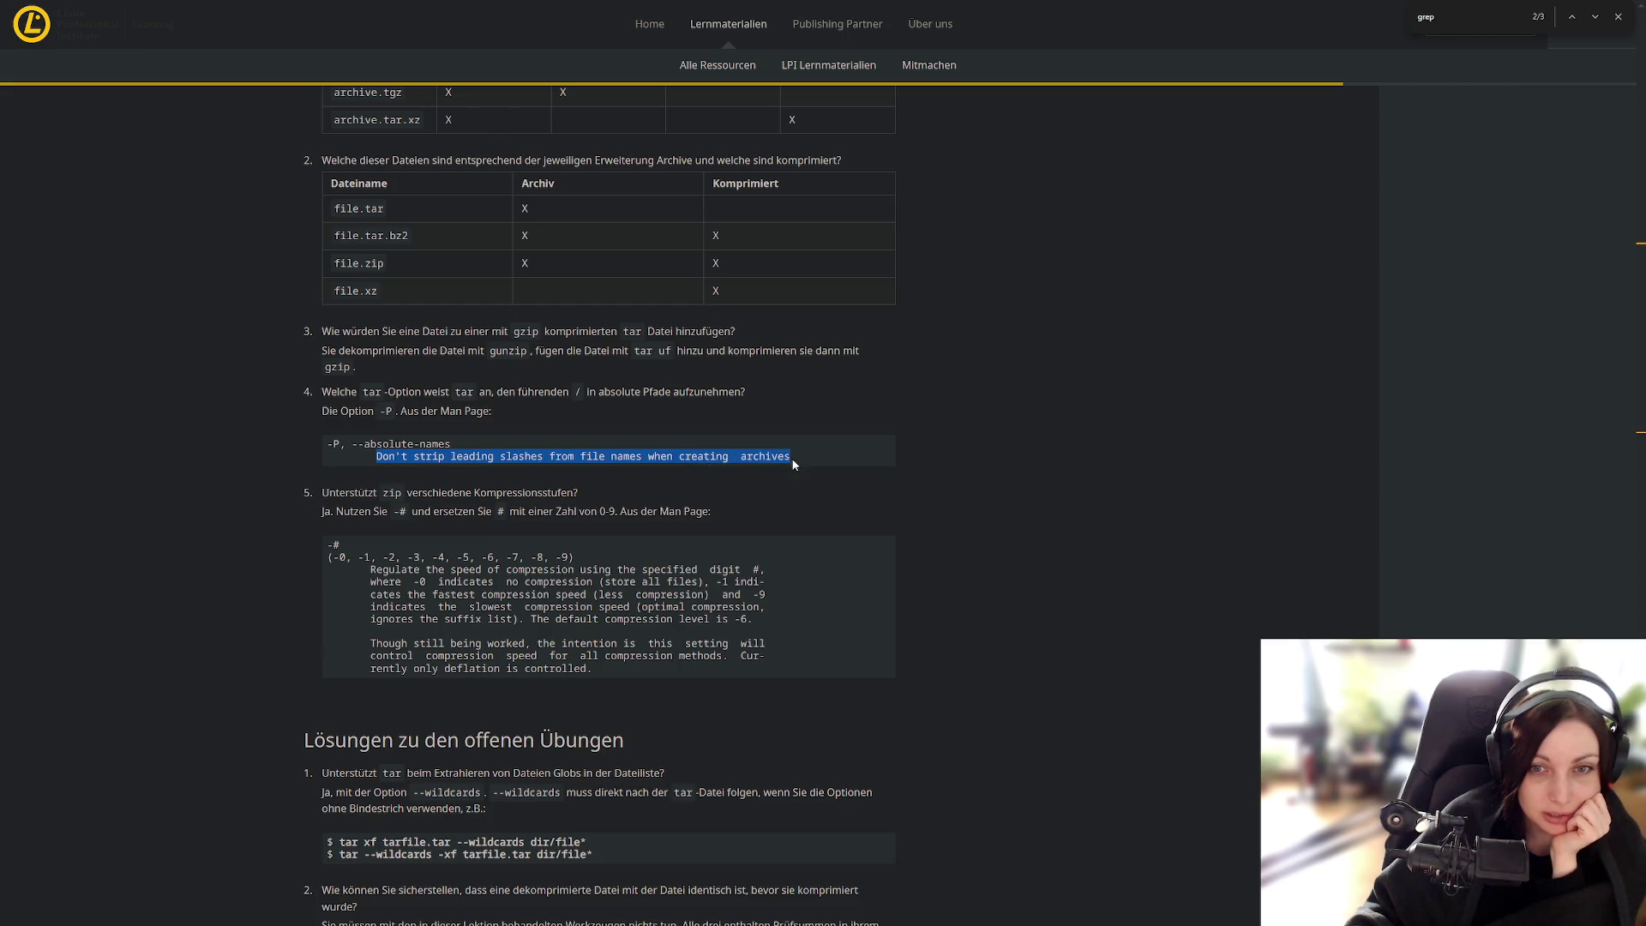
left_click(795, 472)
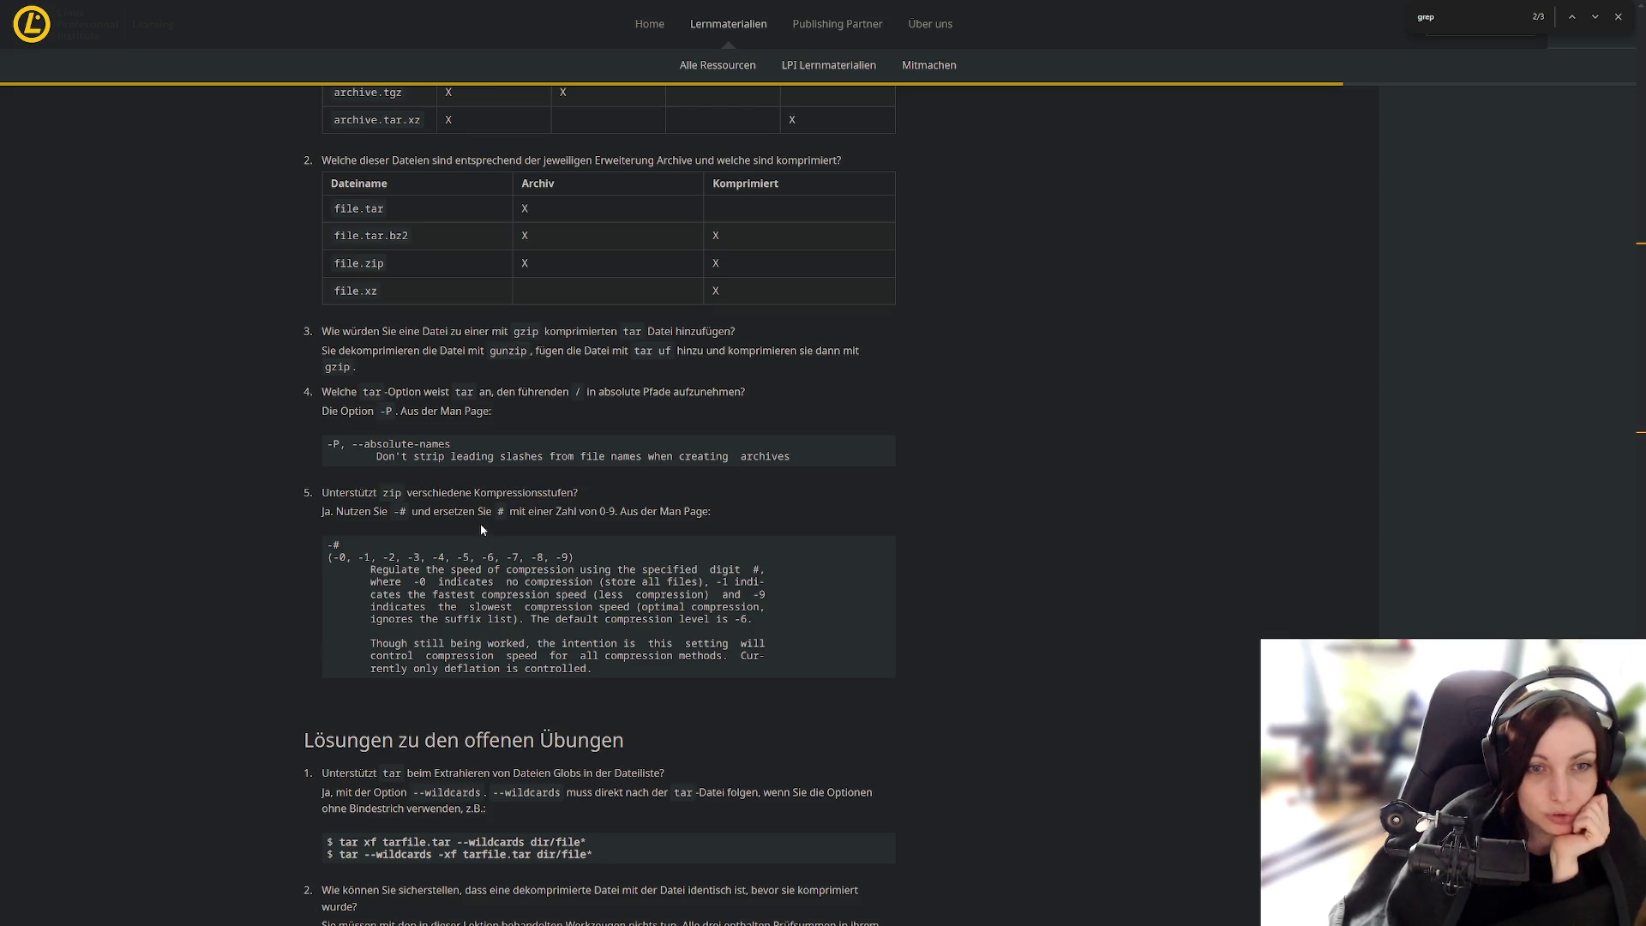
Step: Mark -#, the 0-9 range and the -0 to -9 level list in zip's compression answer
scroll(480, 530, "down", 2)
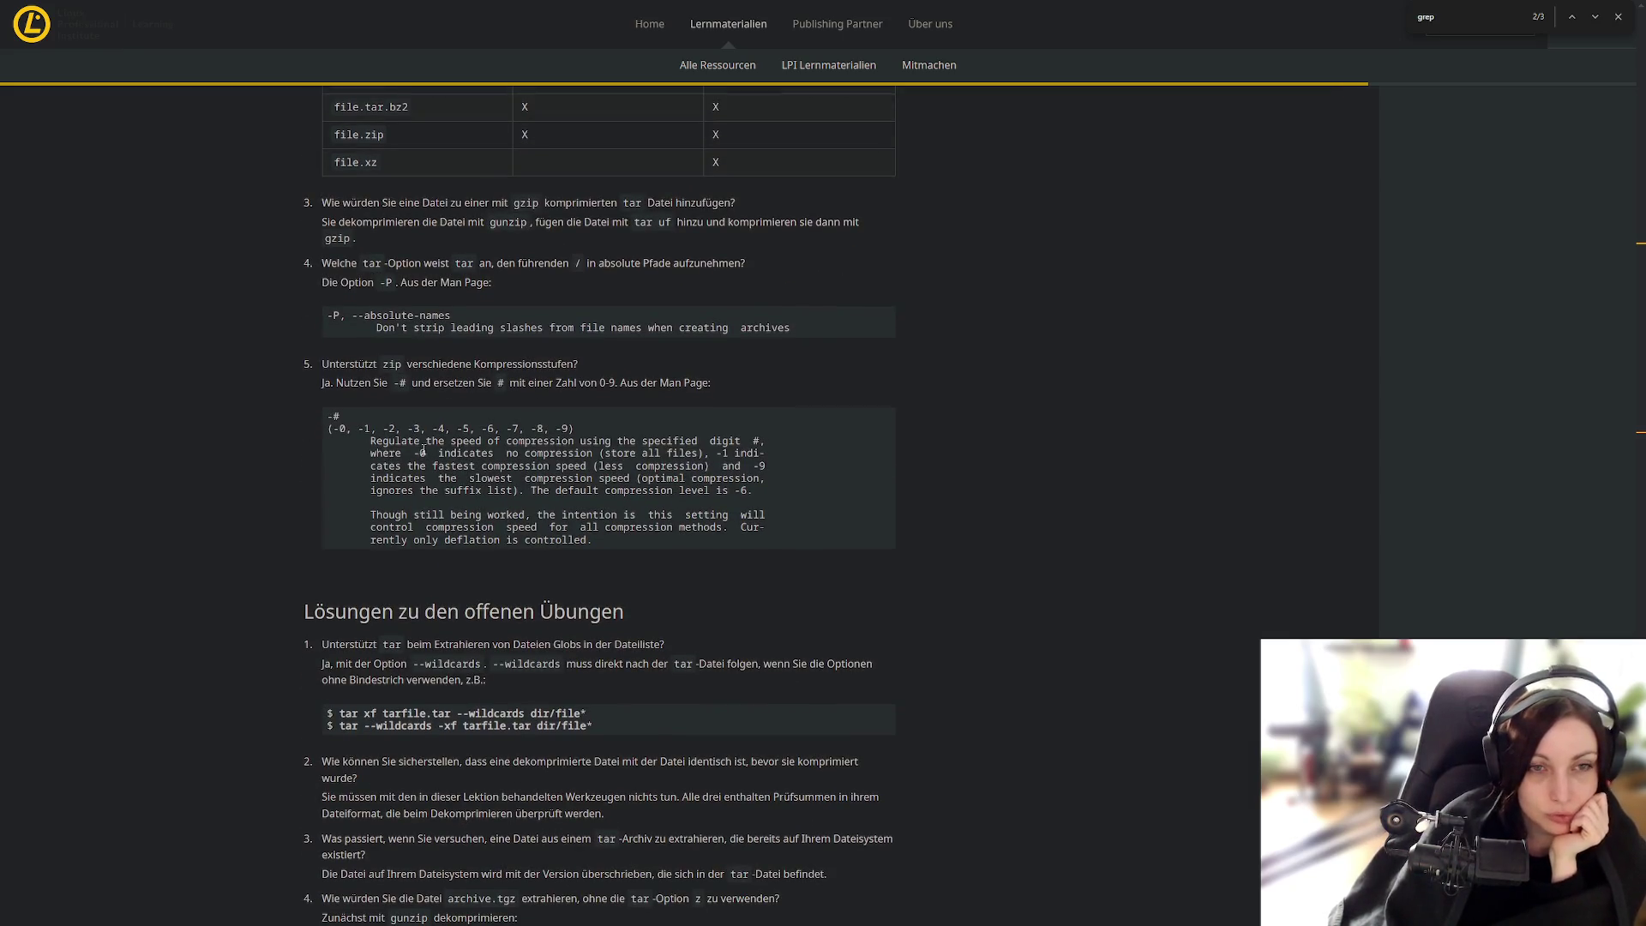
double_click(401, 385)
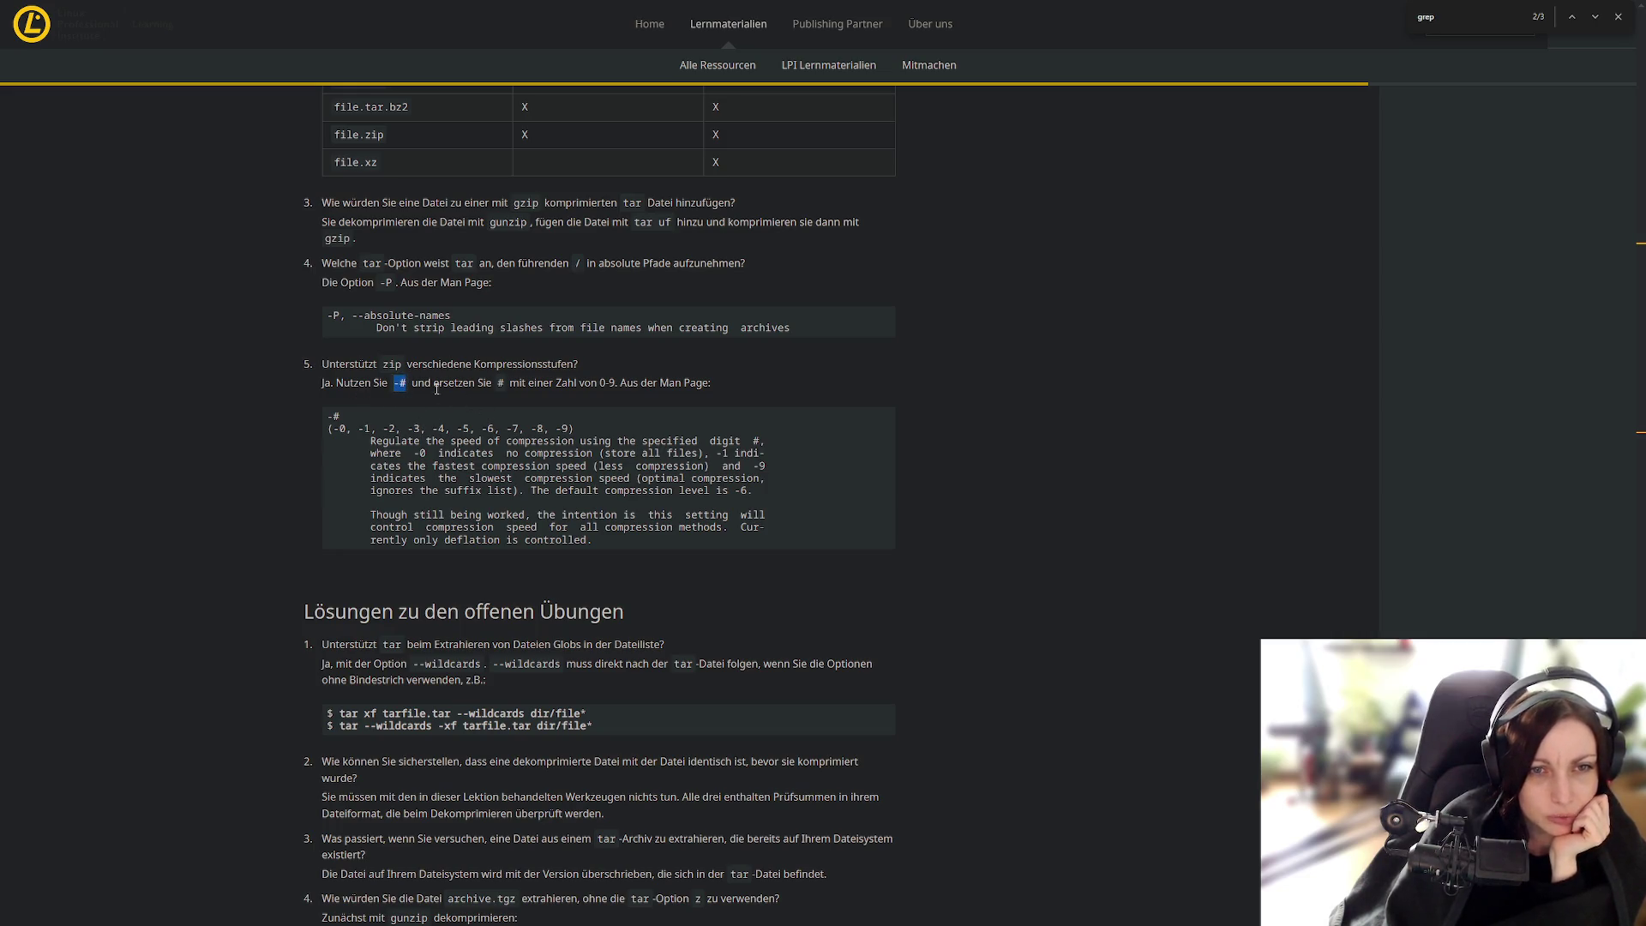
left_click_drag(496, 382, 615, 385)
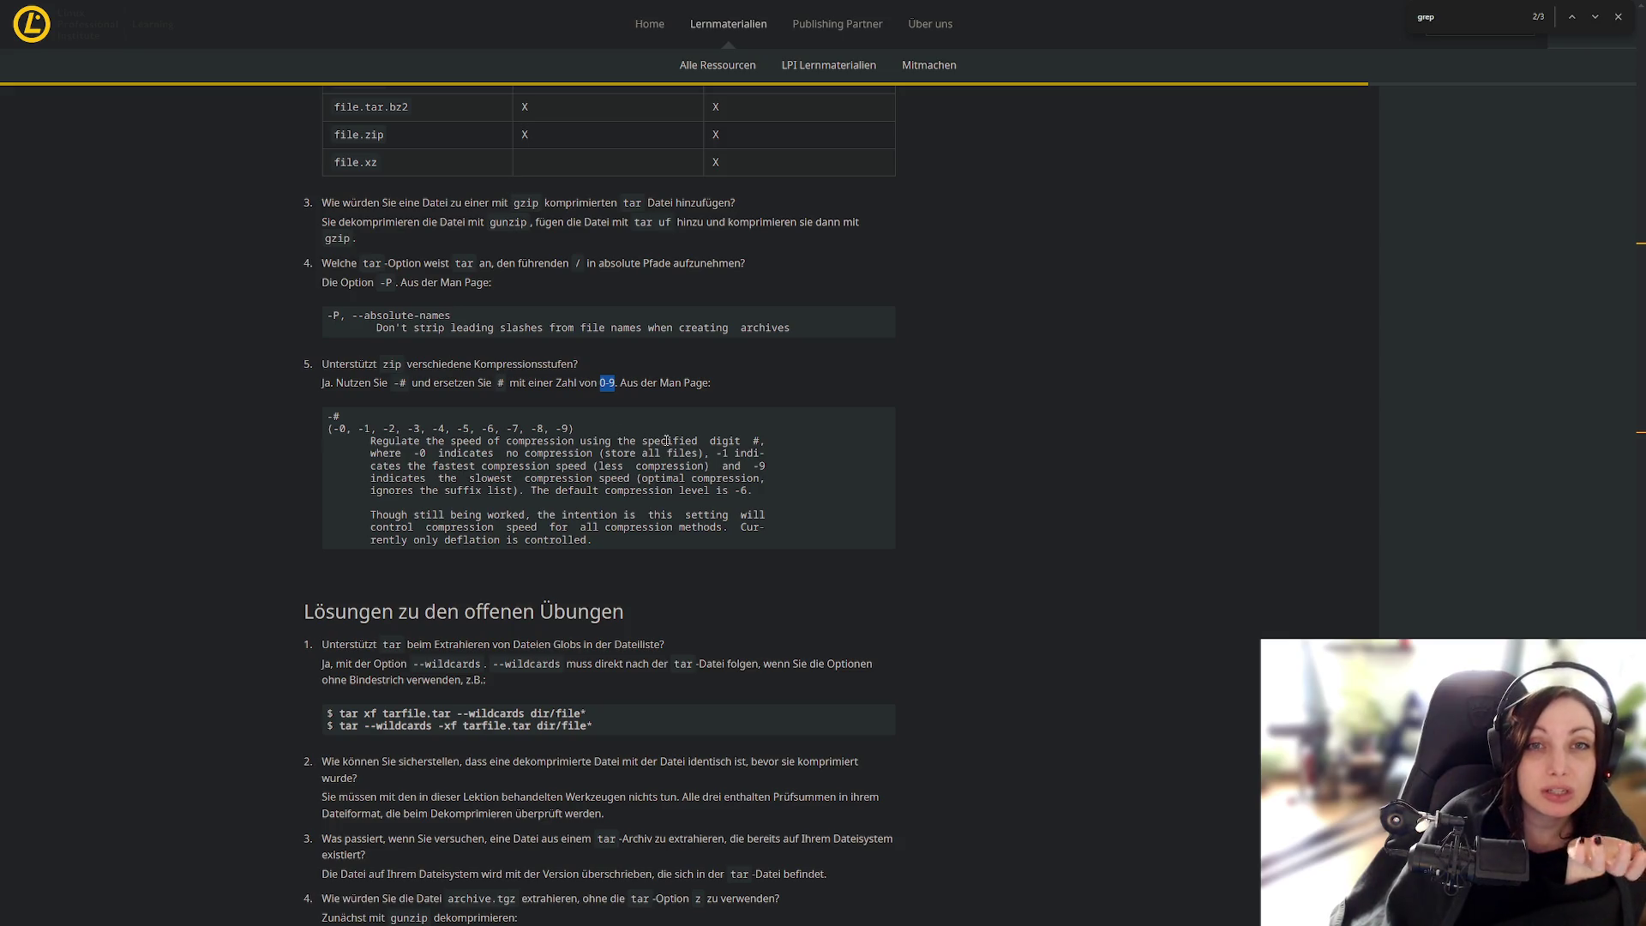
left_click_drag(339, 429, 570, 429)
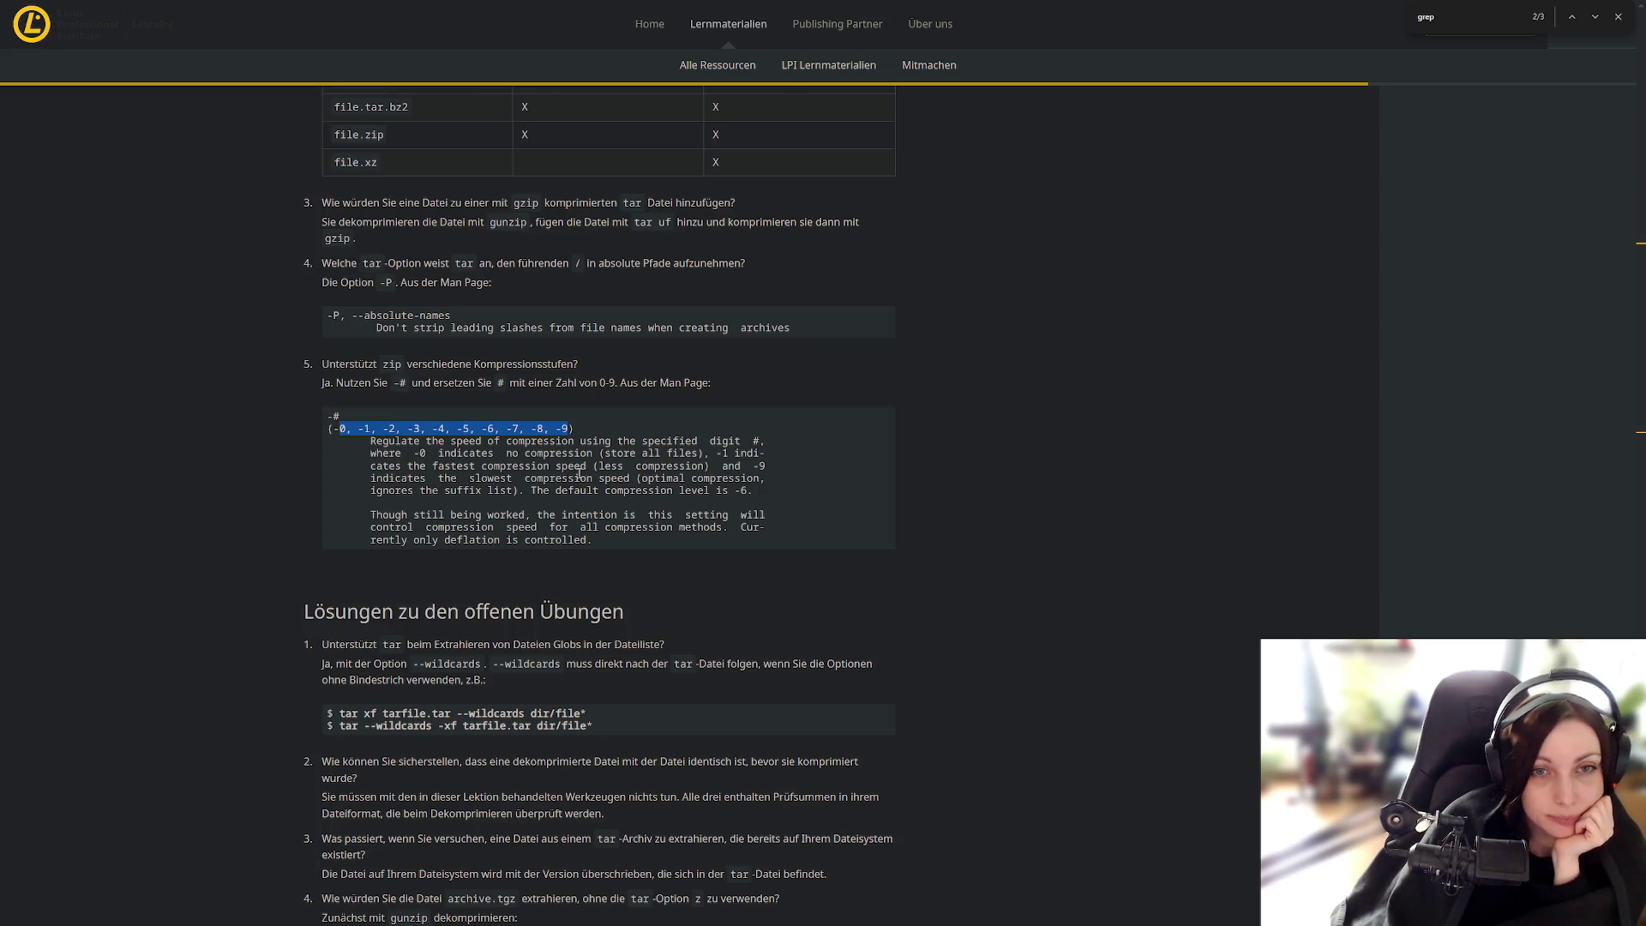
scroll(730, 574, "up", 5)
scroll(731, 574, "up", 20)
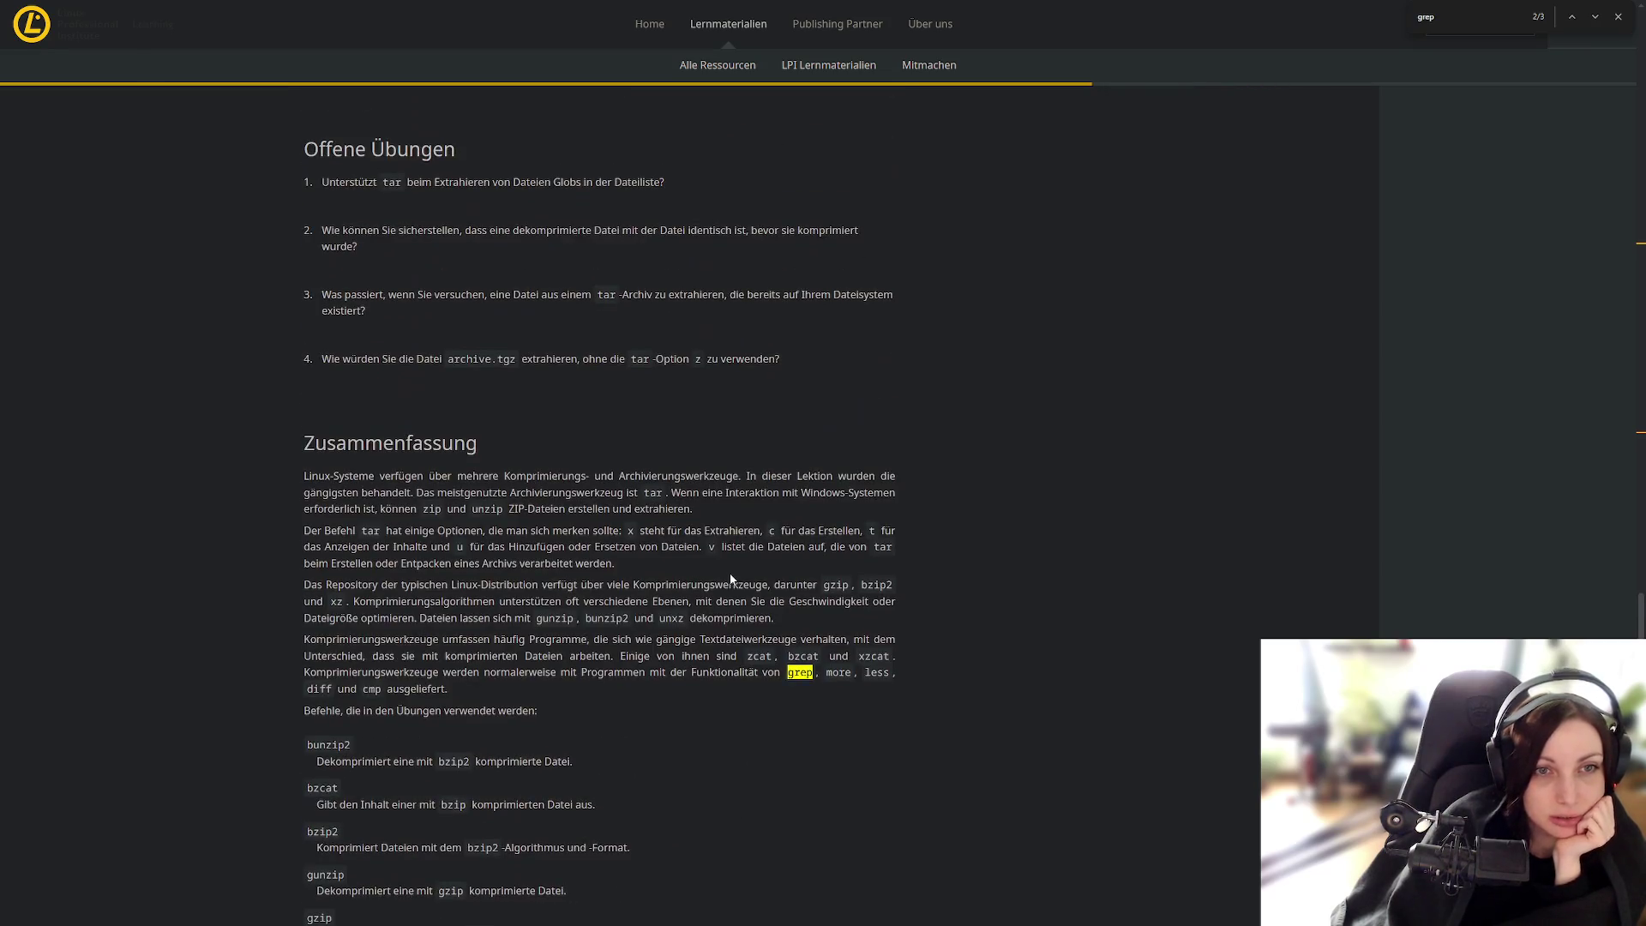
scroll(730, 575, "up", 5)
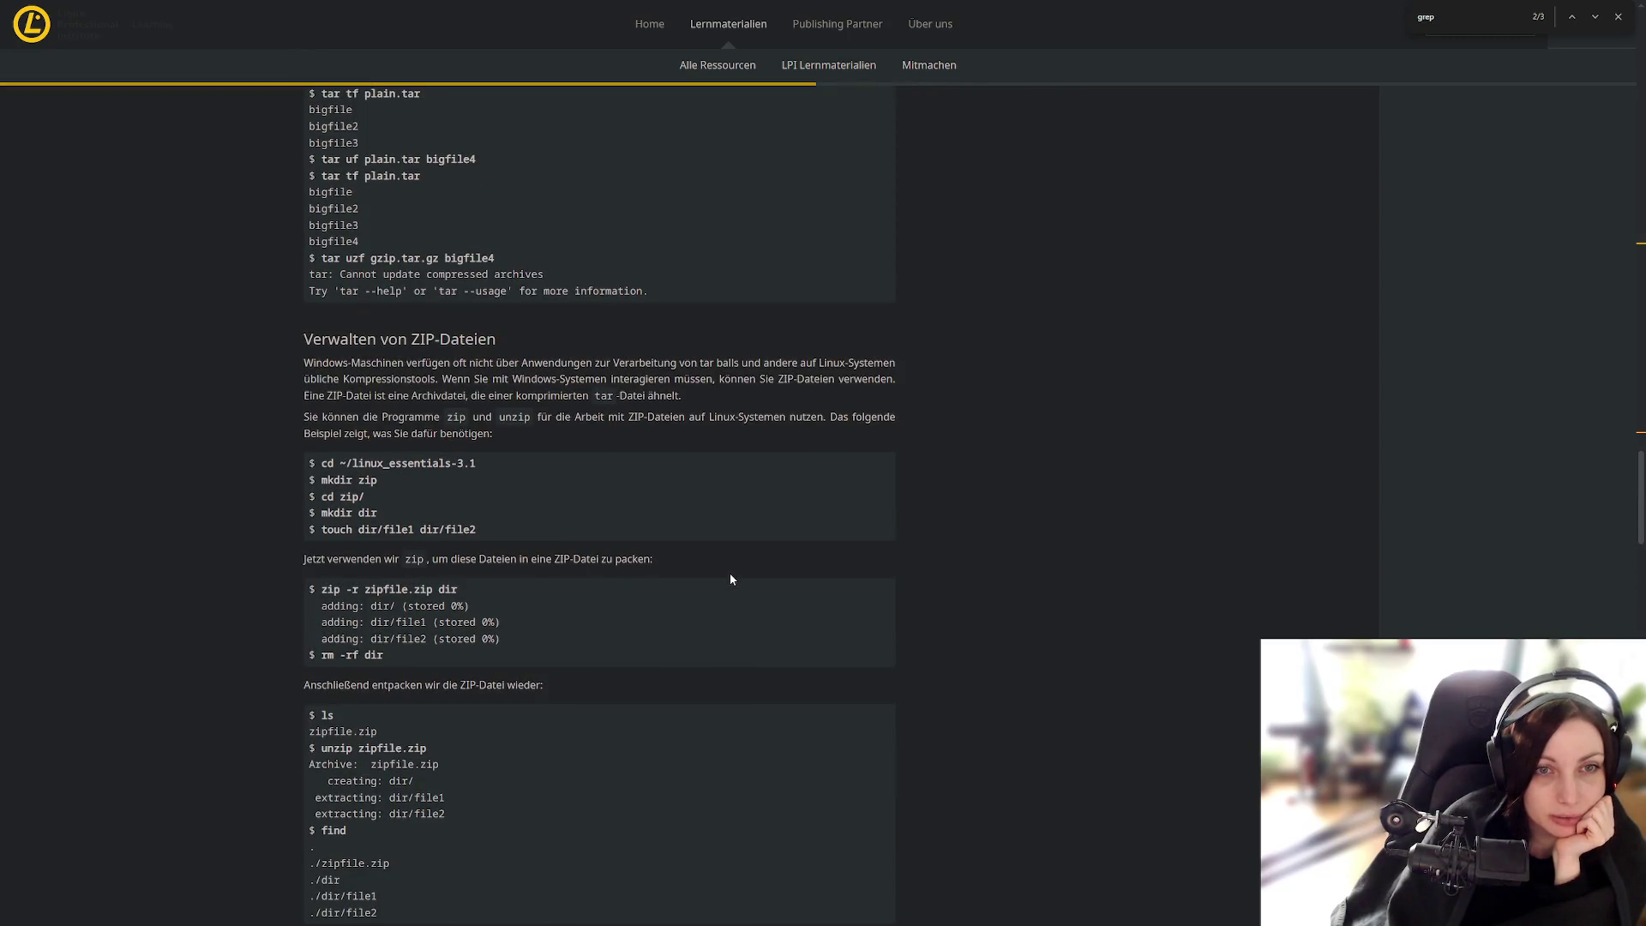
scroll(731, 575, "down", 20)
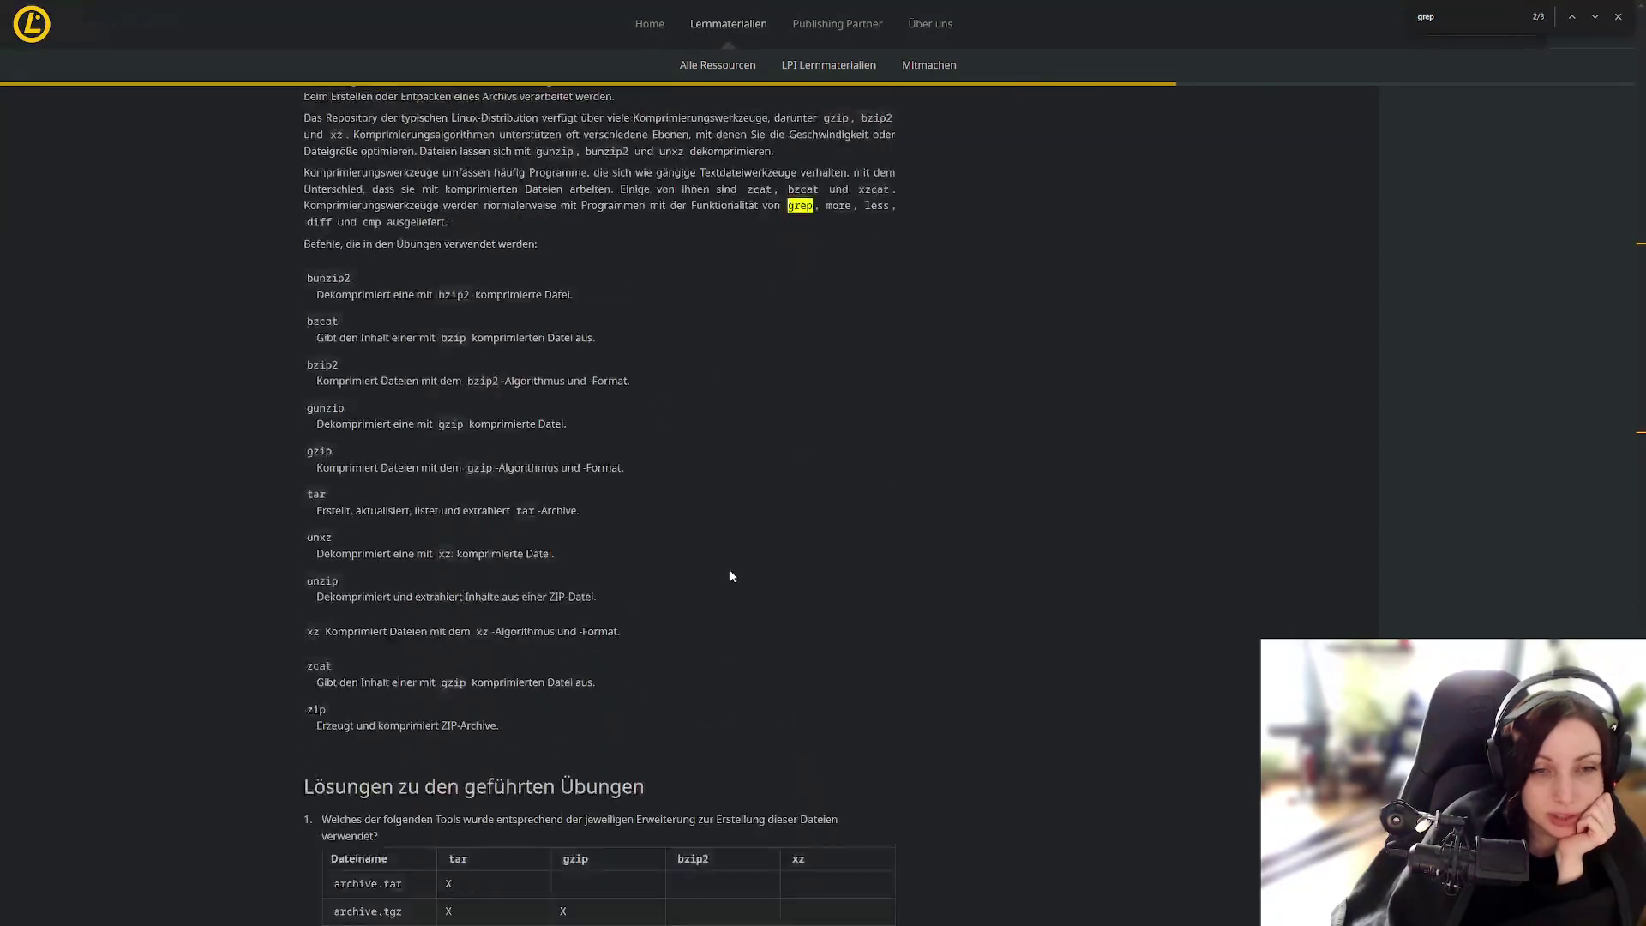
scroll(725, 573, "up", 3)
scroll(725, 569, "up", 4)
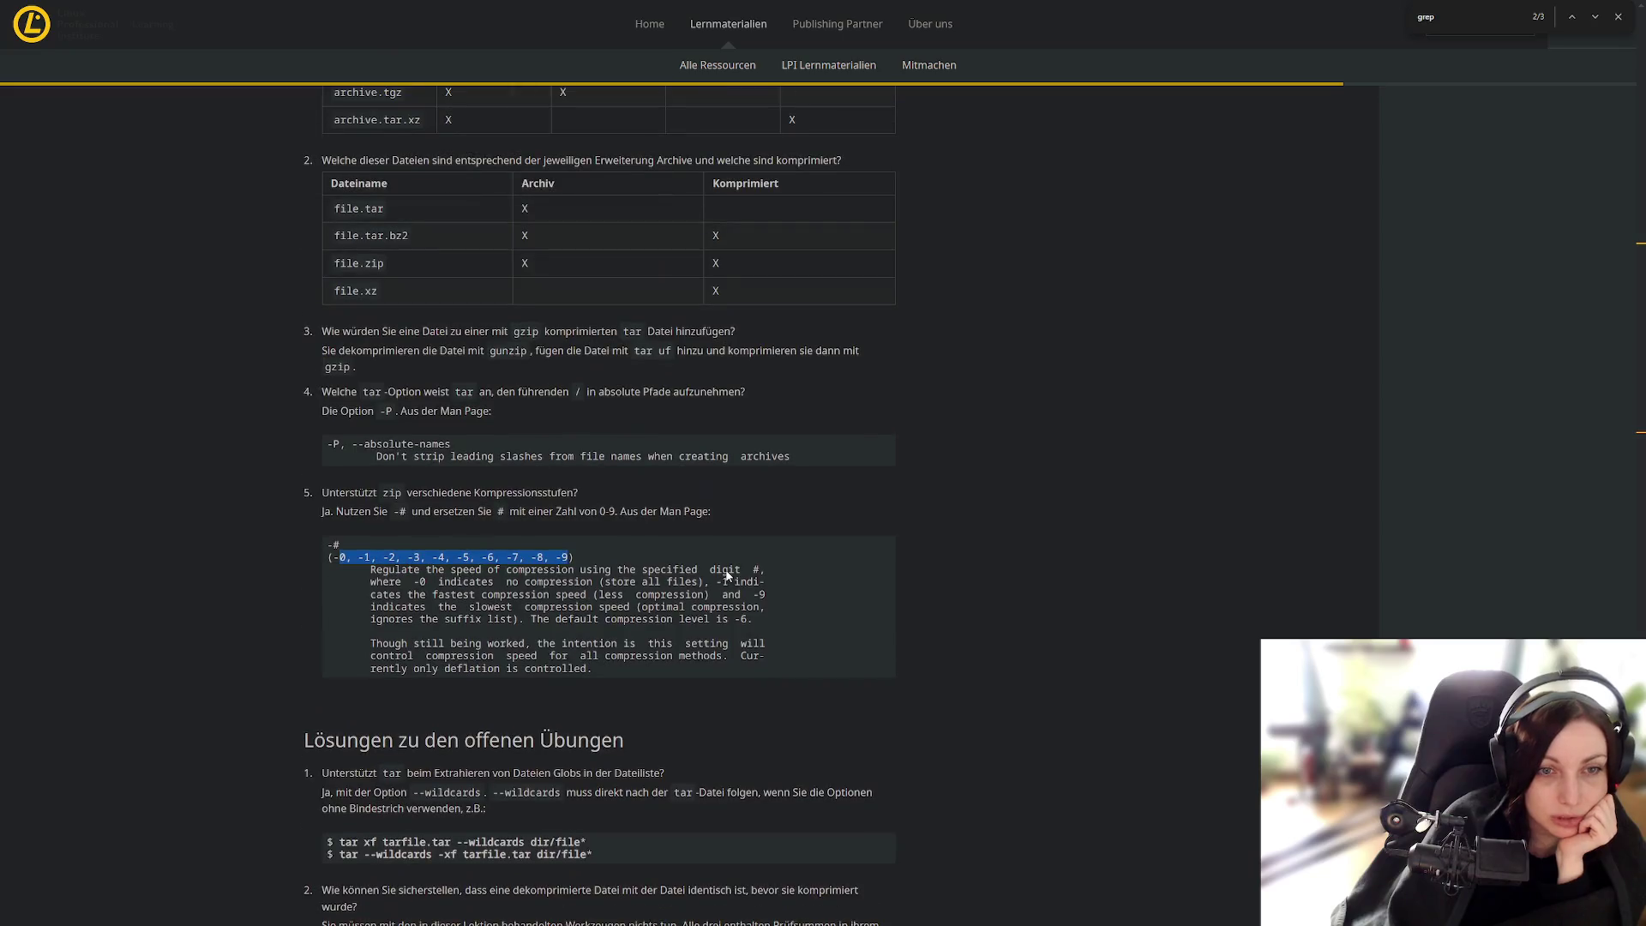
scroll(727, 571, "down", 2)
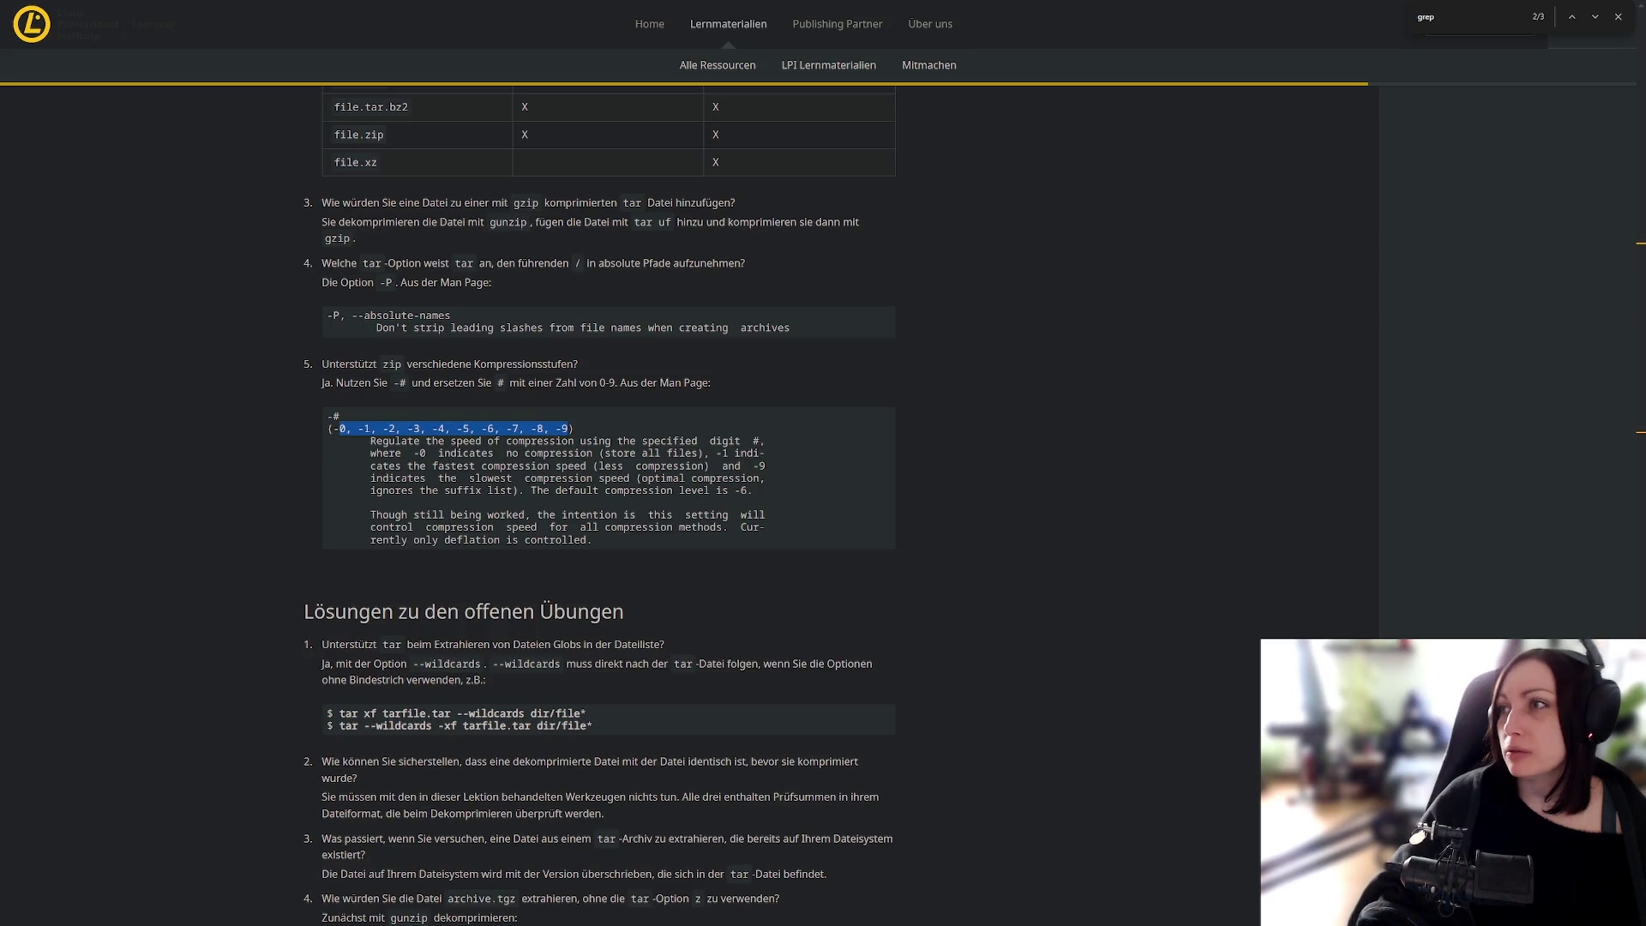
Step: Google 'default compression level bzip2' in a new Chrome window, then return to the LPI page
key("ctrl+n")
type("df")
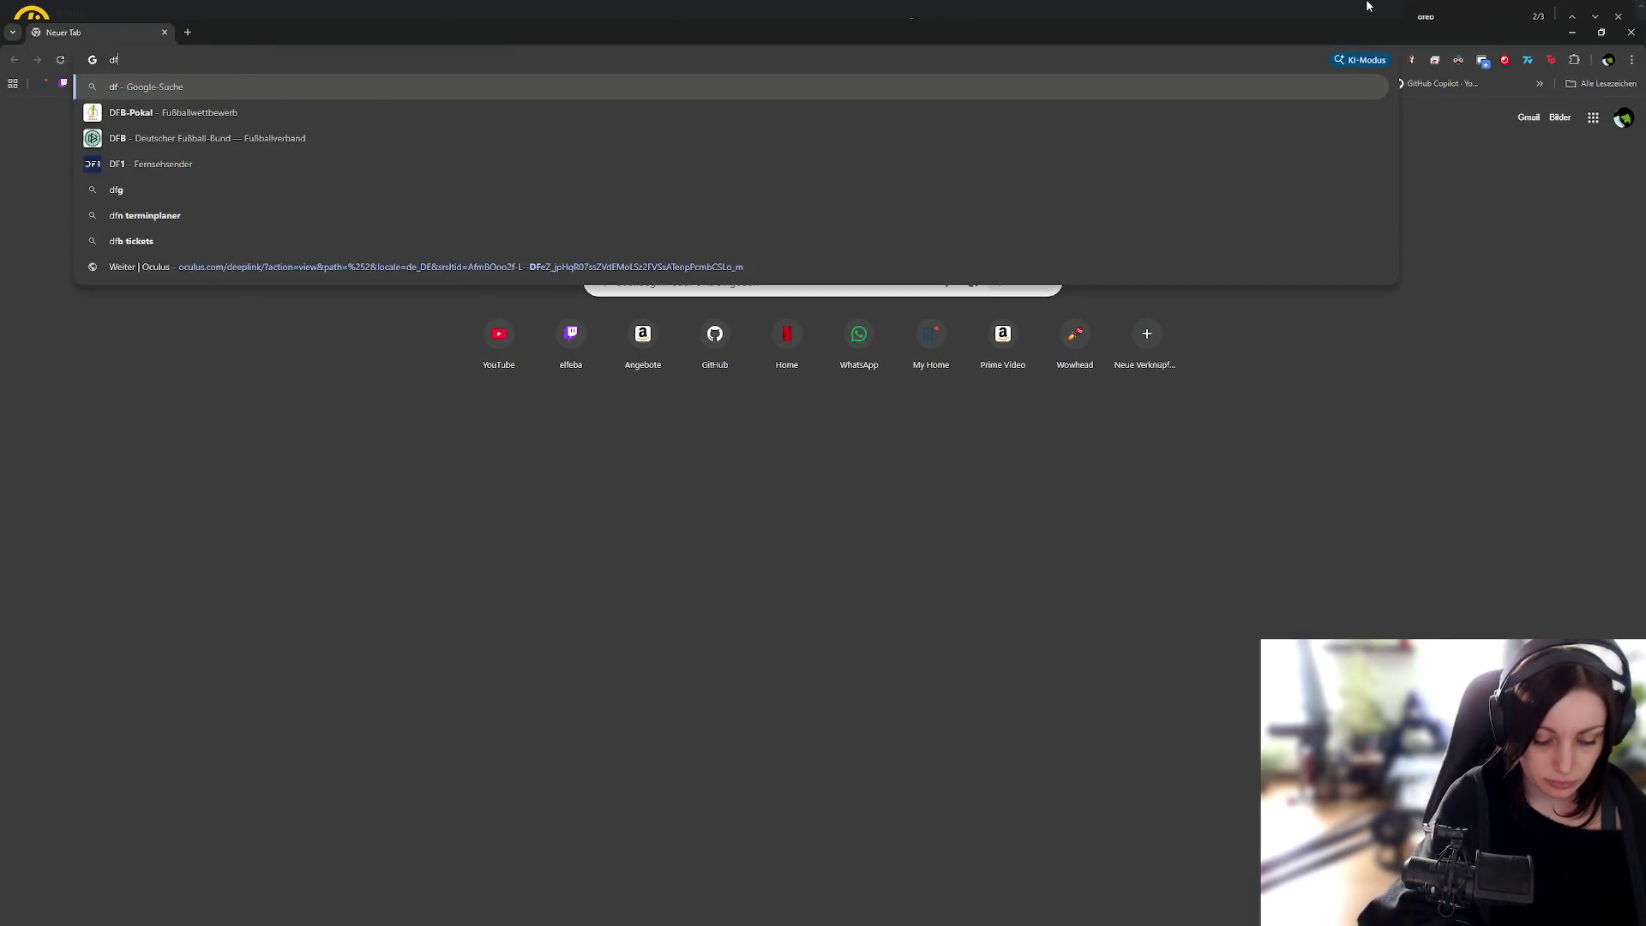
type("aul")
key("BackSpace")
key("BackSpace")
key("BackSpace")
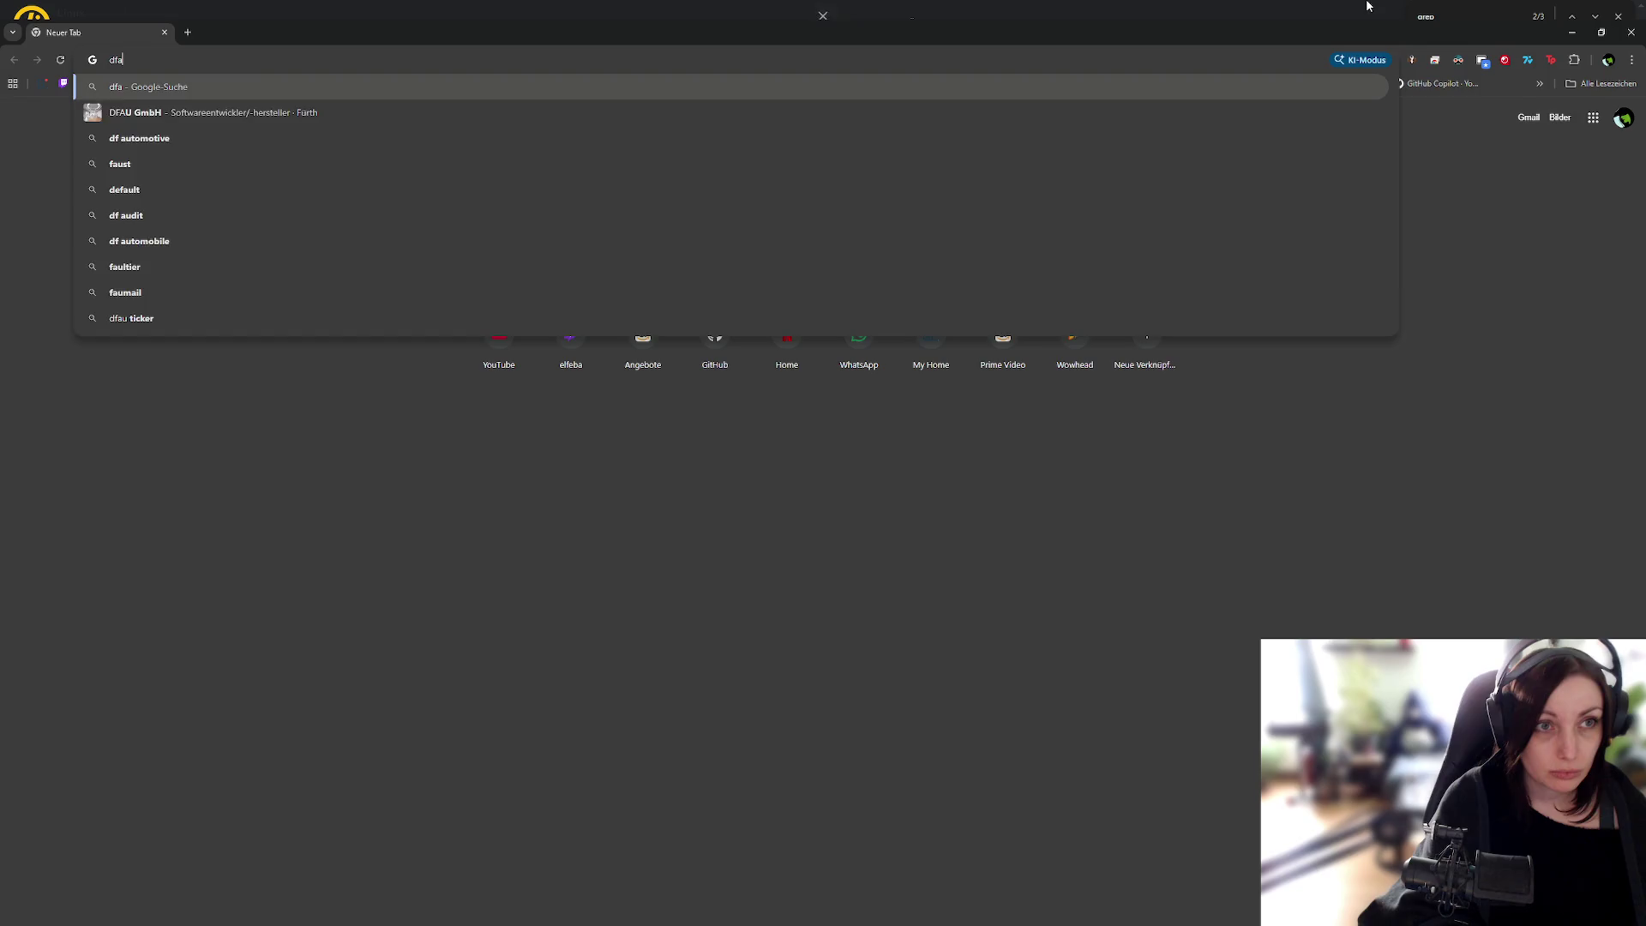
type("efau")
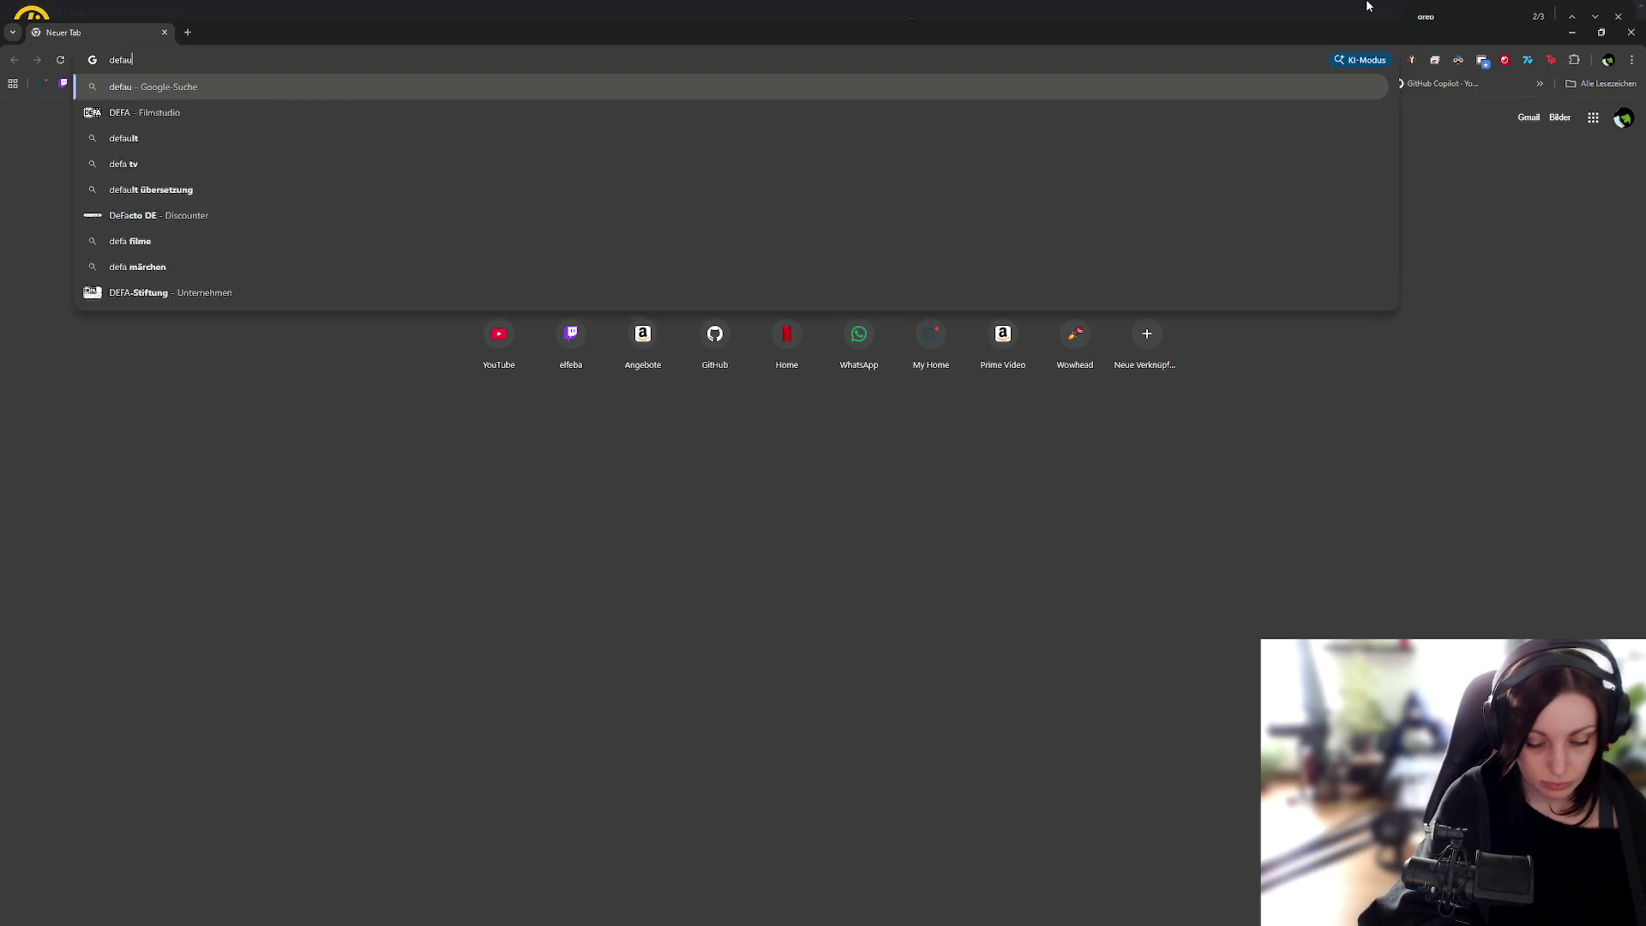
type("lt compres")
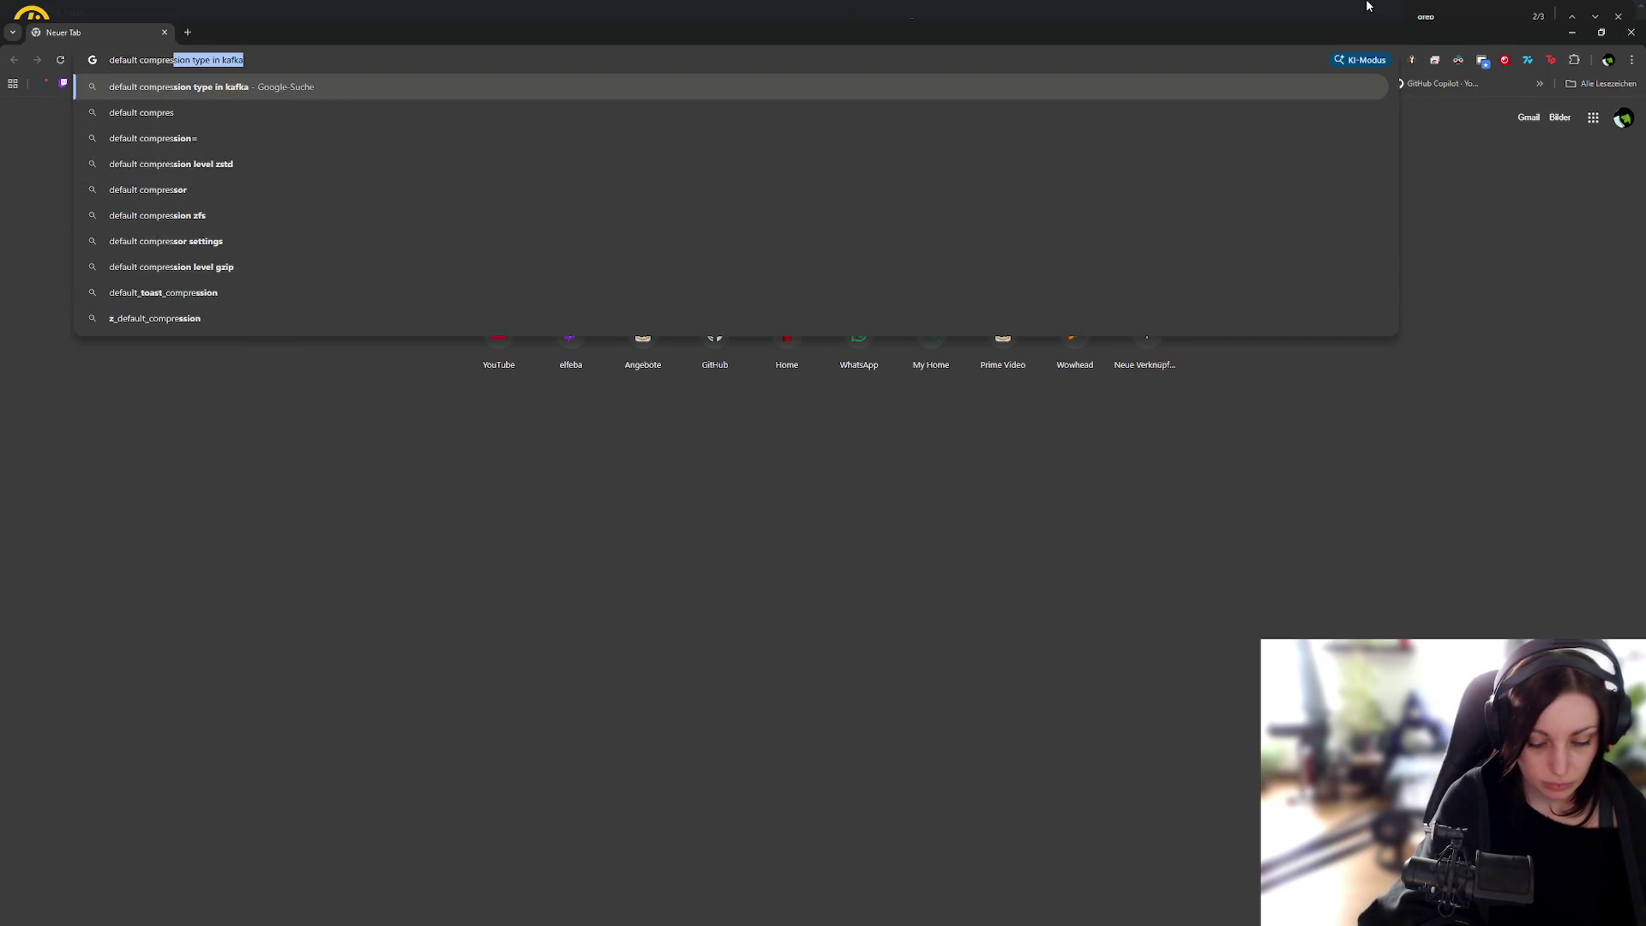
type("sion level ")
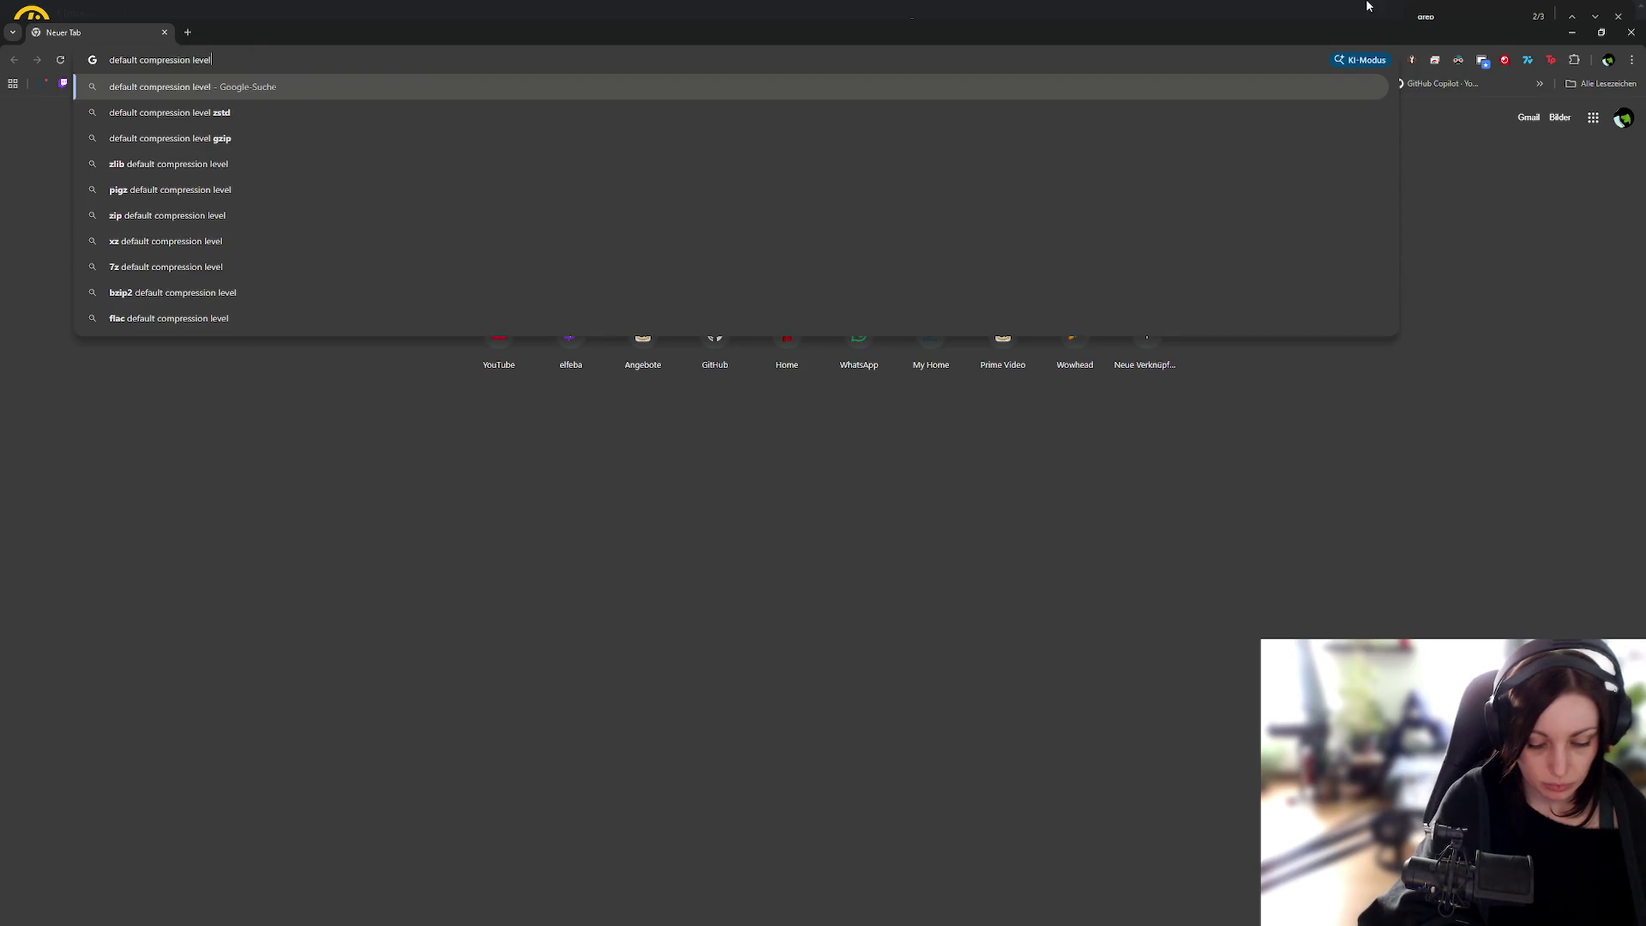
type("bzip2")
key("Return")
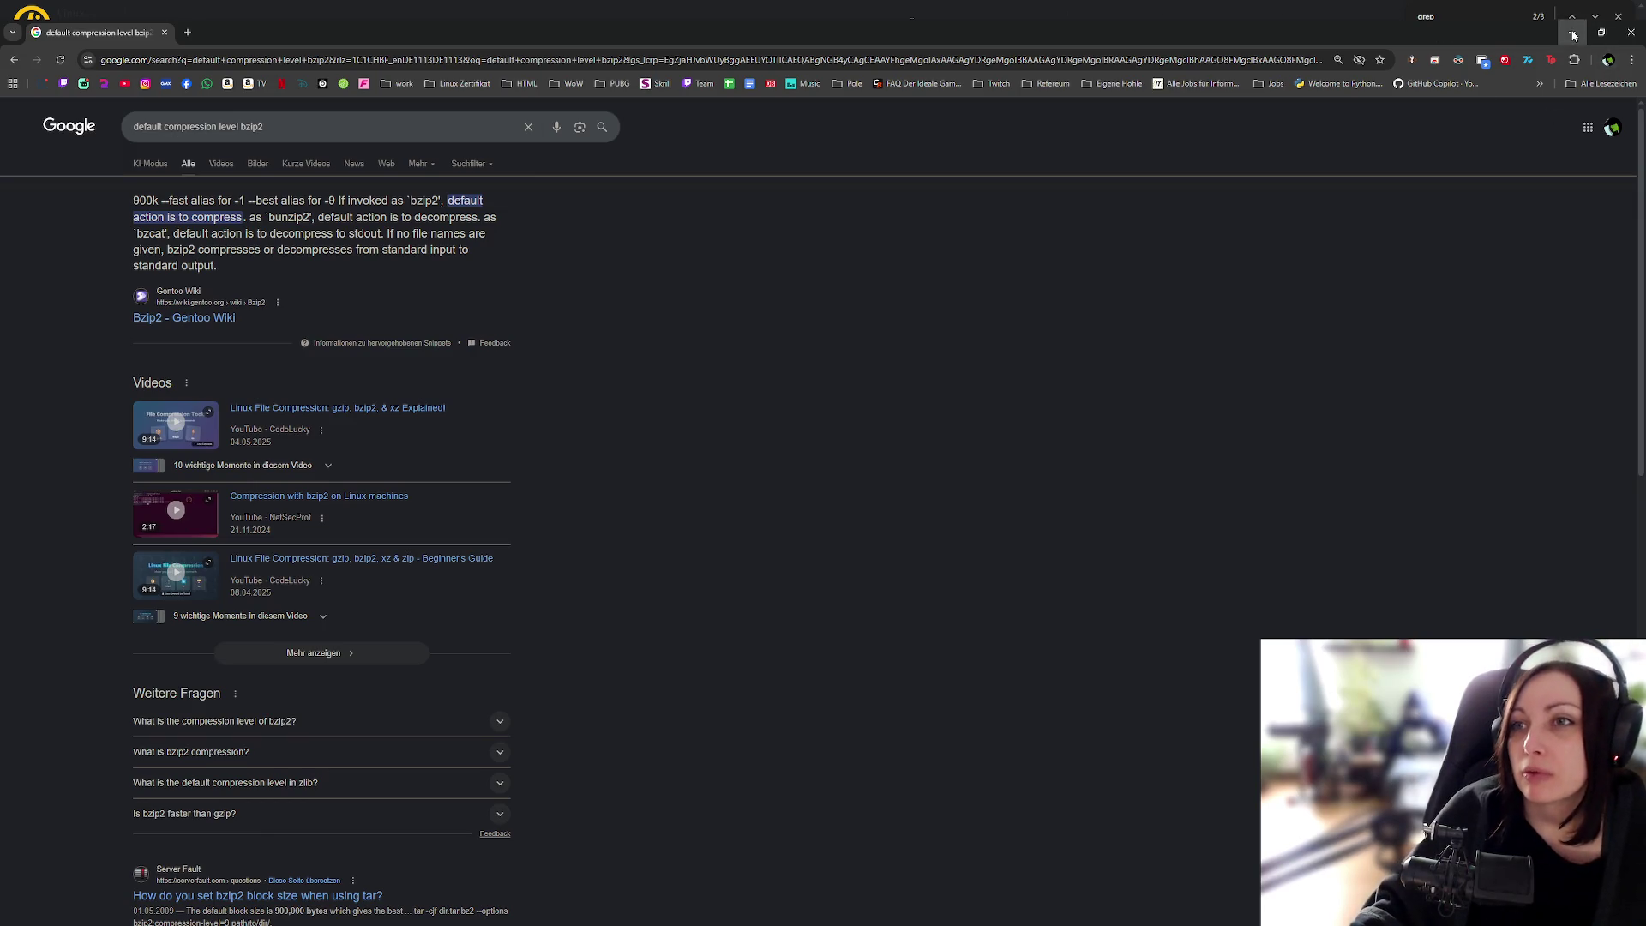
key("alt+Tab")
key("alt+Tab")
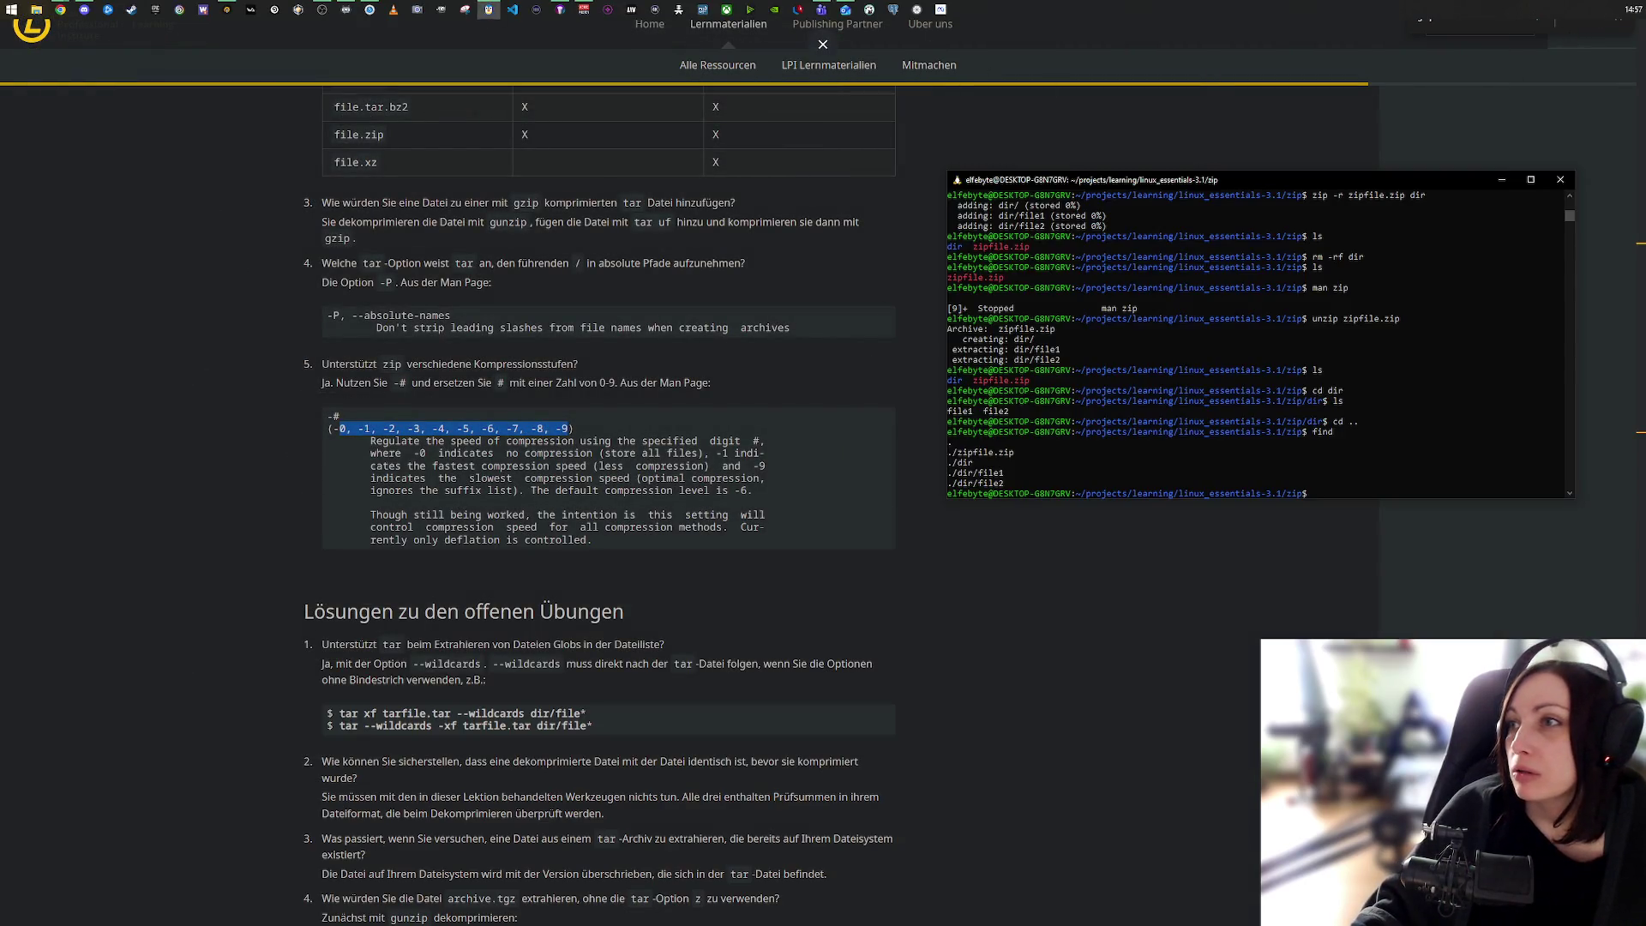
Step: In the terminal, move up one directory level with cd and list its contents
left_click(1326, 494)
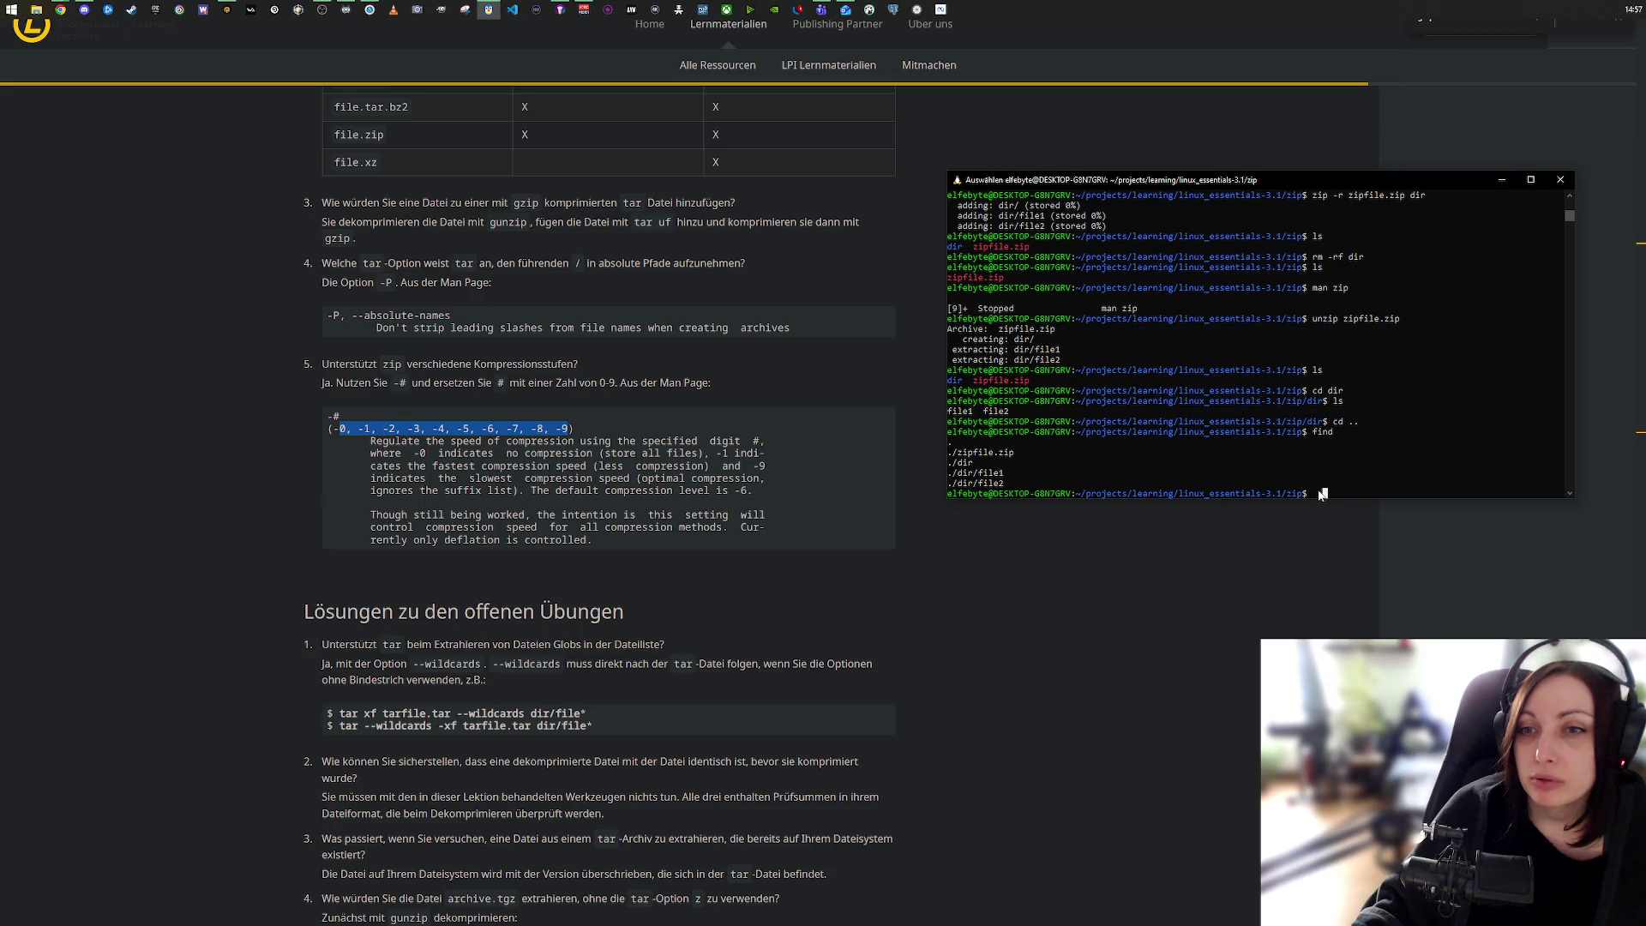
scroll(1382, 475, "down", 1)
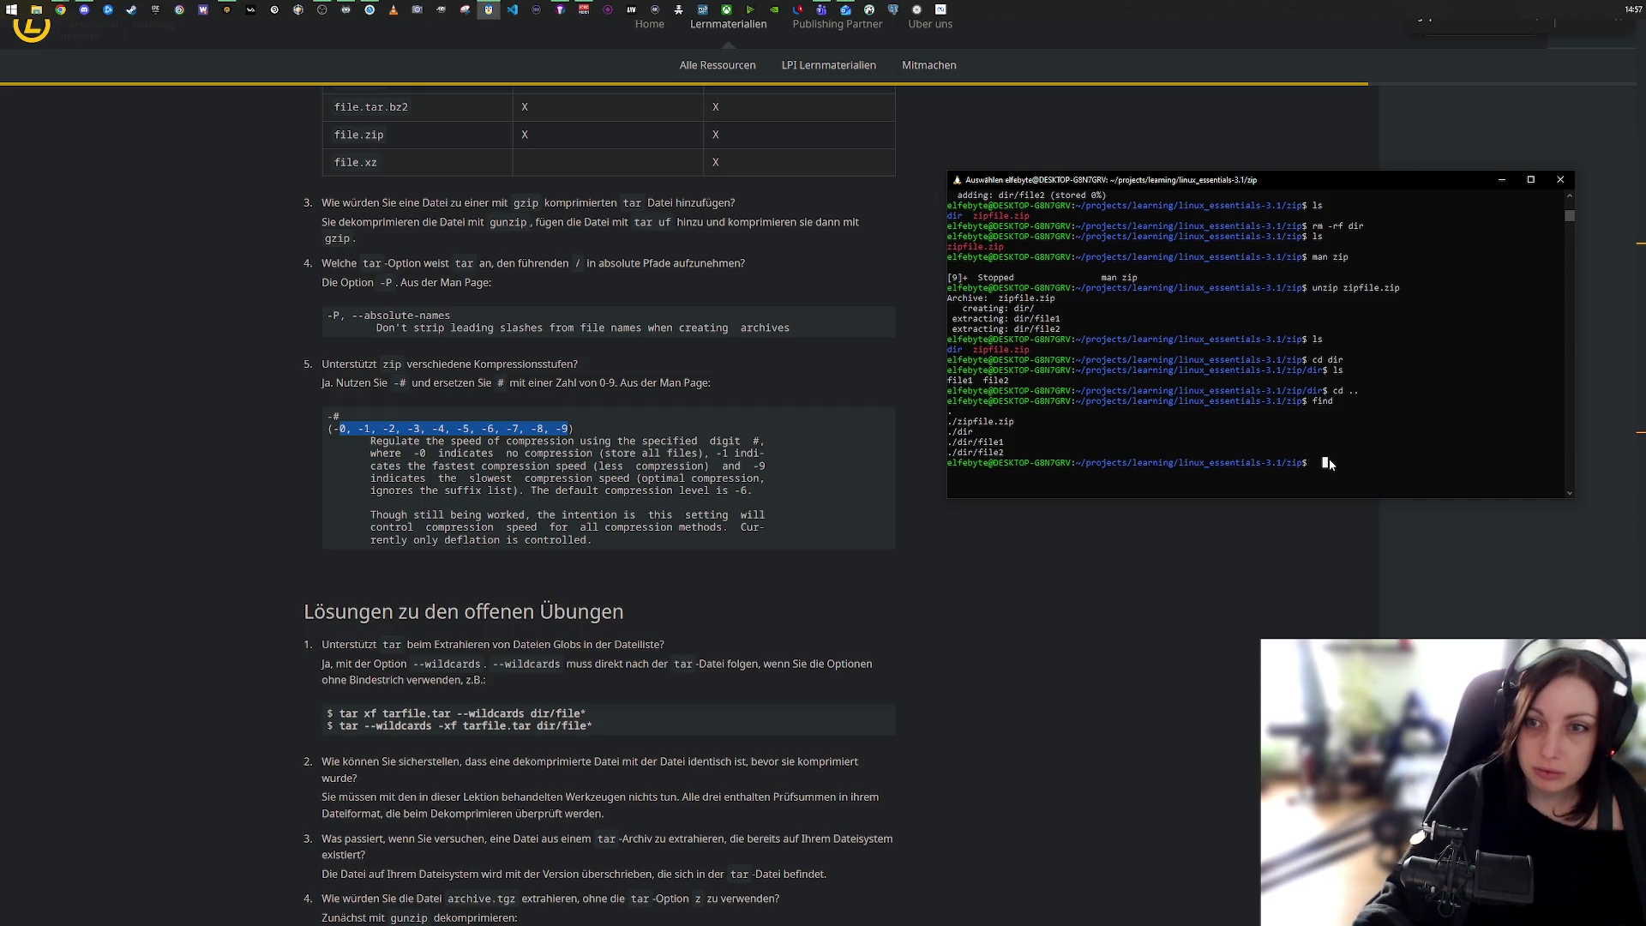
type("cd")
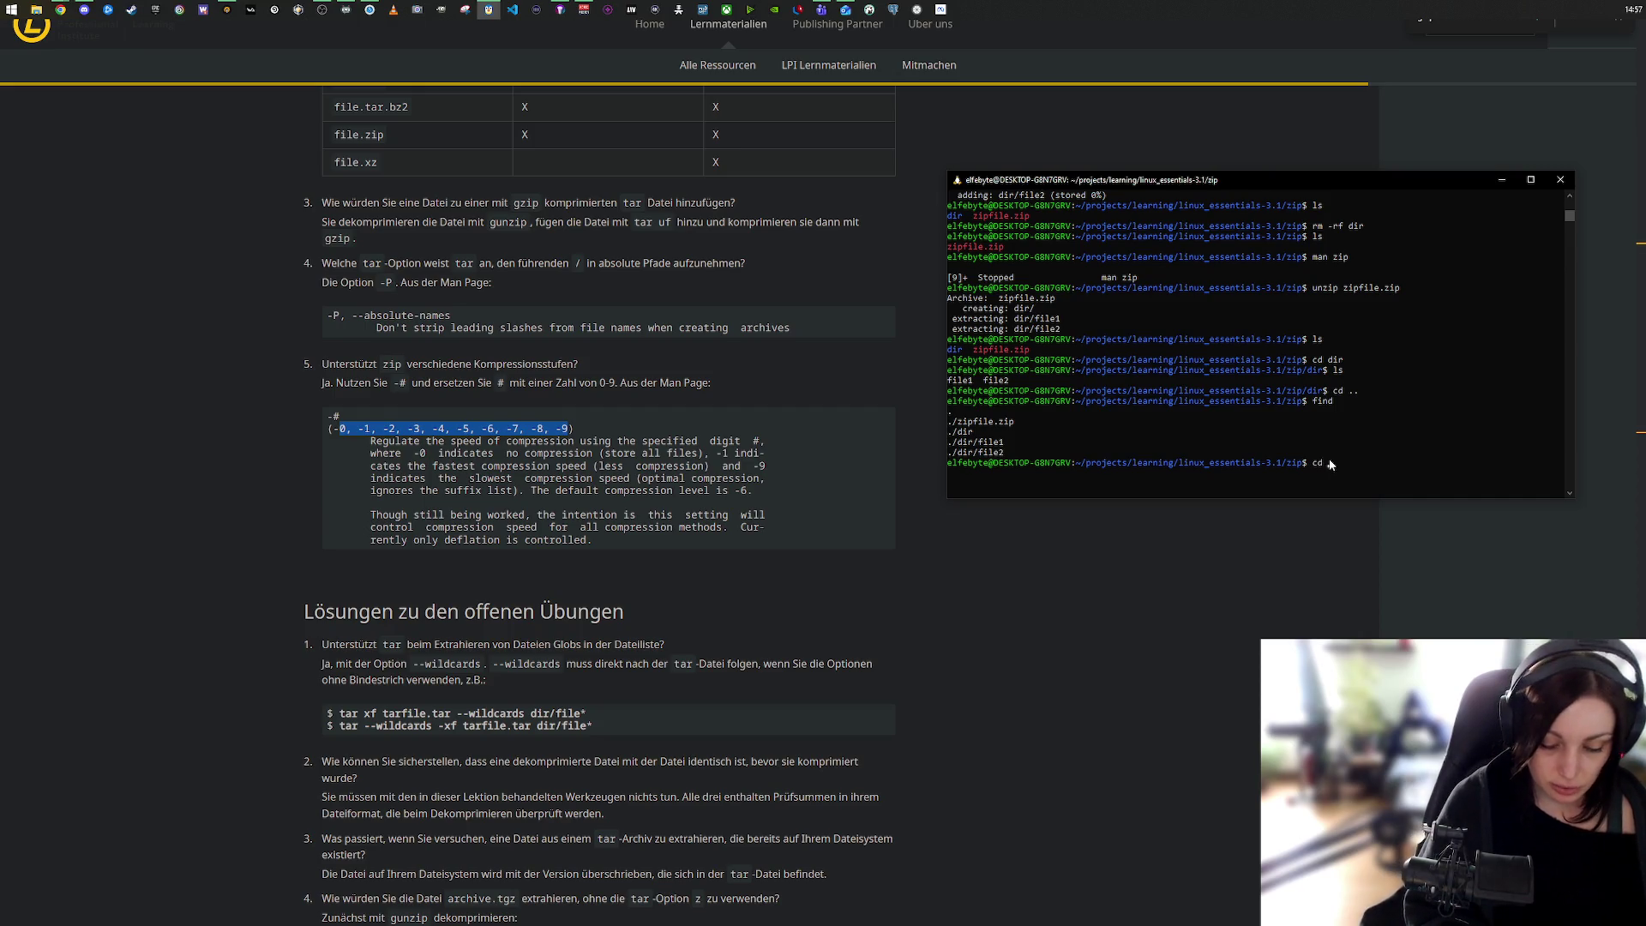
key("Return")
type("ls")
key("Return")
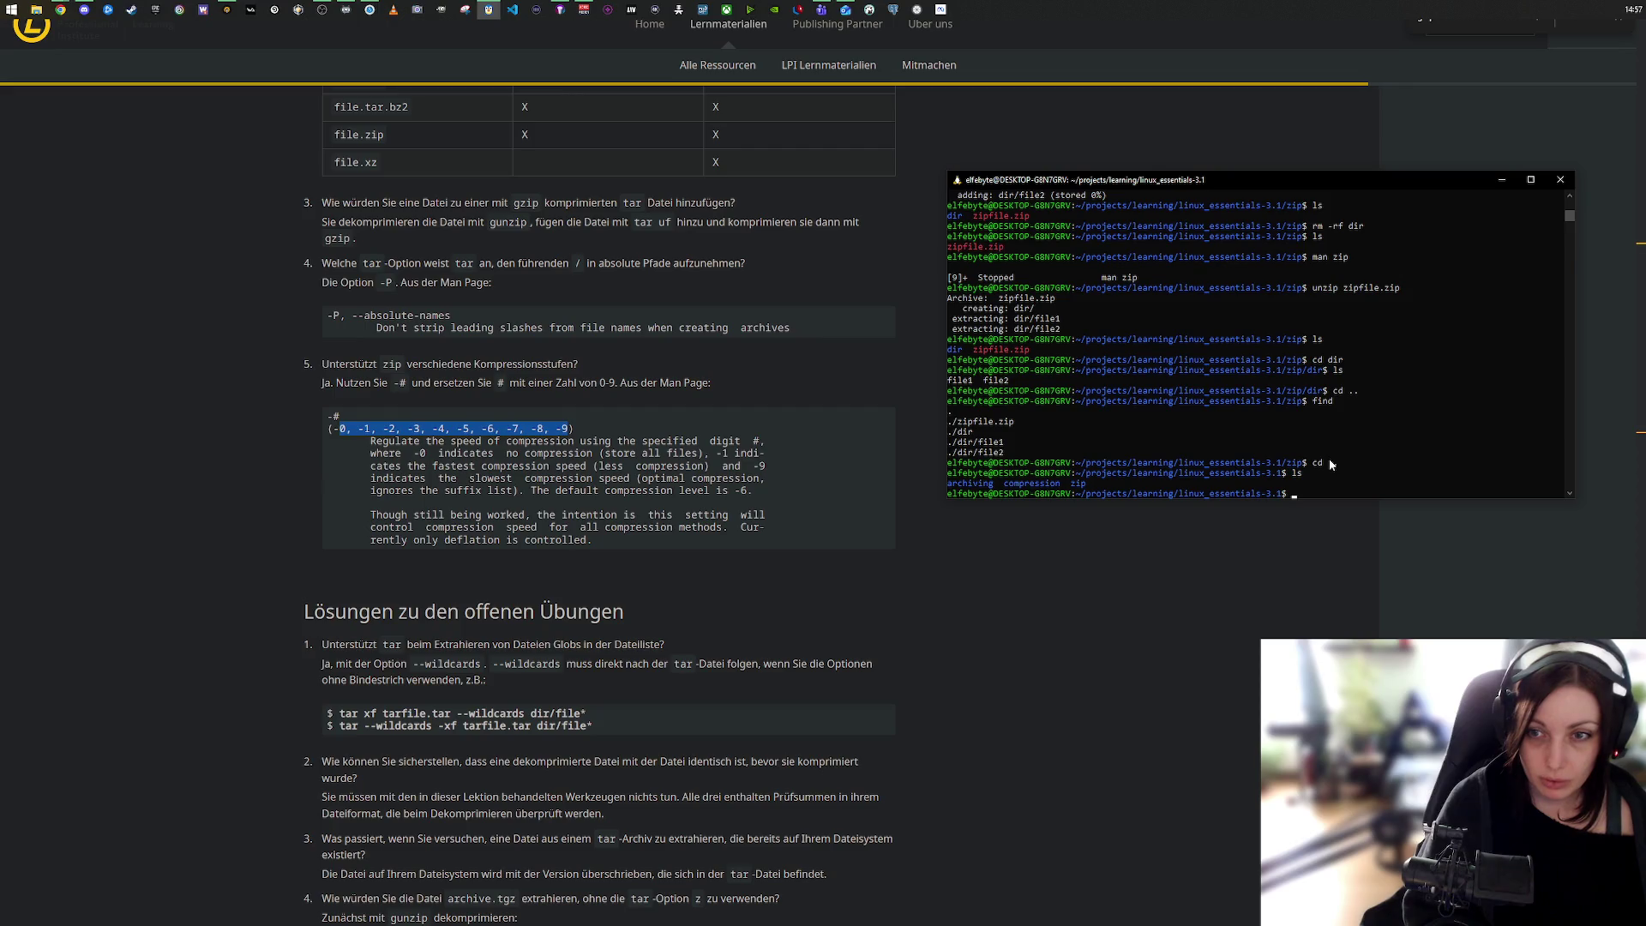
Step: Create a test folder and change into it
type("m")
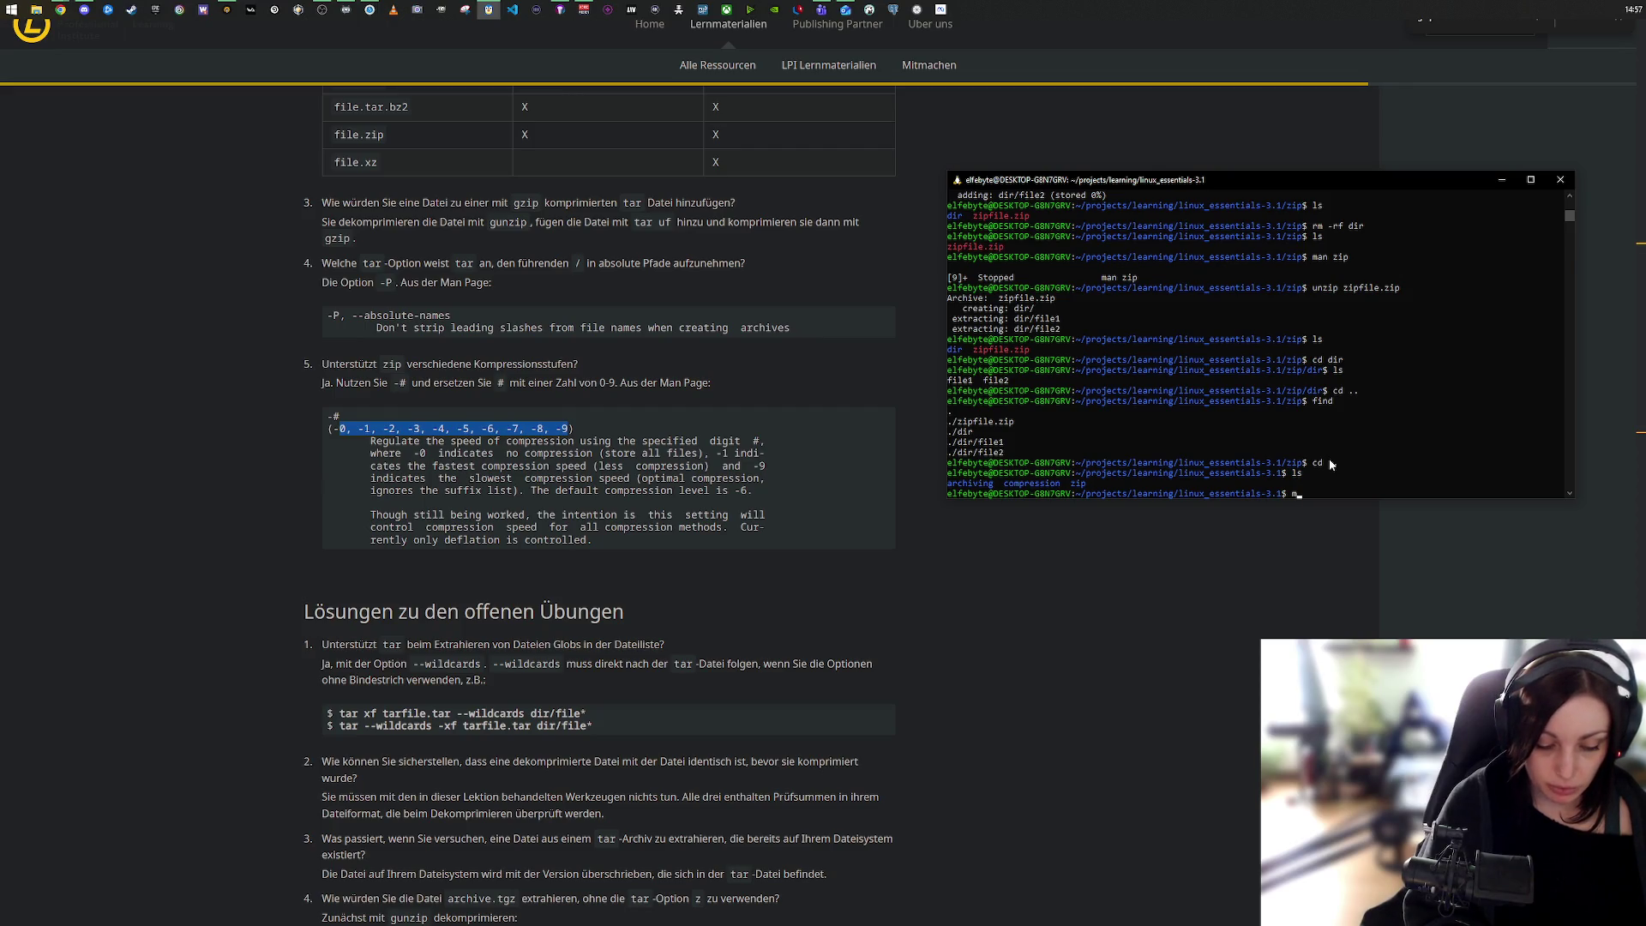
type("kdi")
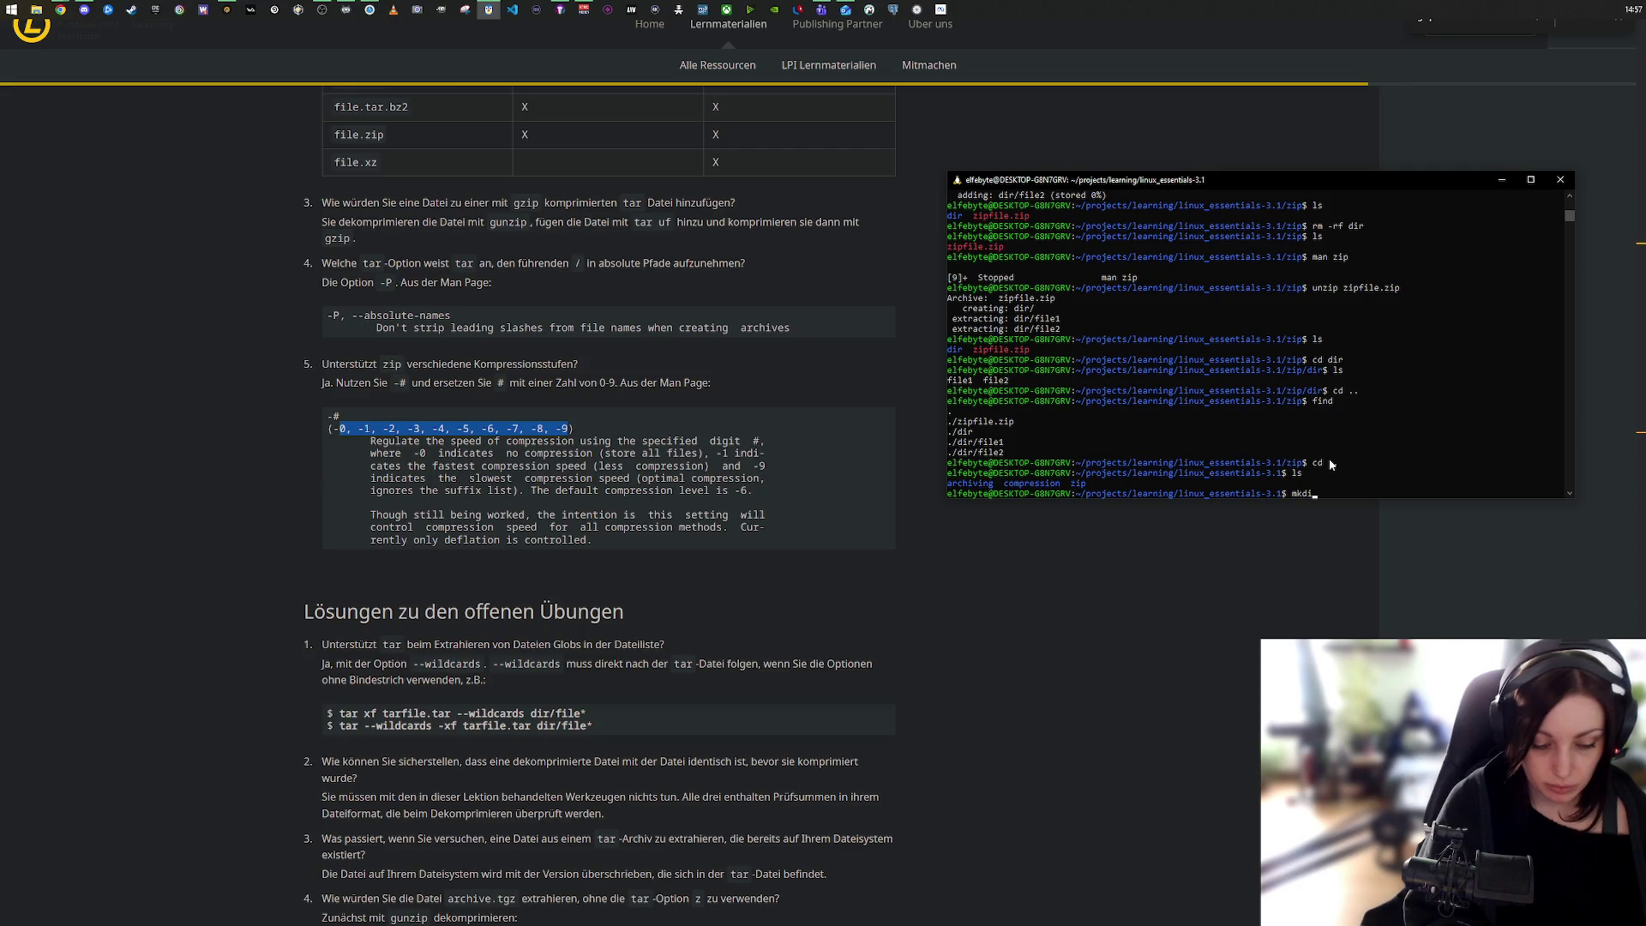
type("r t")
key("Return")
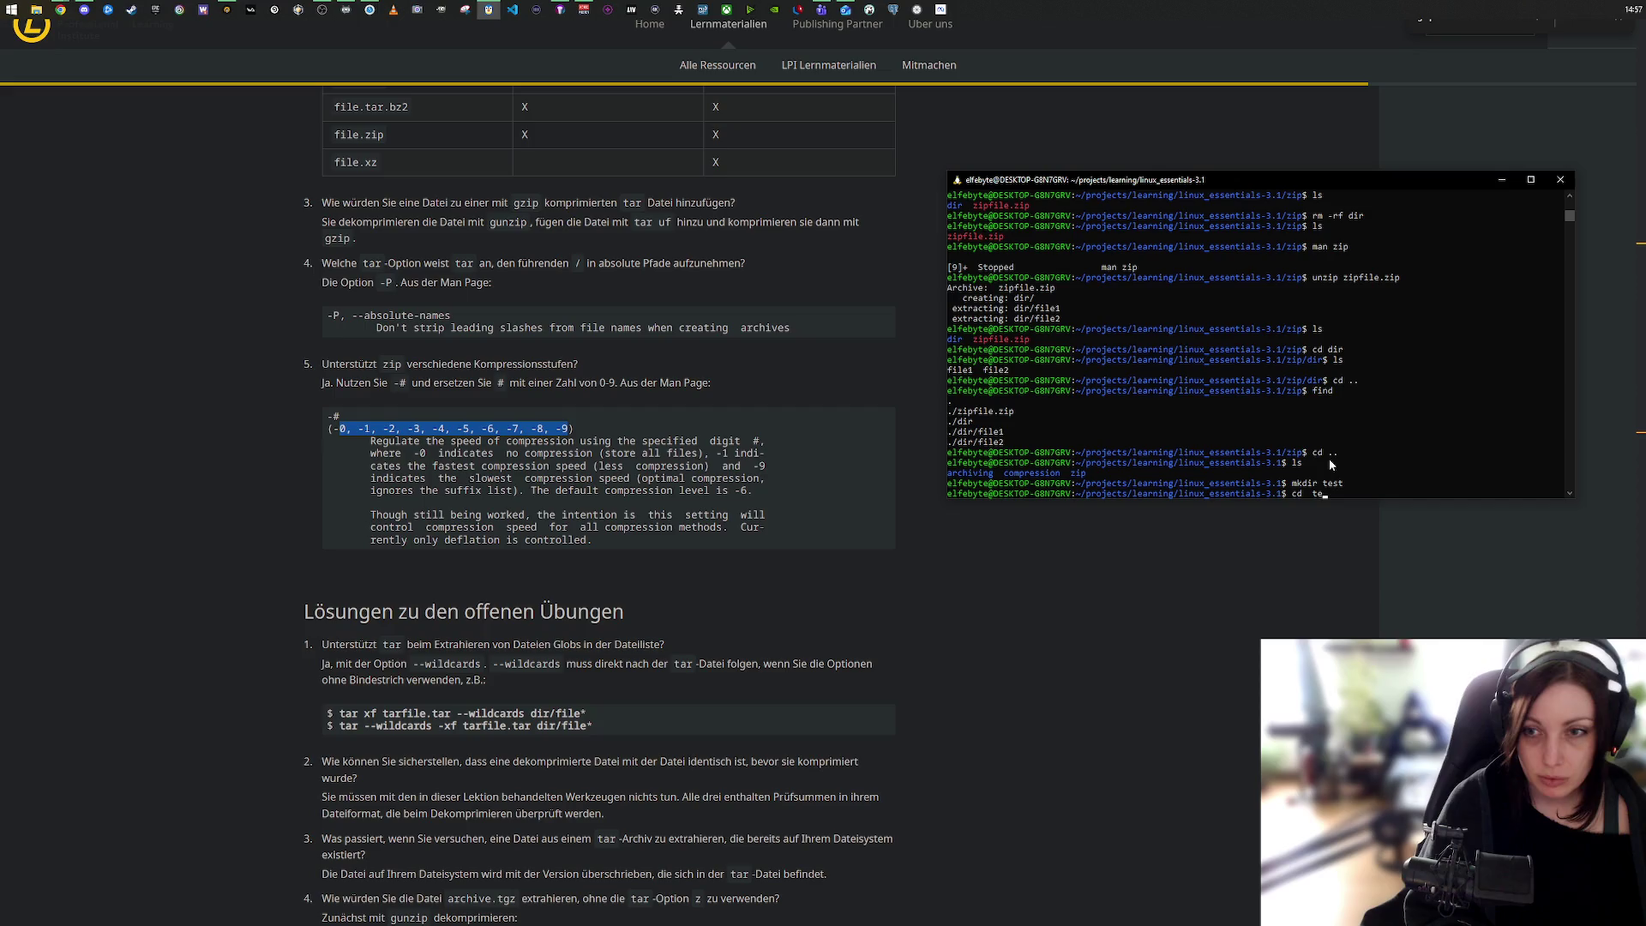
key("Tab")
key("Return")
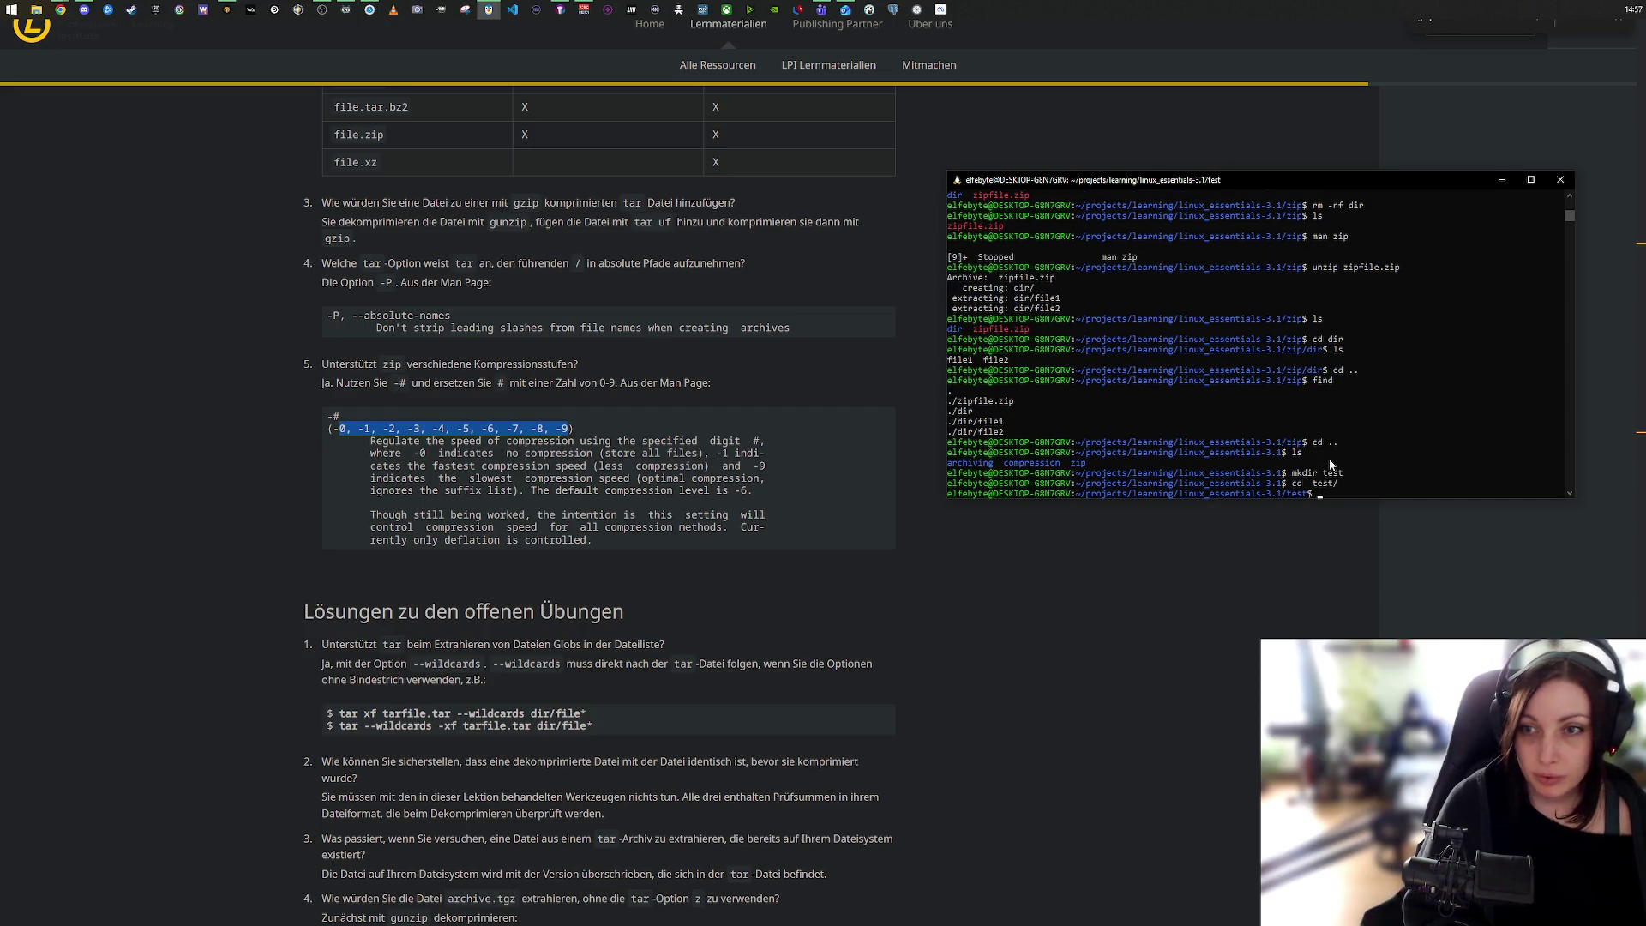
Step: Create an empty file1 with touch, then delete it with rm
type("to")
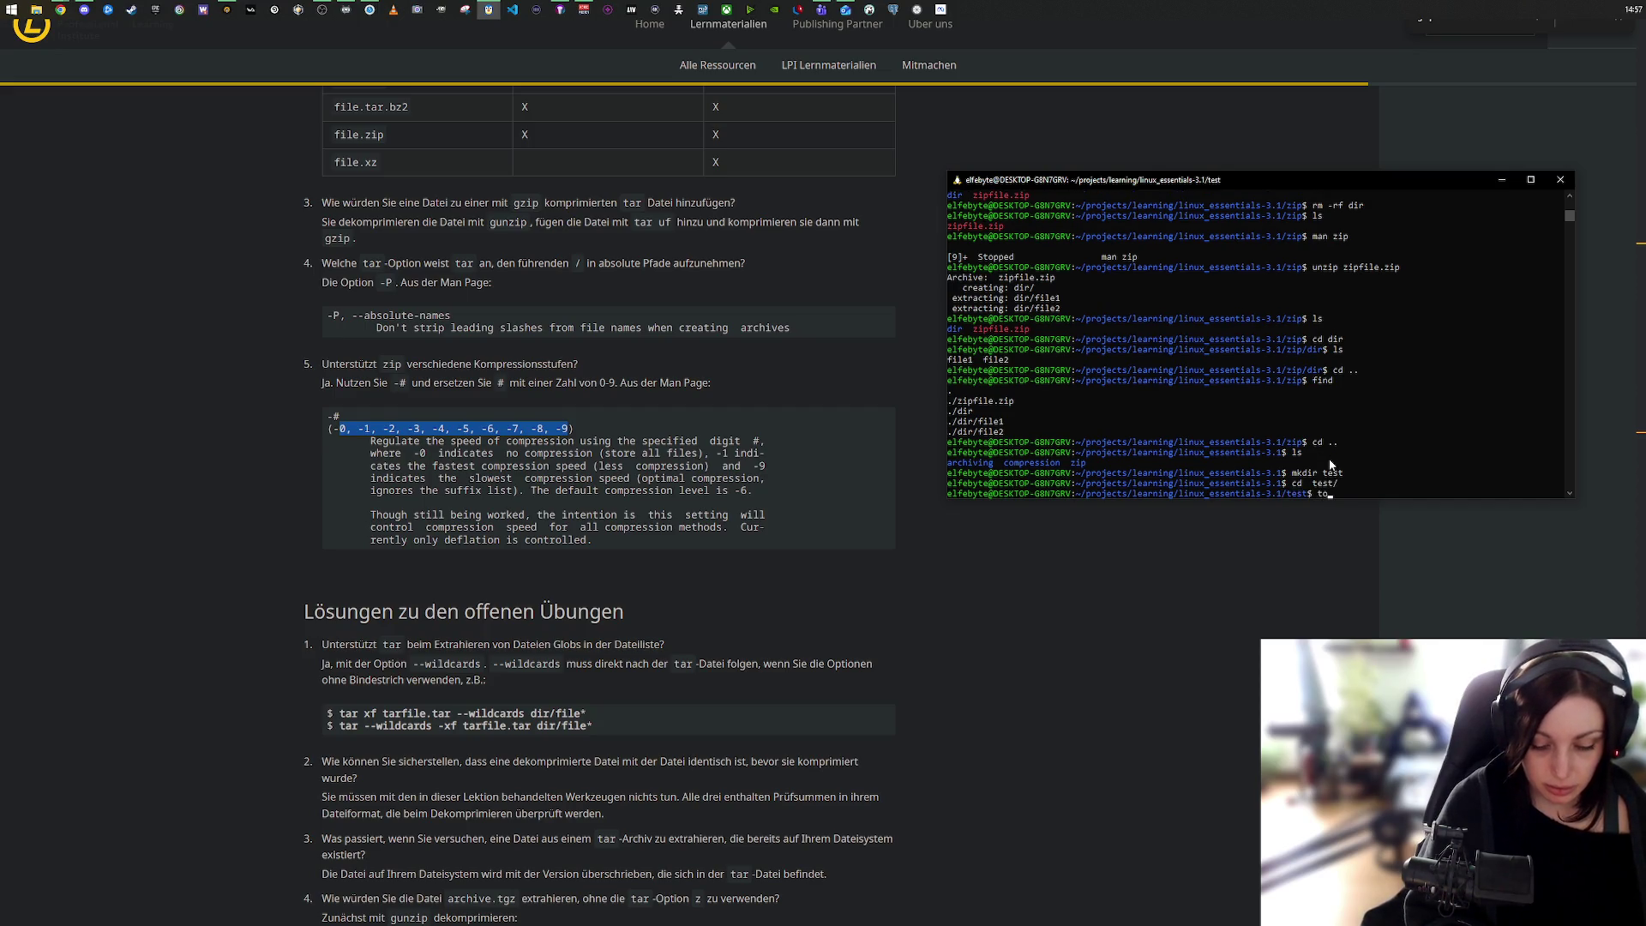
type("uch file1")
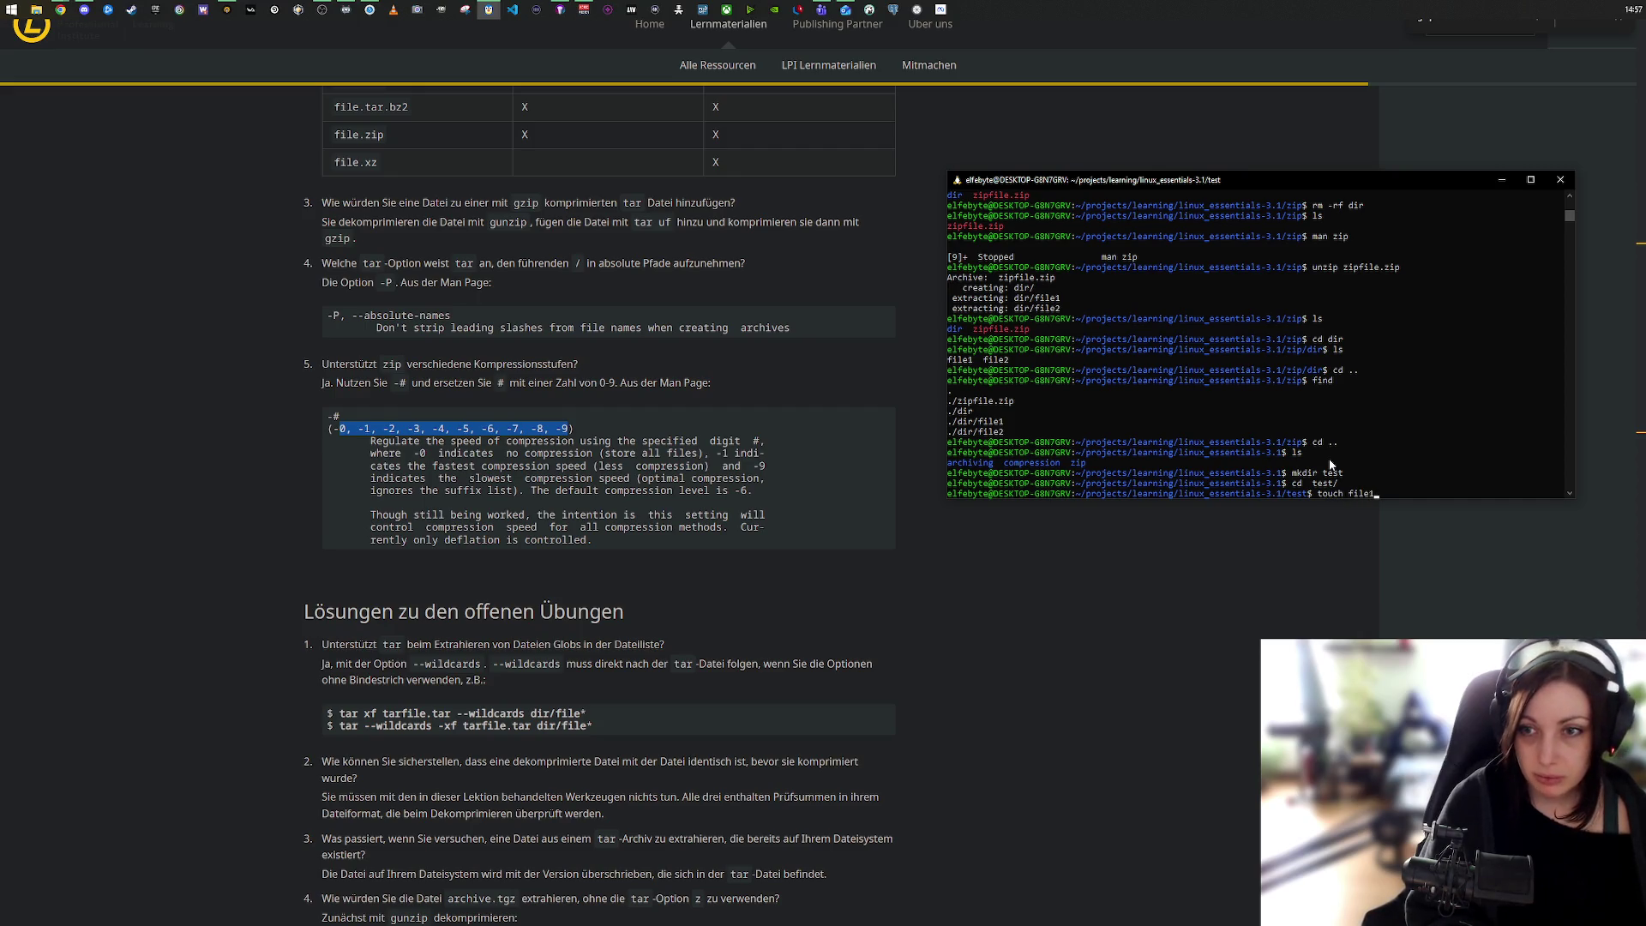
key("Return")
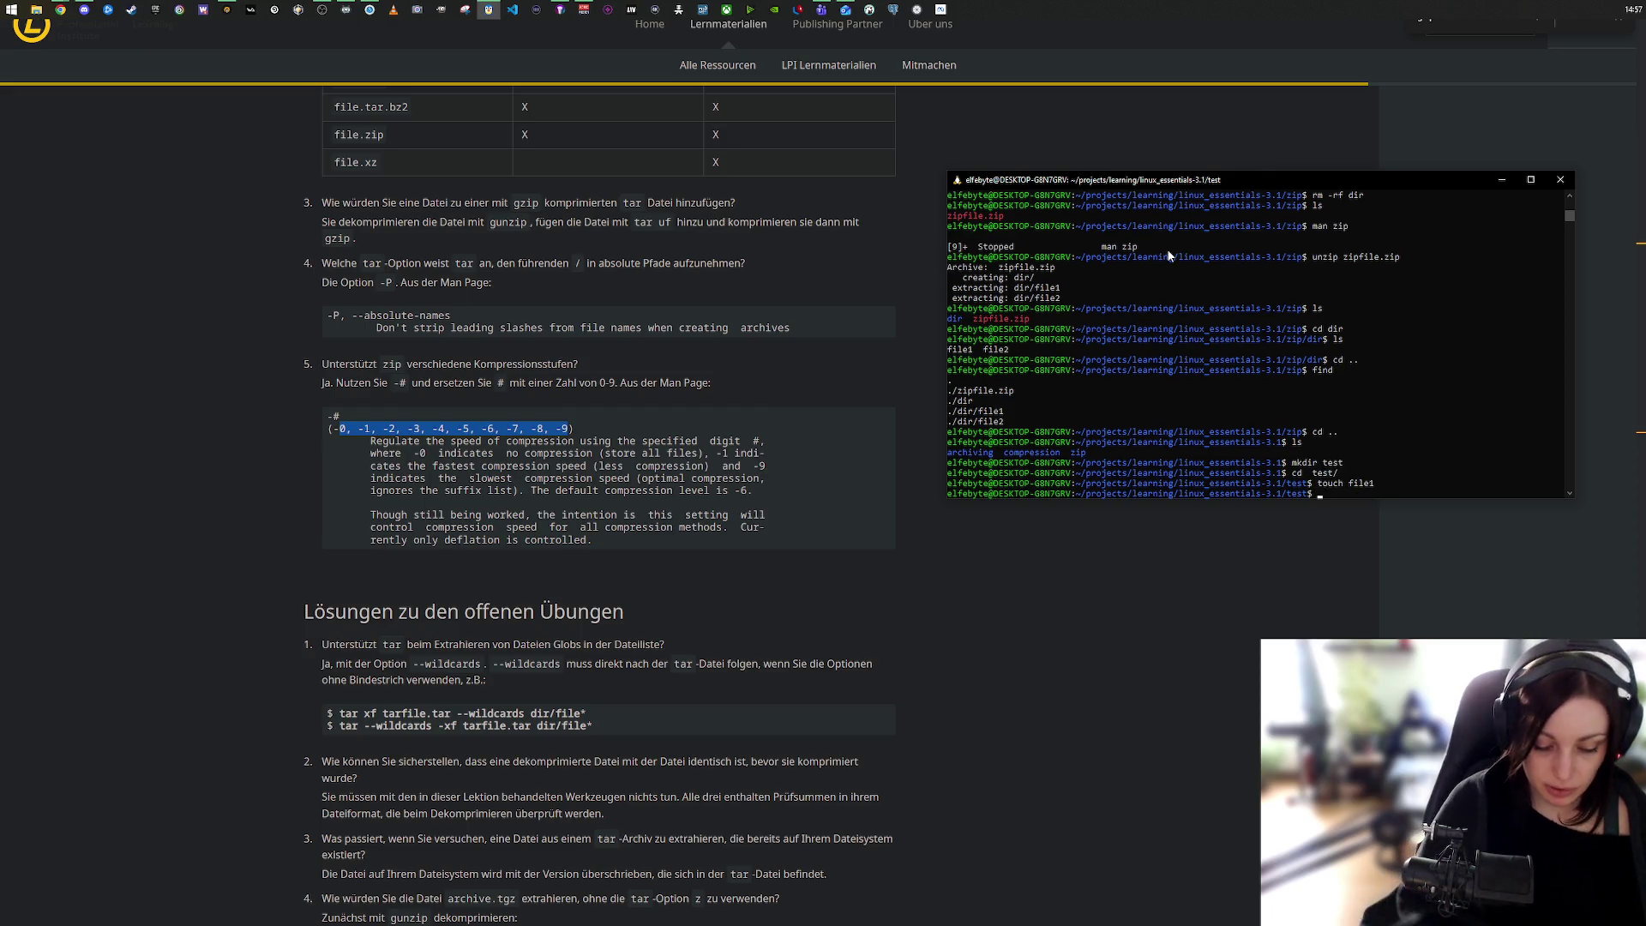
type("rm file1")
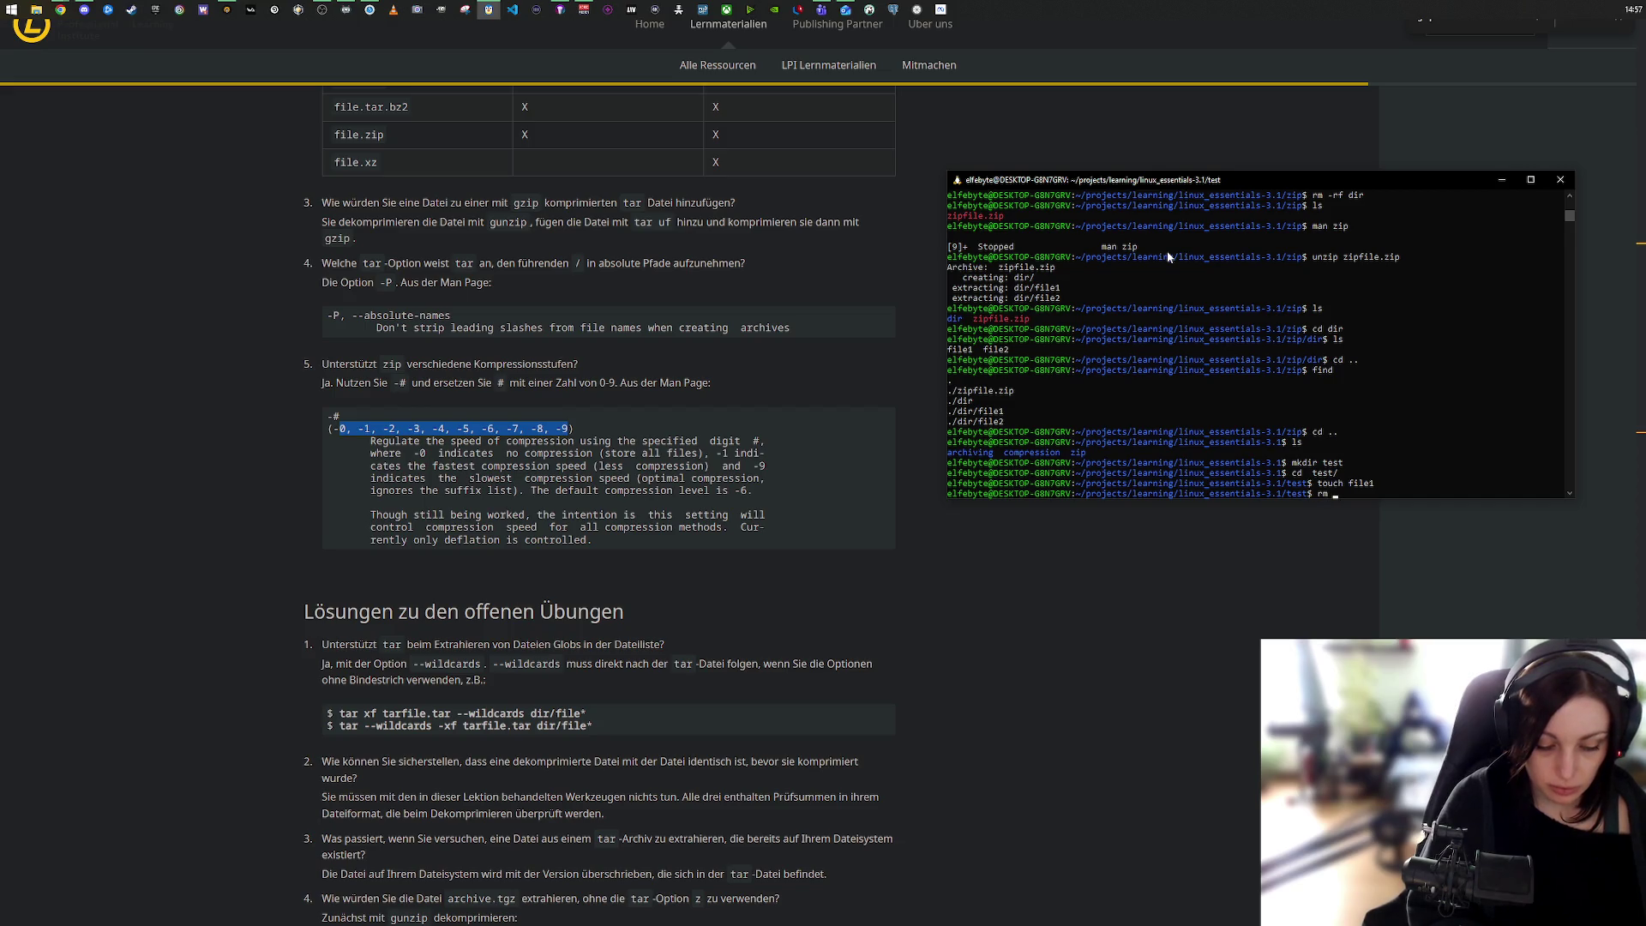
key("Return")
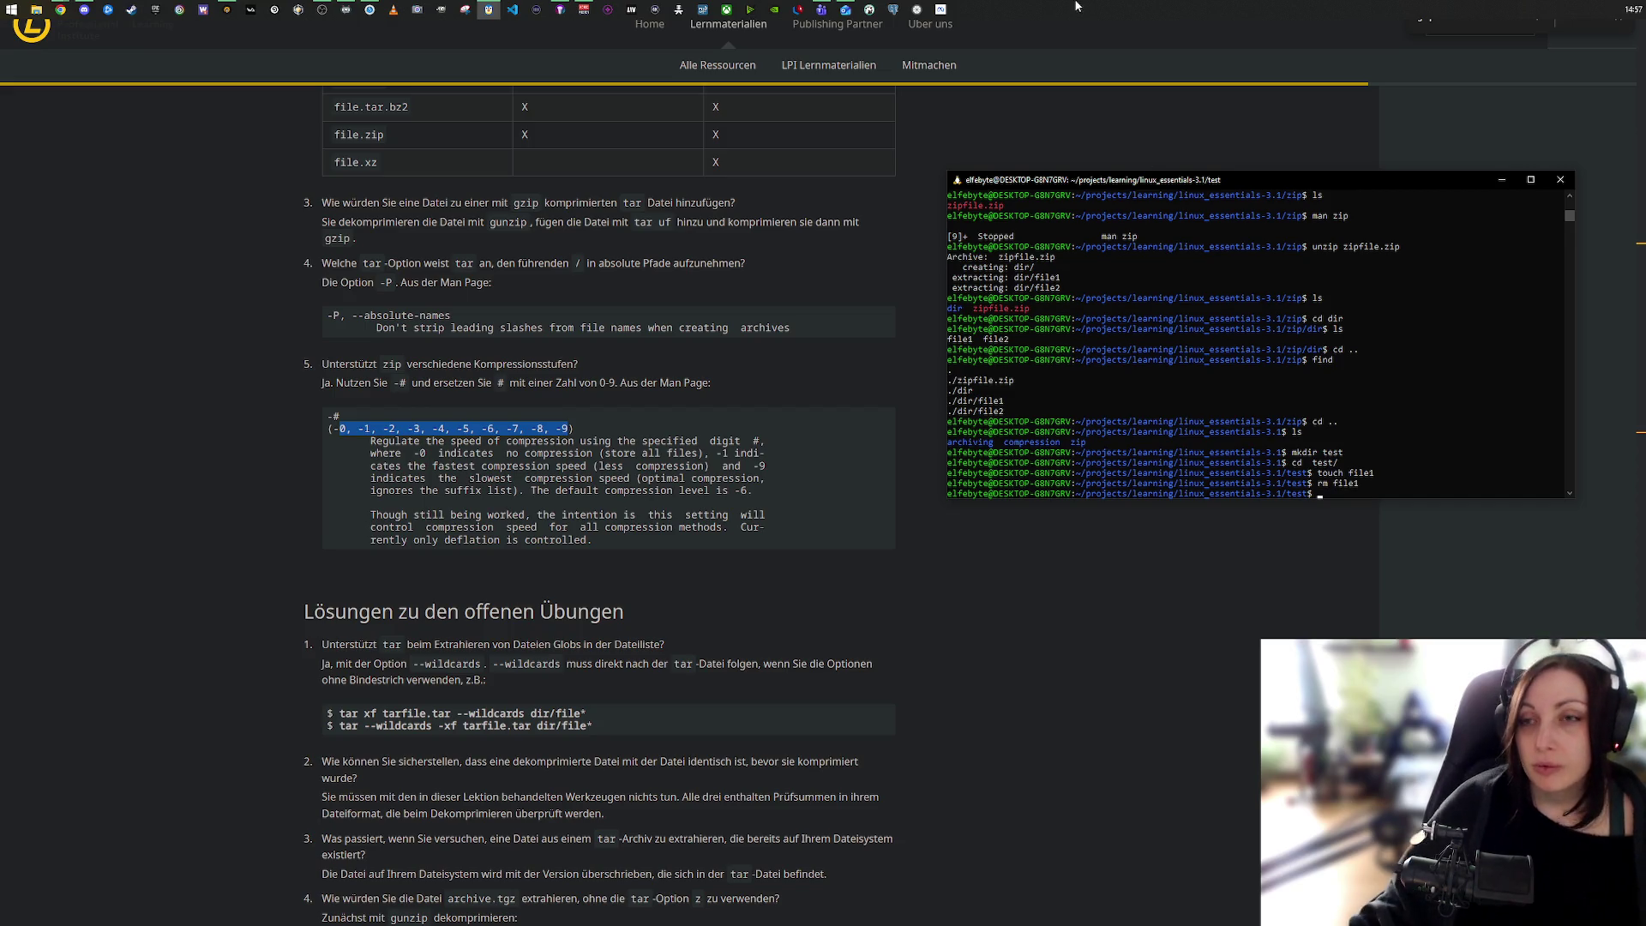
scroll(600, 514, "up", 7)
scroll(1254, 354, "up", 8)
scroll(1253, 354, "up", 6)
Step: Copy the tutorial's 'cat /etc/* > bigfile 2> /dev/null' command
scroll(763, 319, "down", 8)
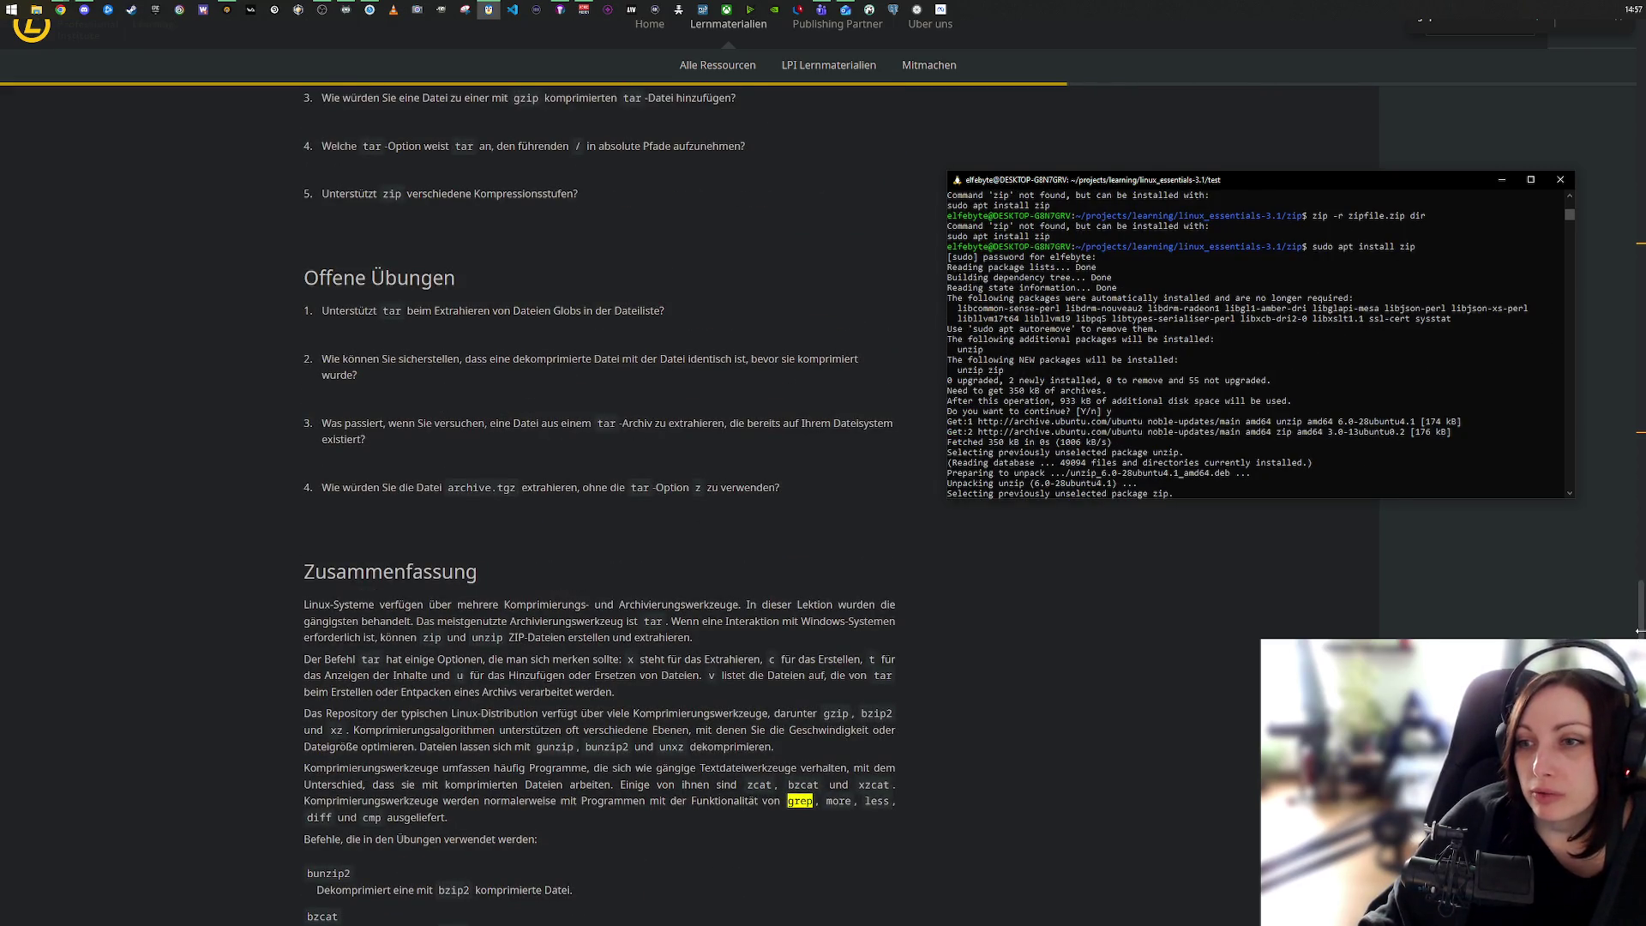
left_click_drag(1640, 634, 1623, 78)
scroll(1624, 77, "down", 10)
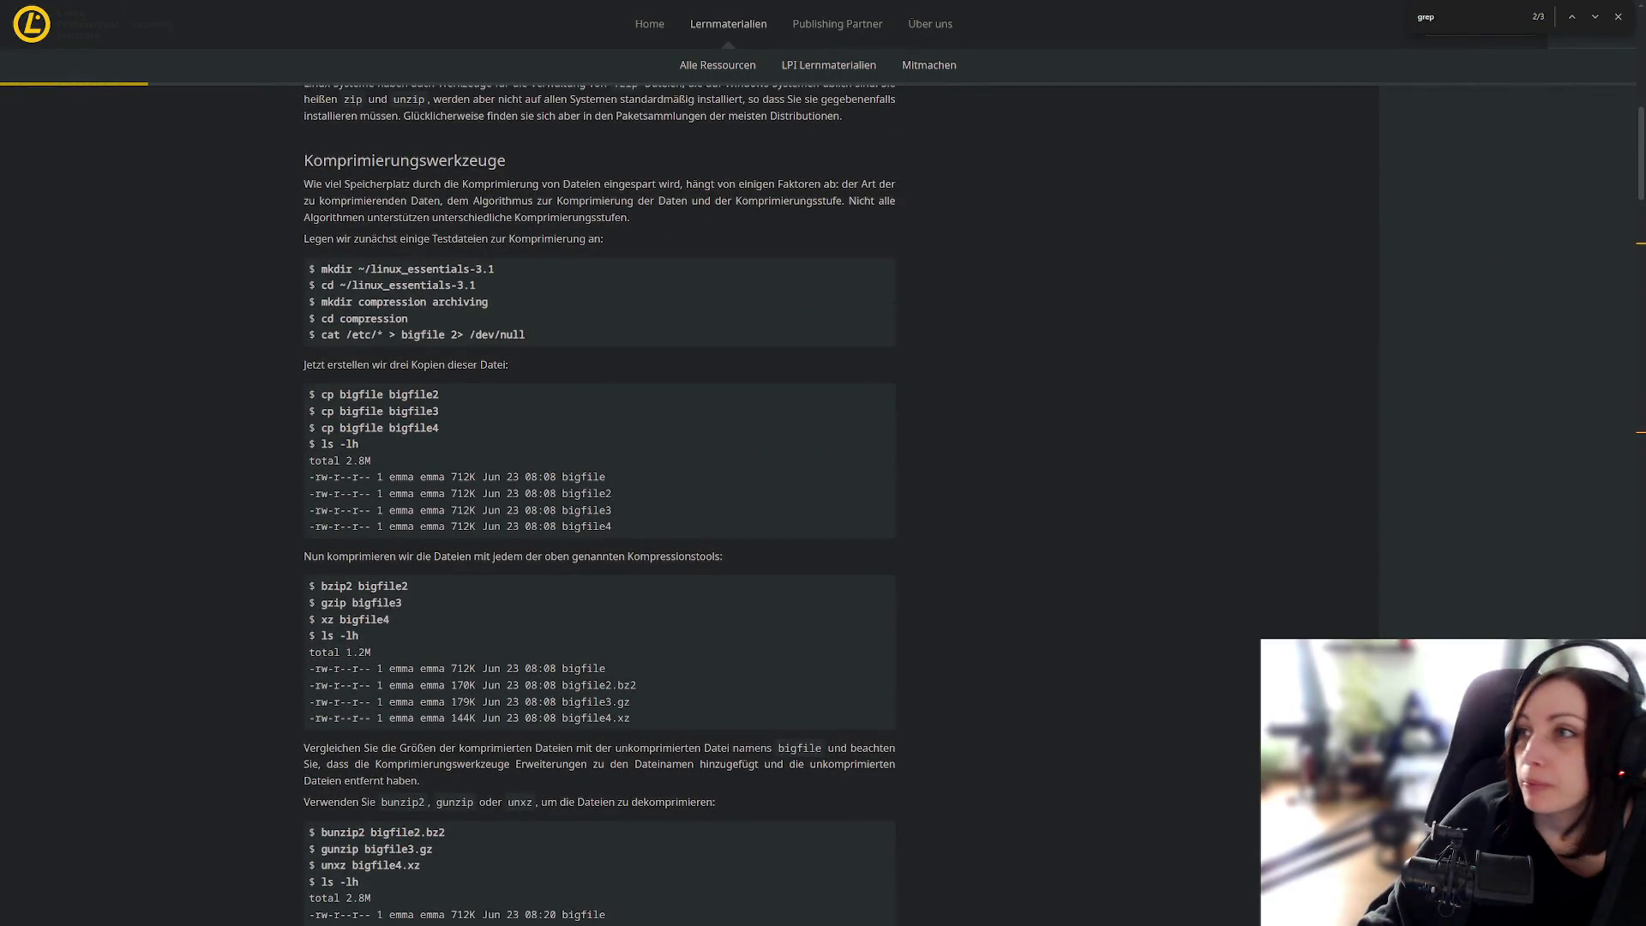
key("alt+Tab")
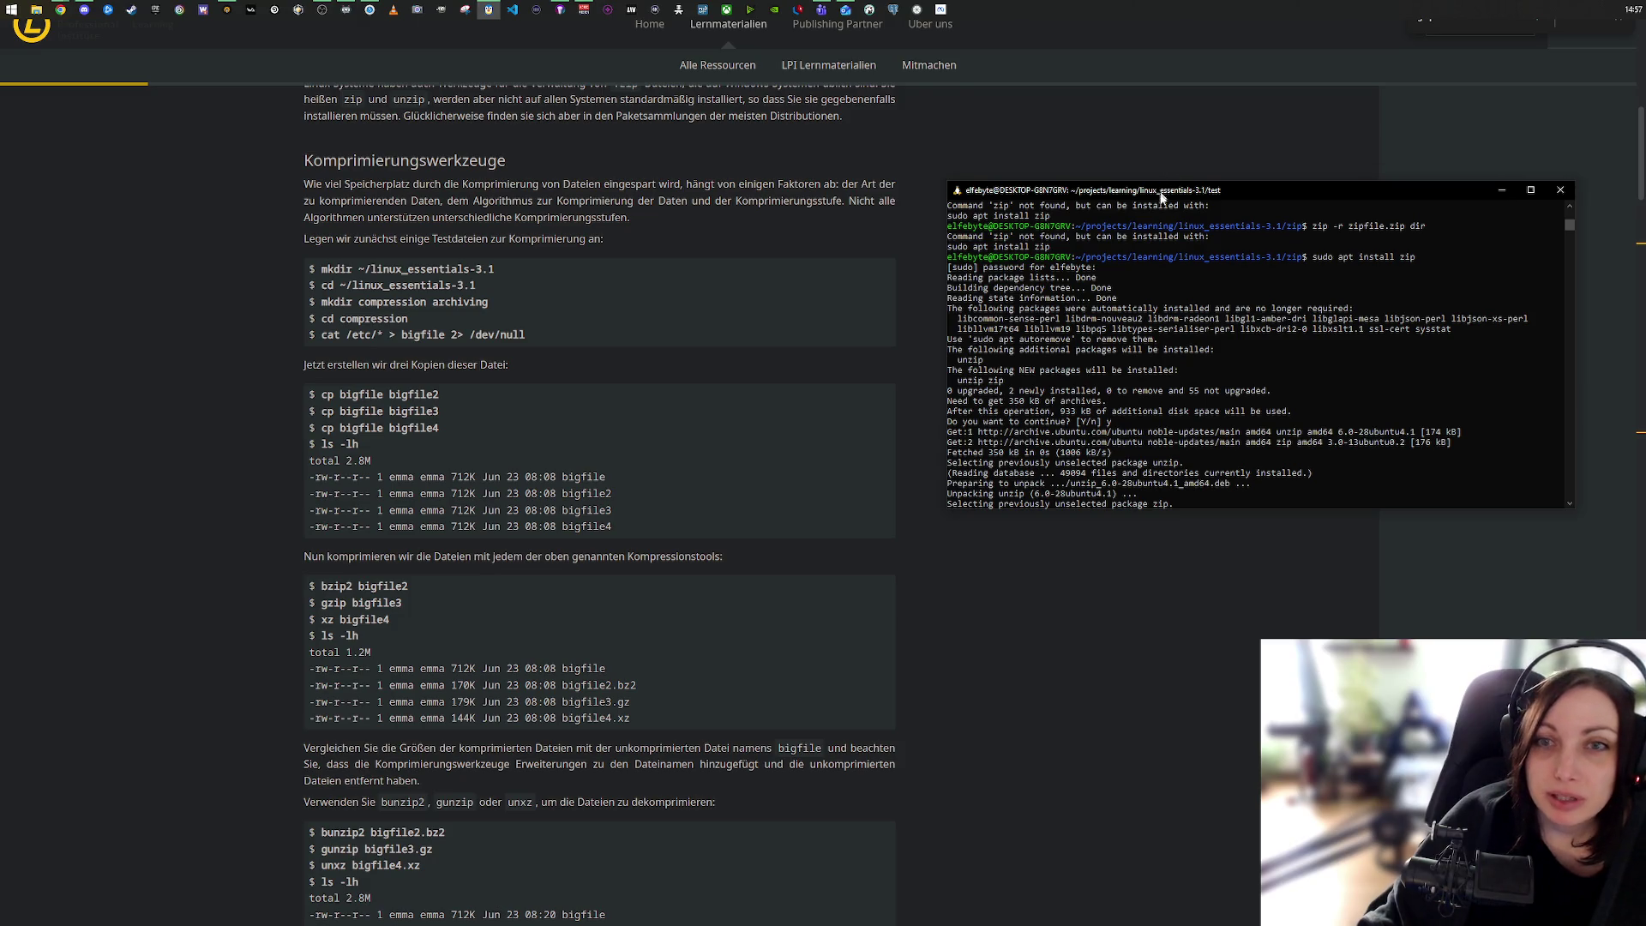
left_click_drag(1161, 183, 1168, 273)
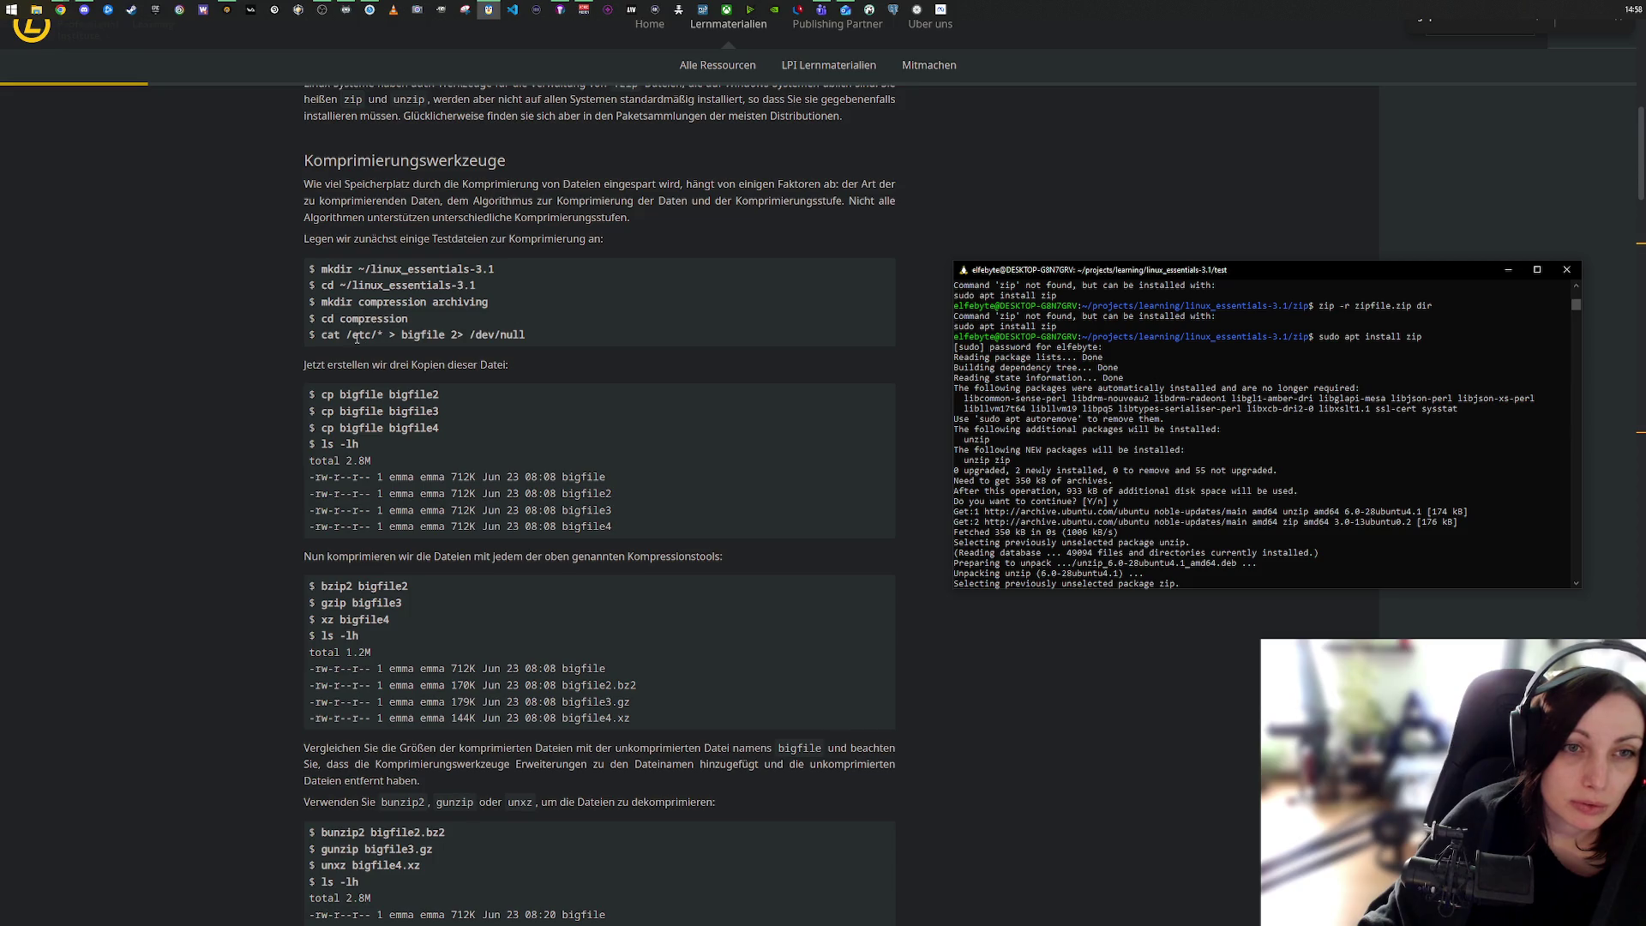
left_click_drag(525, 335, 323, 336)
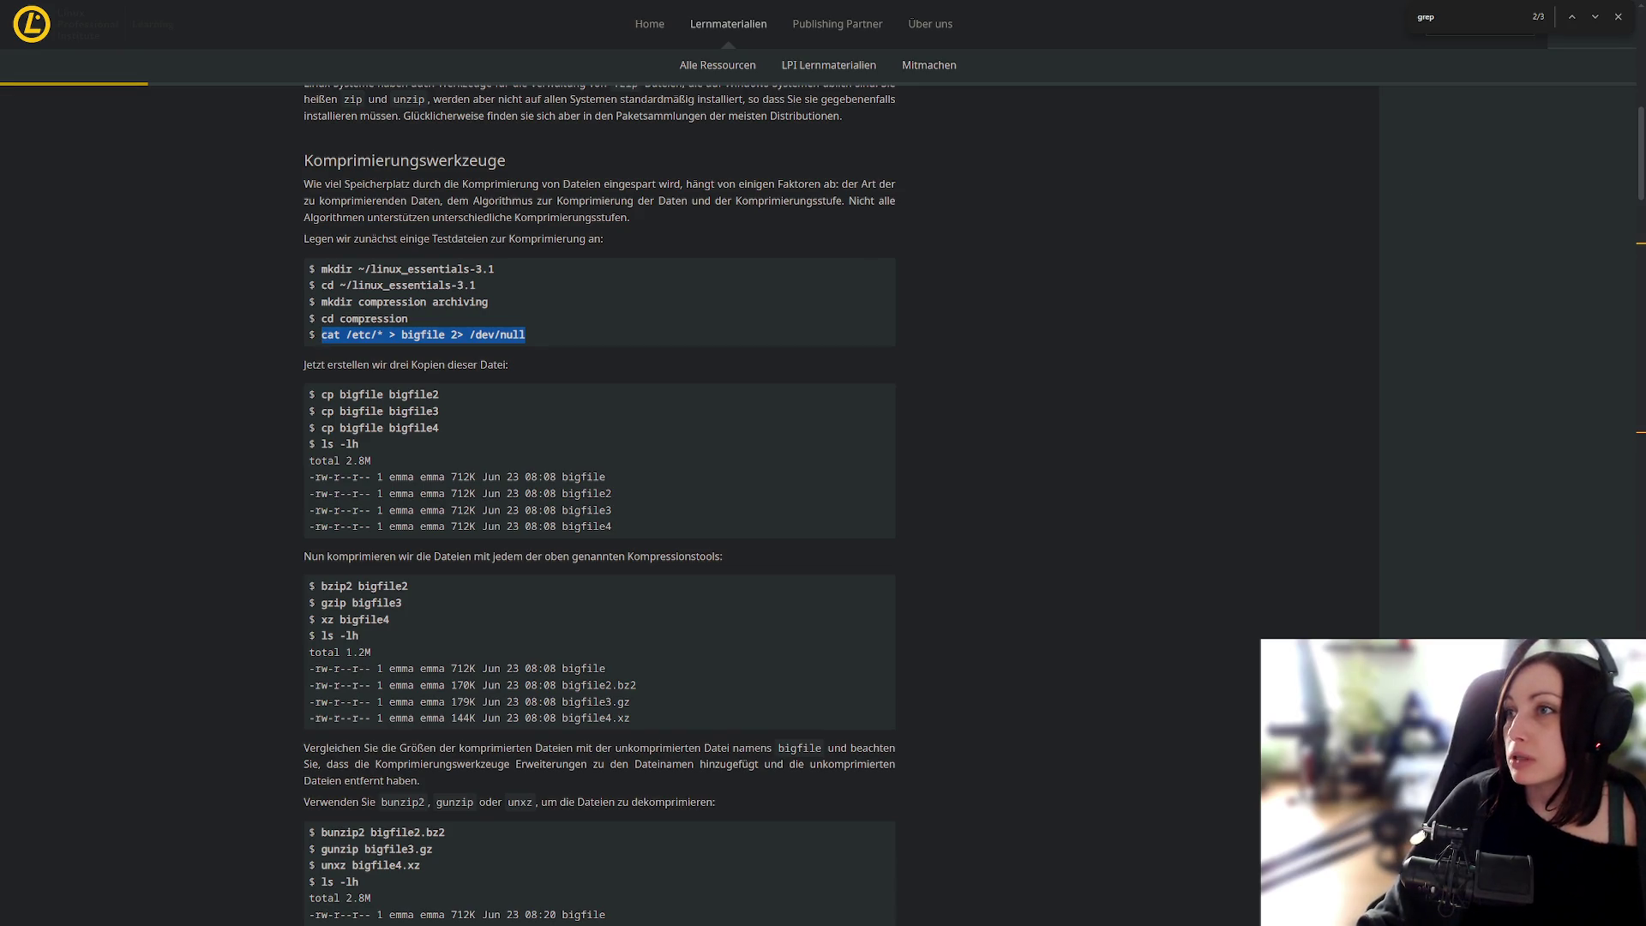
key("alt+Tab")
left_click(1217, 562)
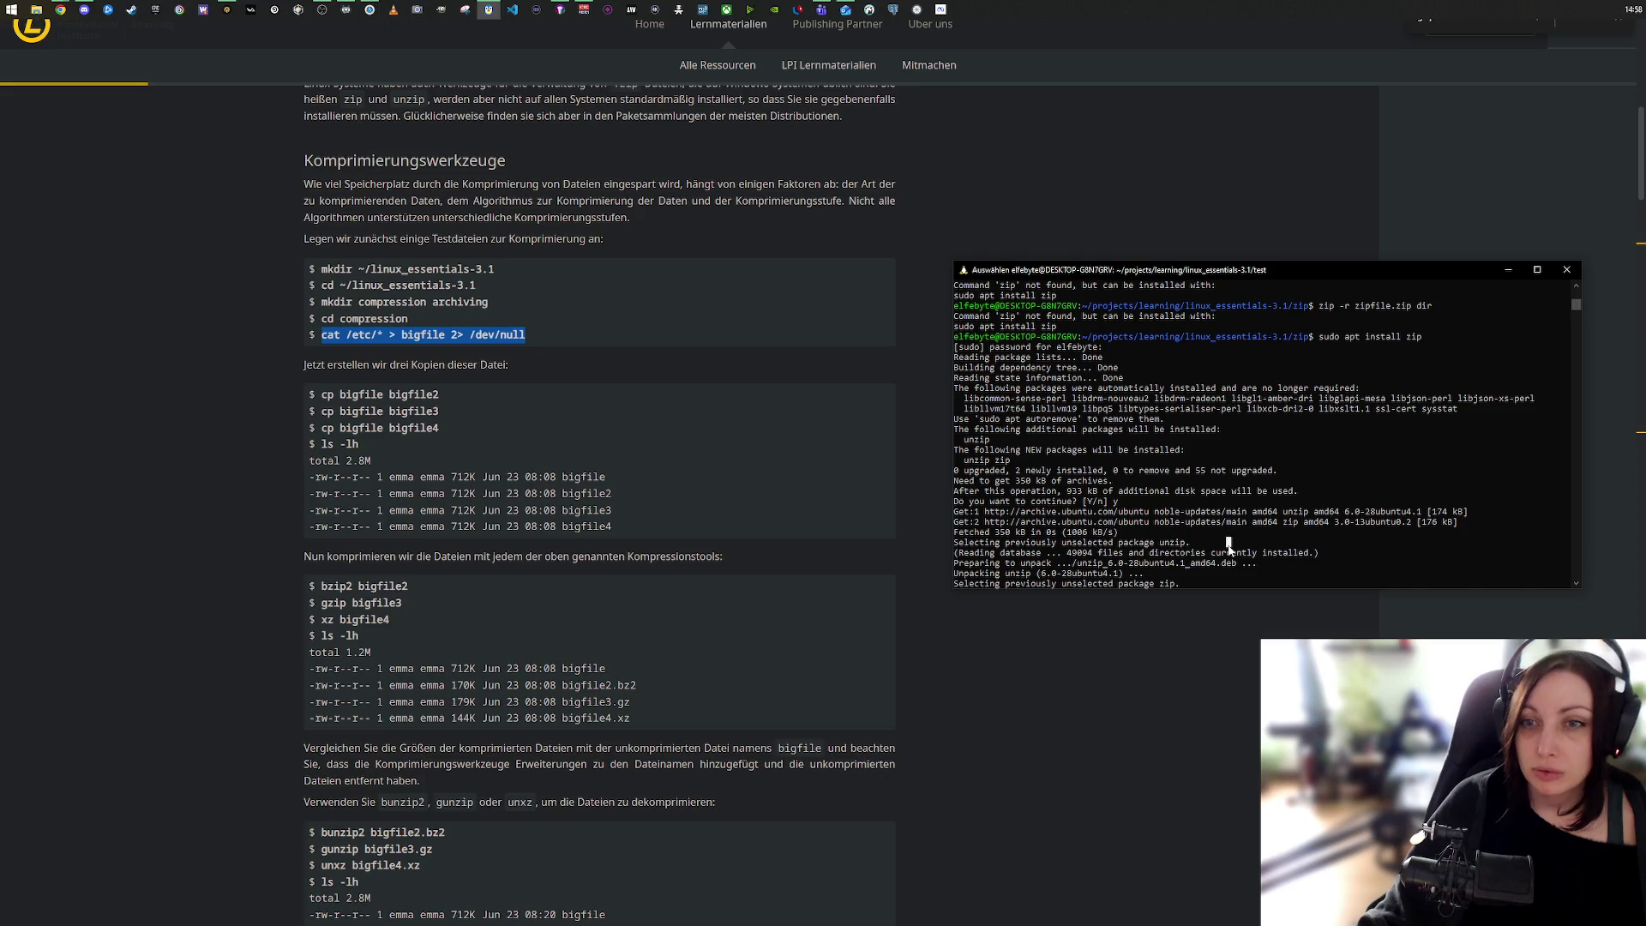
scroll(1244, 556, "down", 10)
key("Escape")
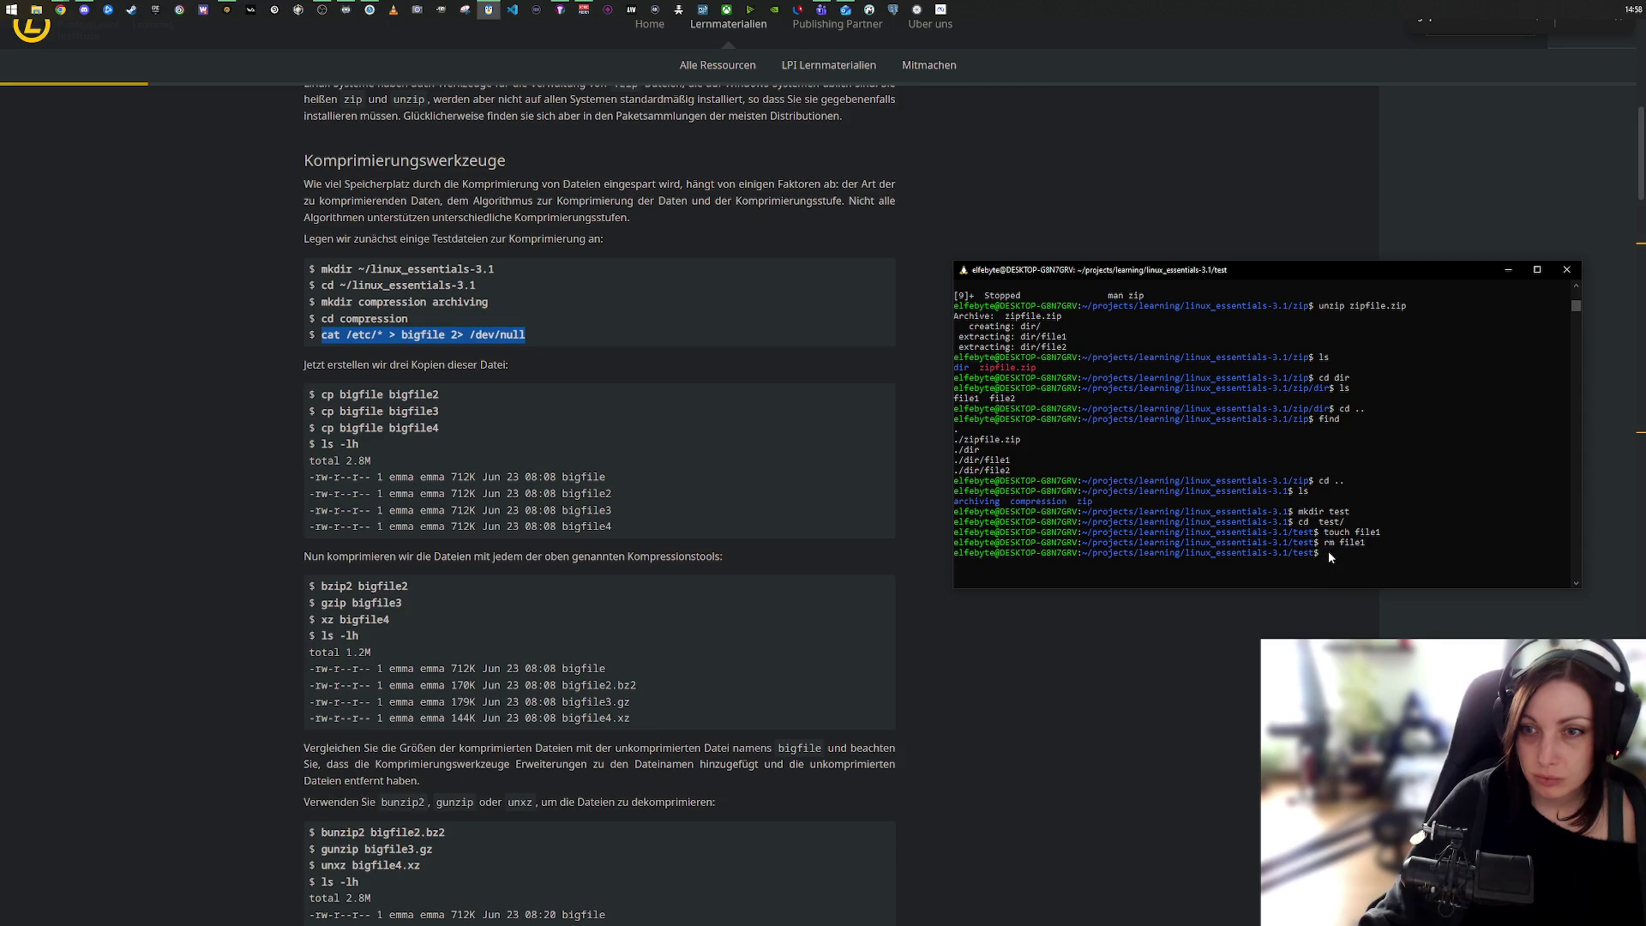
right_click(405, 343)
left_click(446, 352)
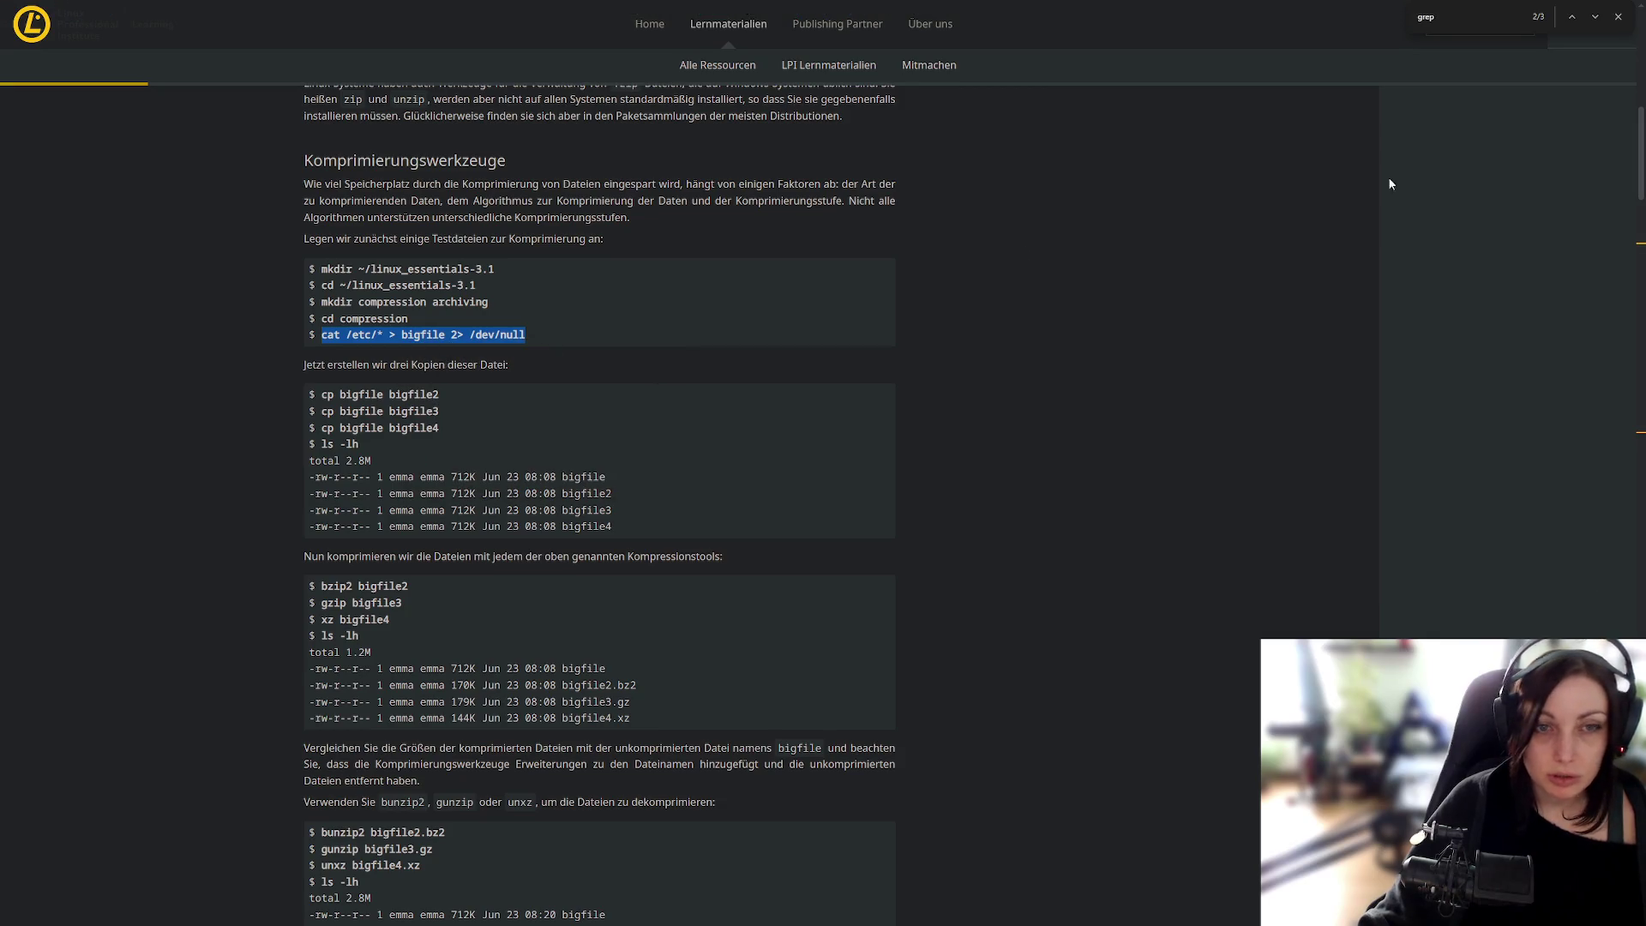
Step: Paste and run the cat command in the terminal, then list the folder to confirm bigfile
left_click(489, 9)
right_click(1331, 558)
key("Return")
type("ls")
key("Return")
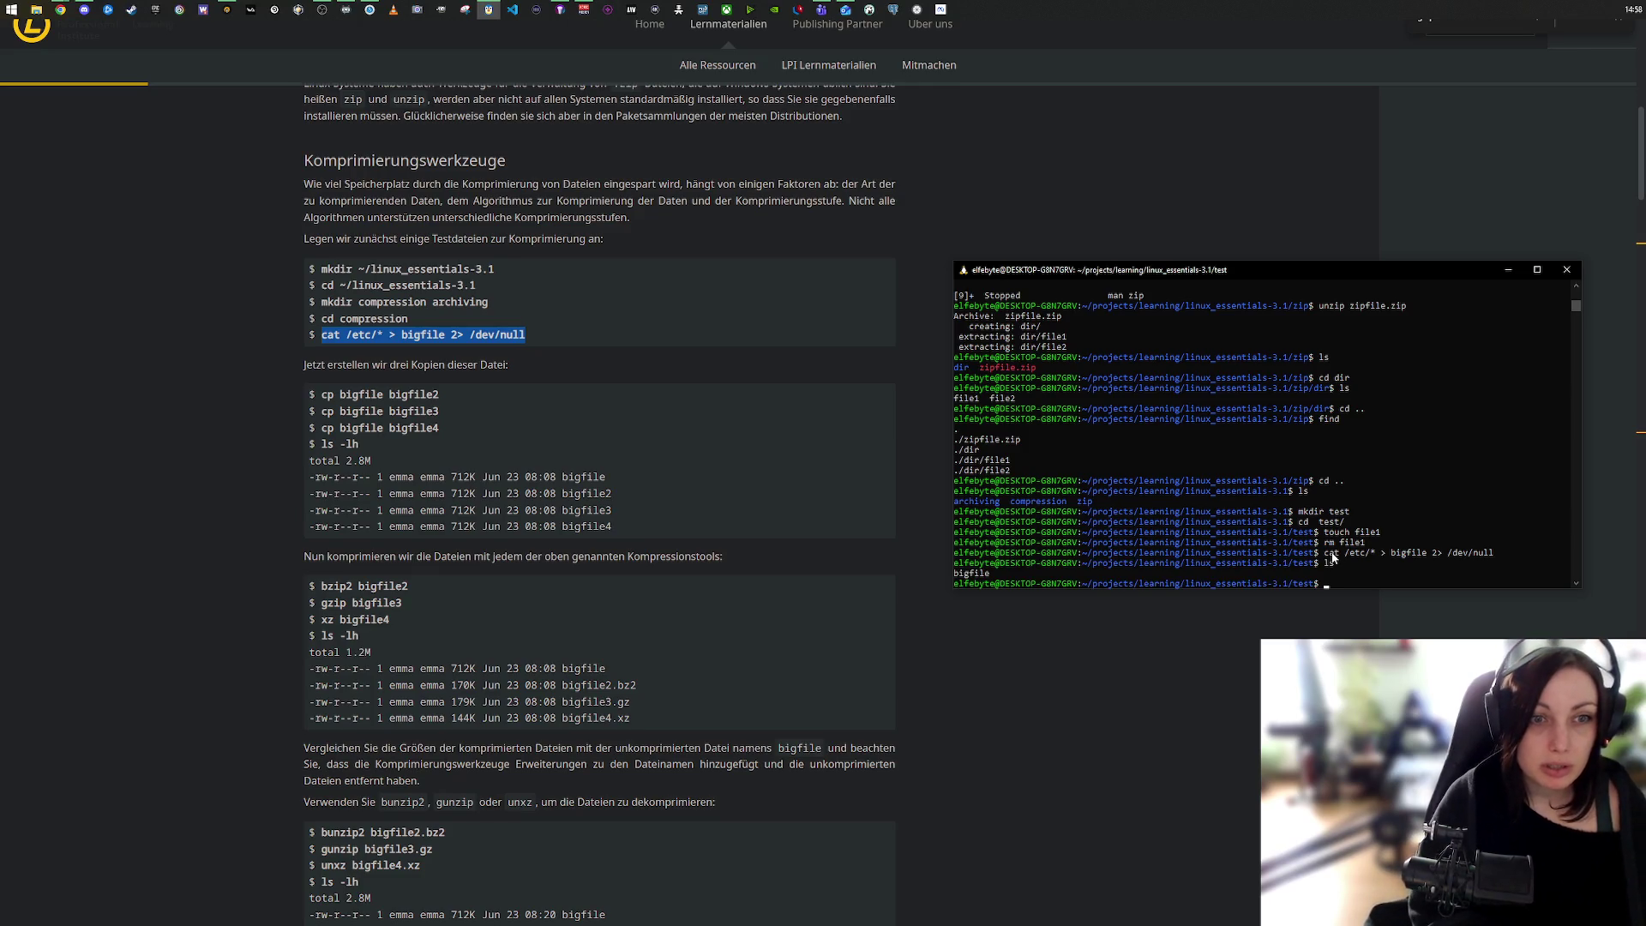
Step: Copy bigfile to bigfile2 through bigfile5 with cp, editing the recalled command each time
type("cp")
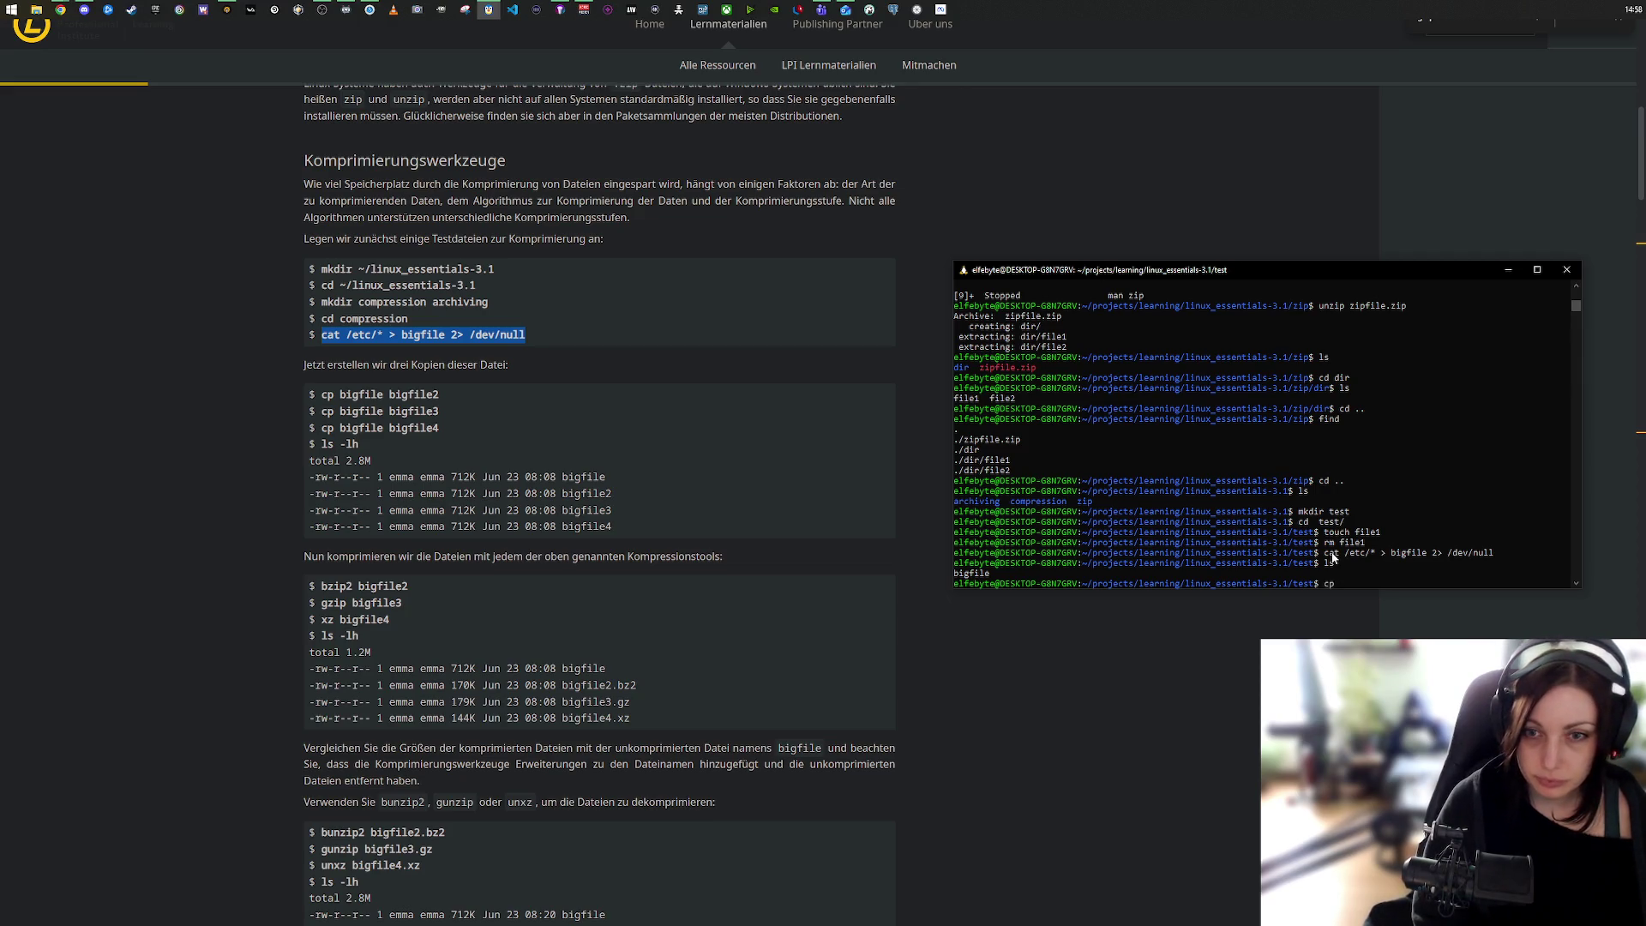
type(" big")
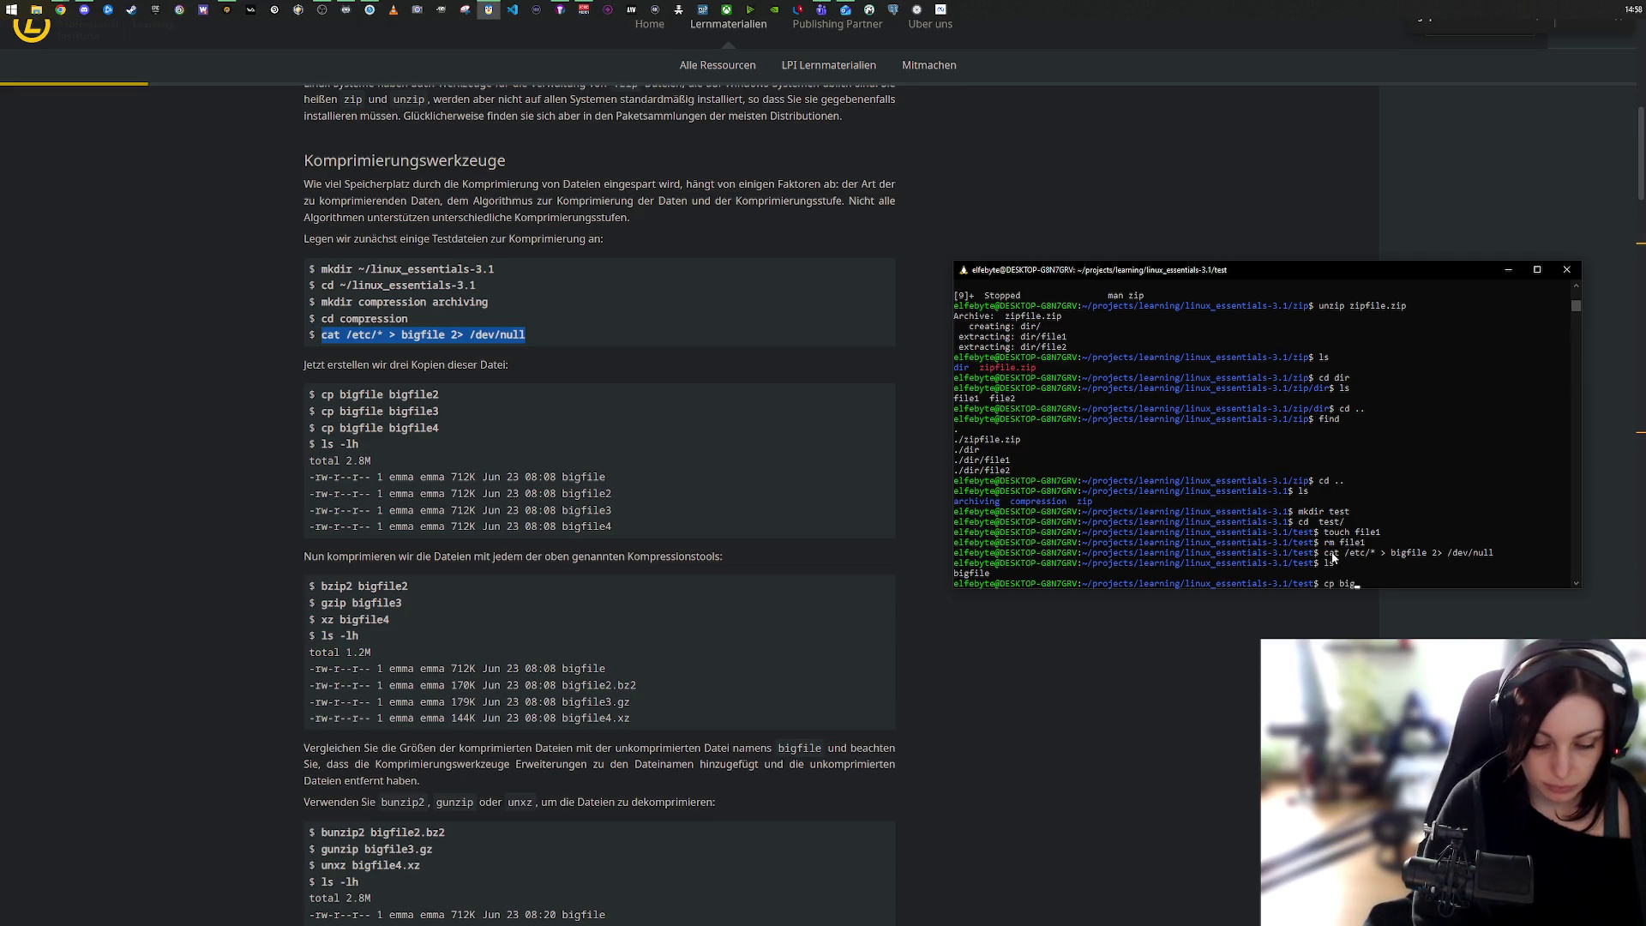
type("file bigfile2")
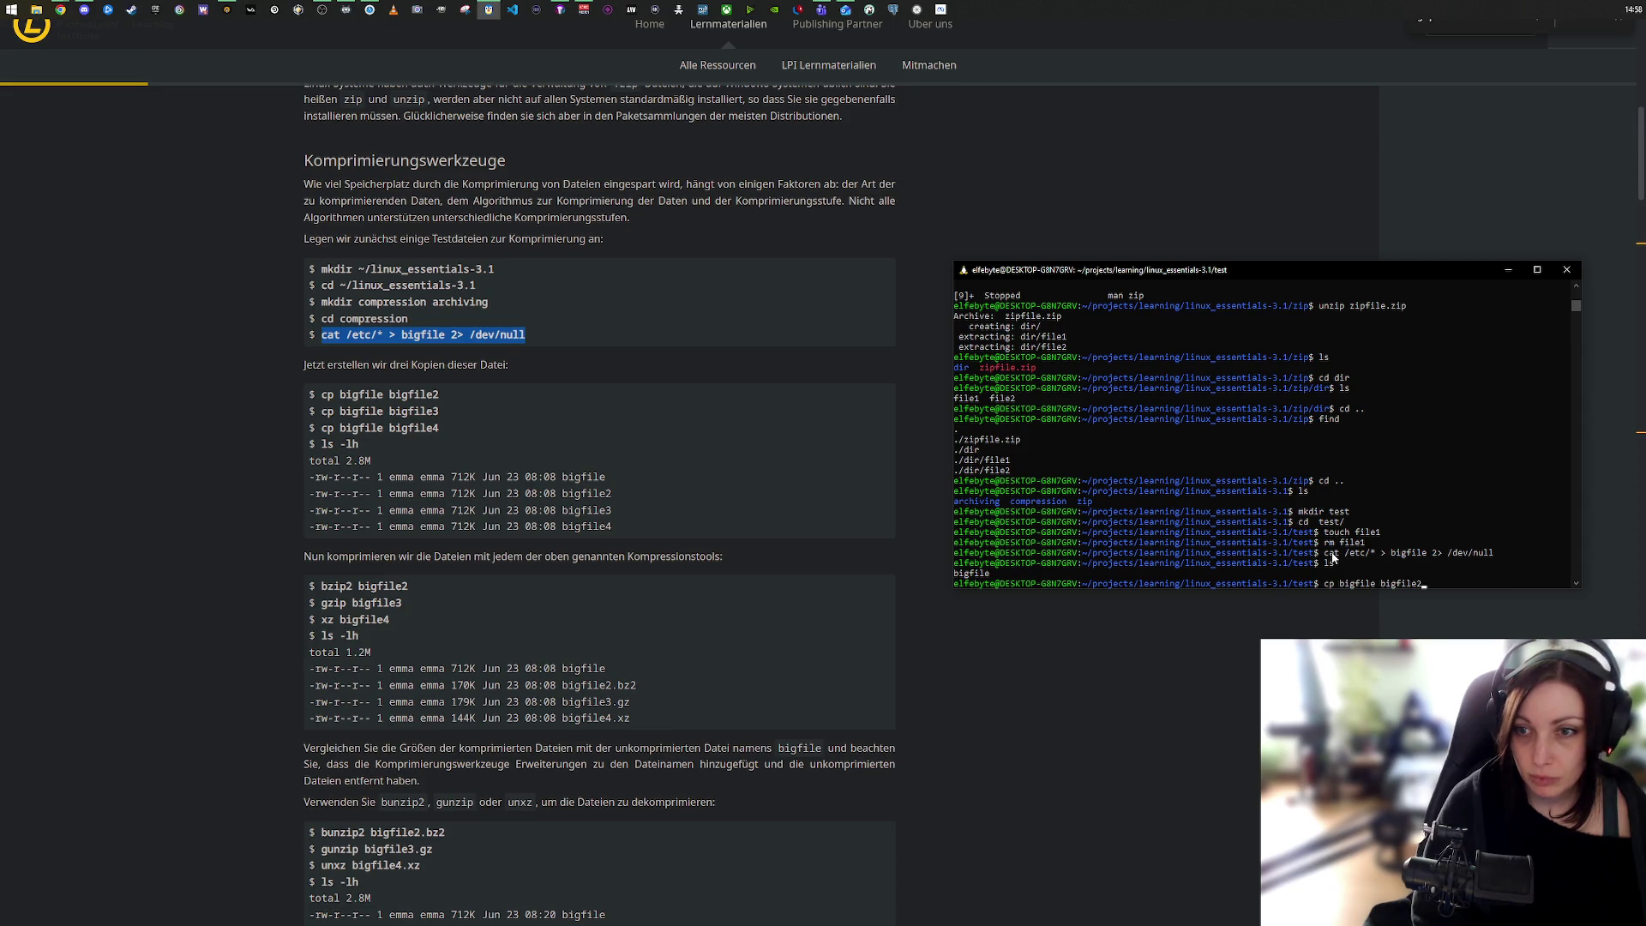
key("Return")
key("Up")
key("BackSpace")
type("3")
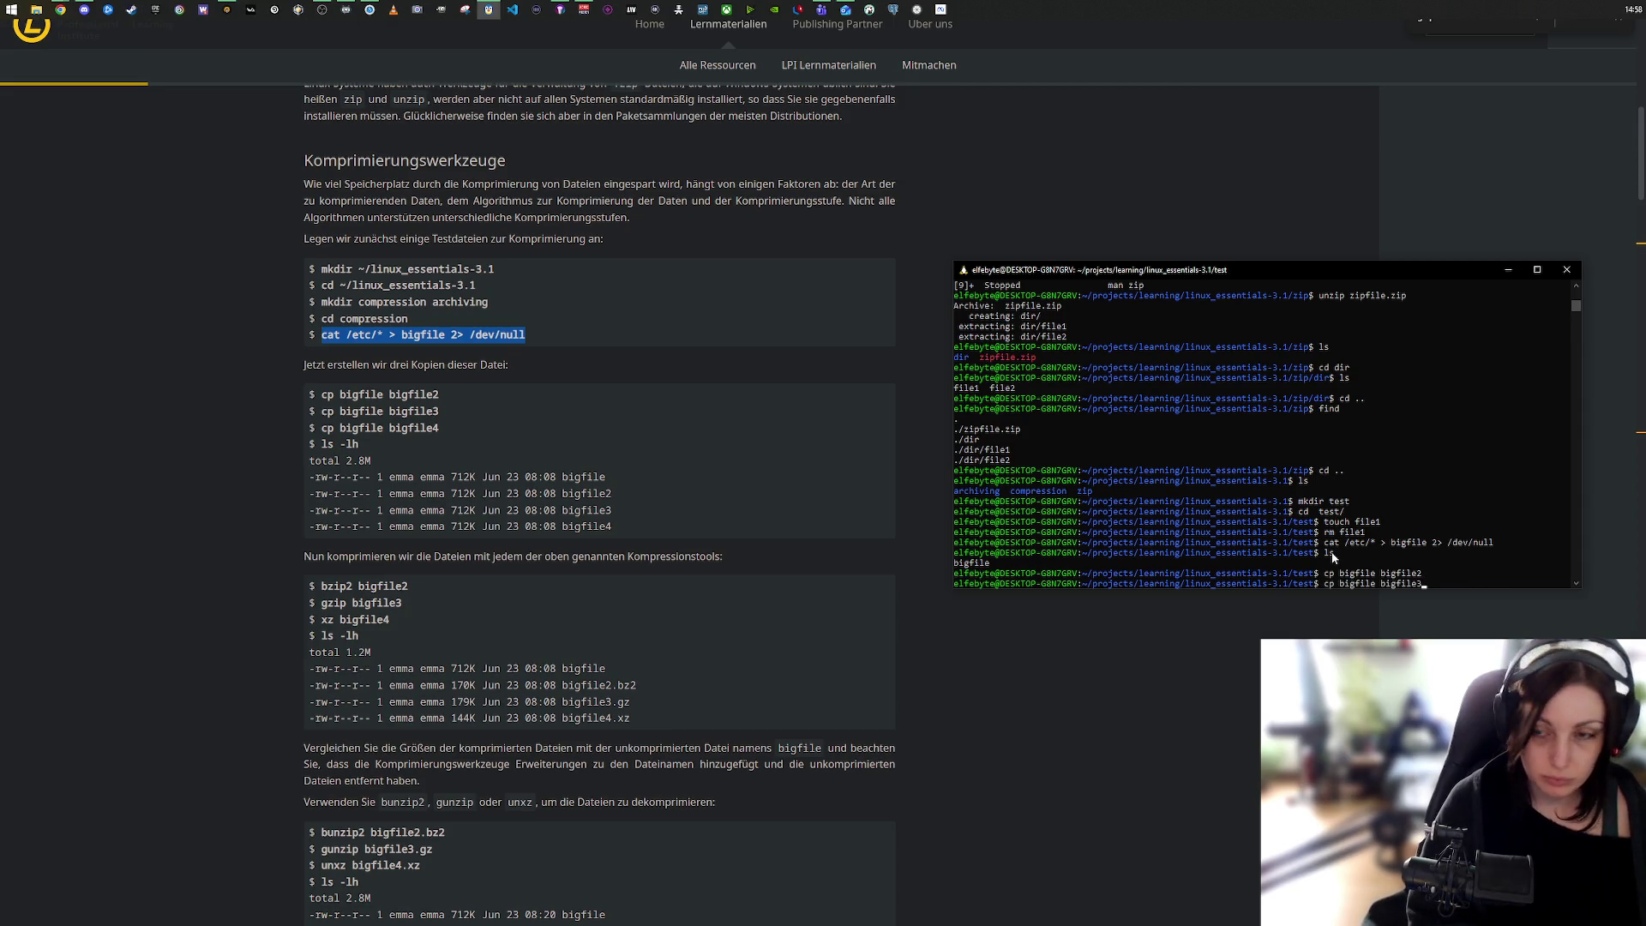
key("Return")
key("Up")
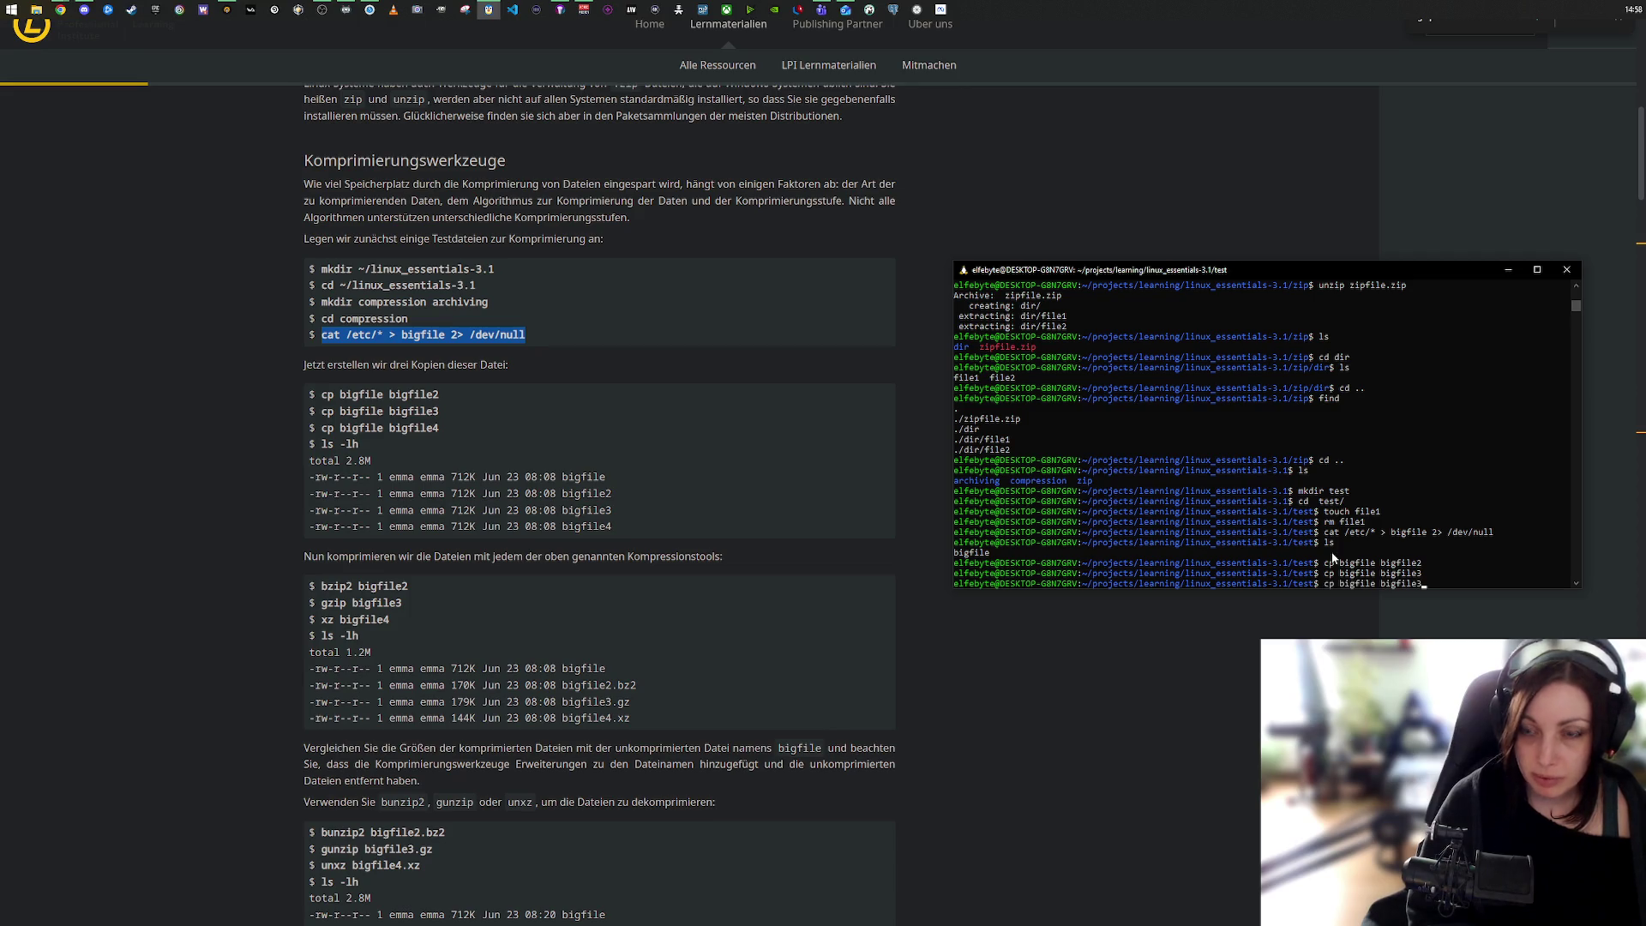
type("4")
key("Return")
key("Up")
key("BackSpace")
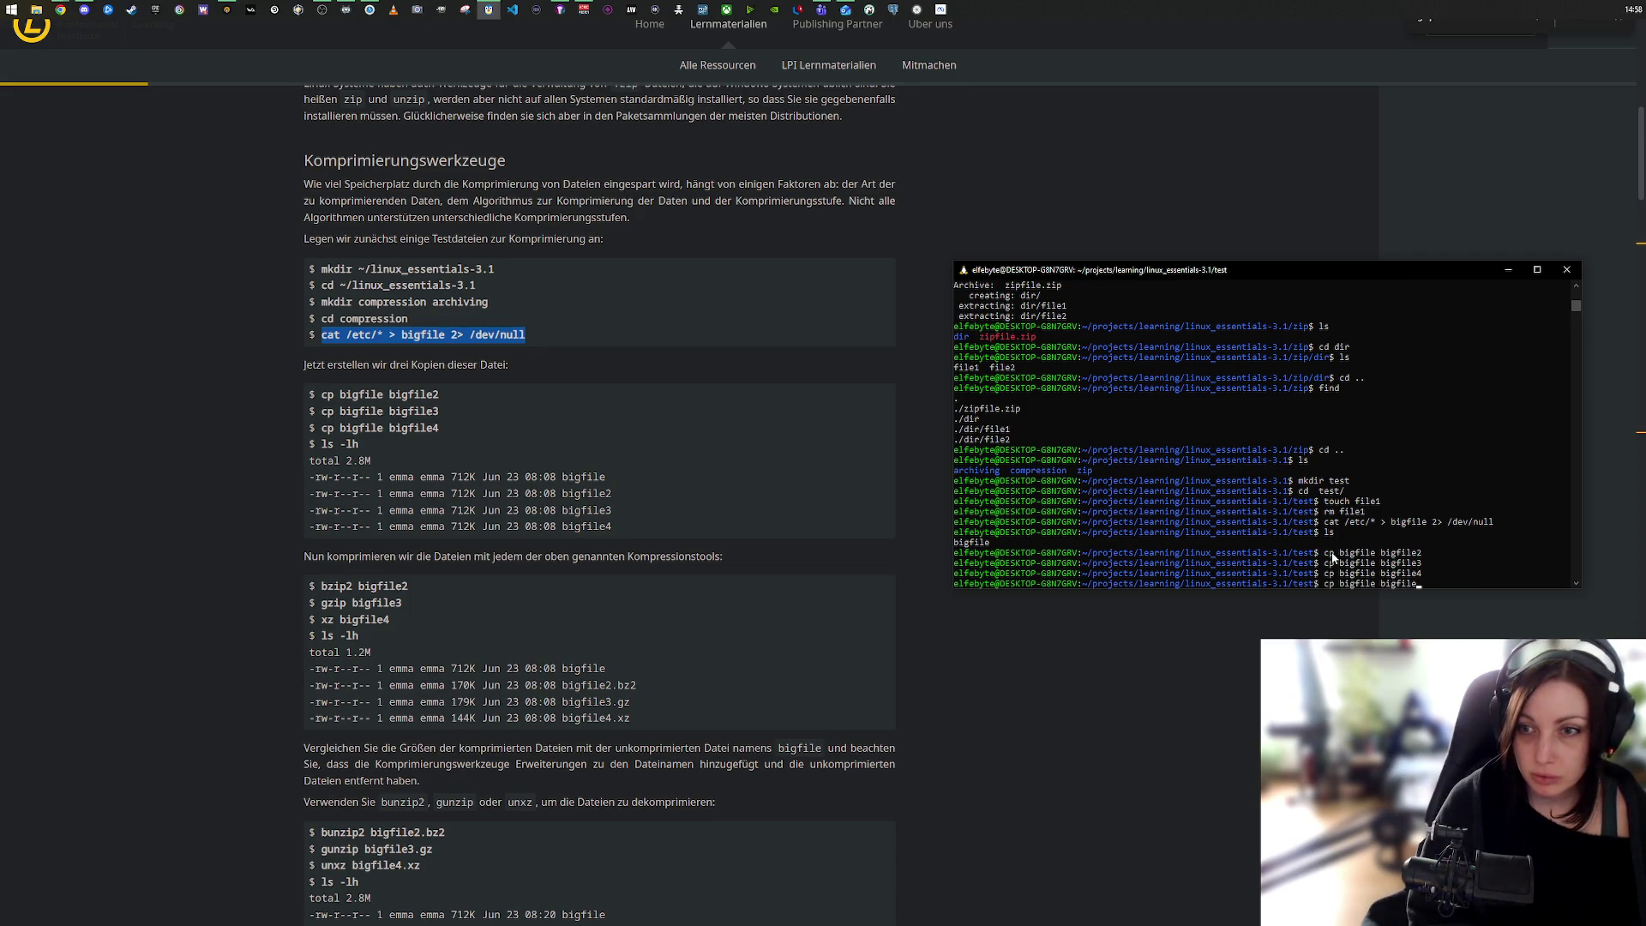
type("5")
key("Return")
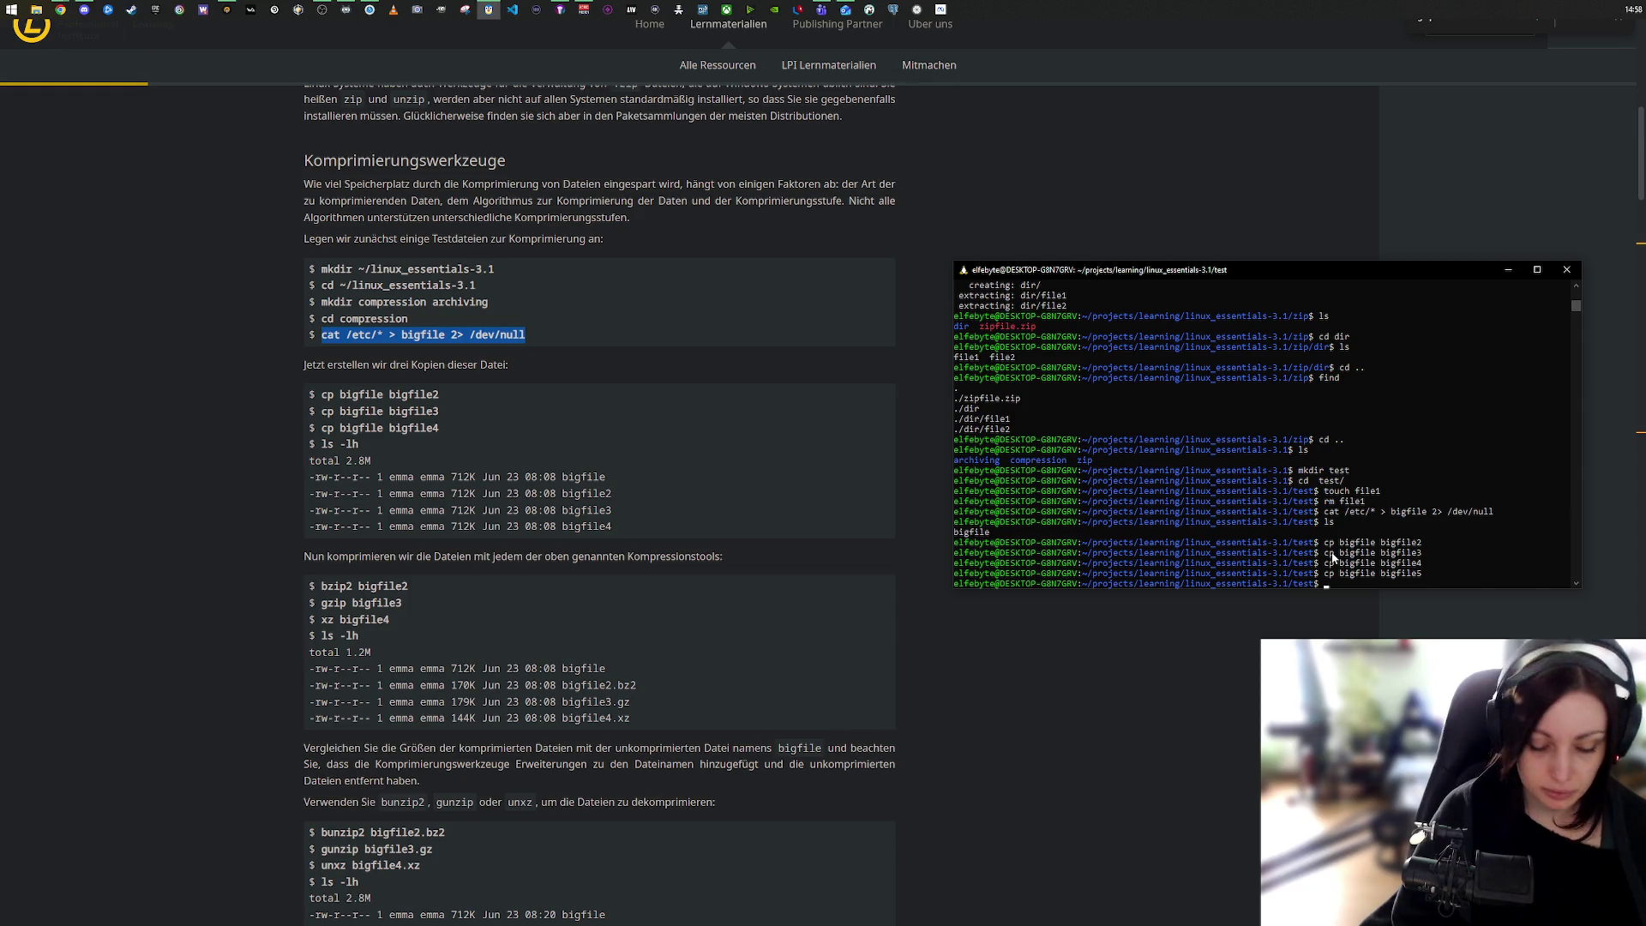
Step: Make further copies bigfile6 through bigfile11 the same way
key("Up")
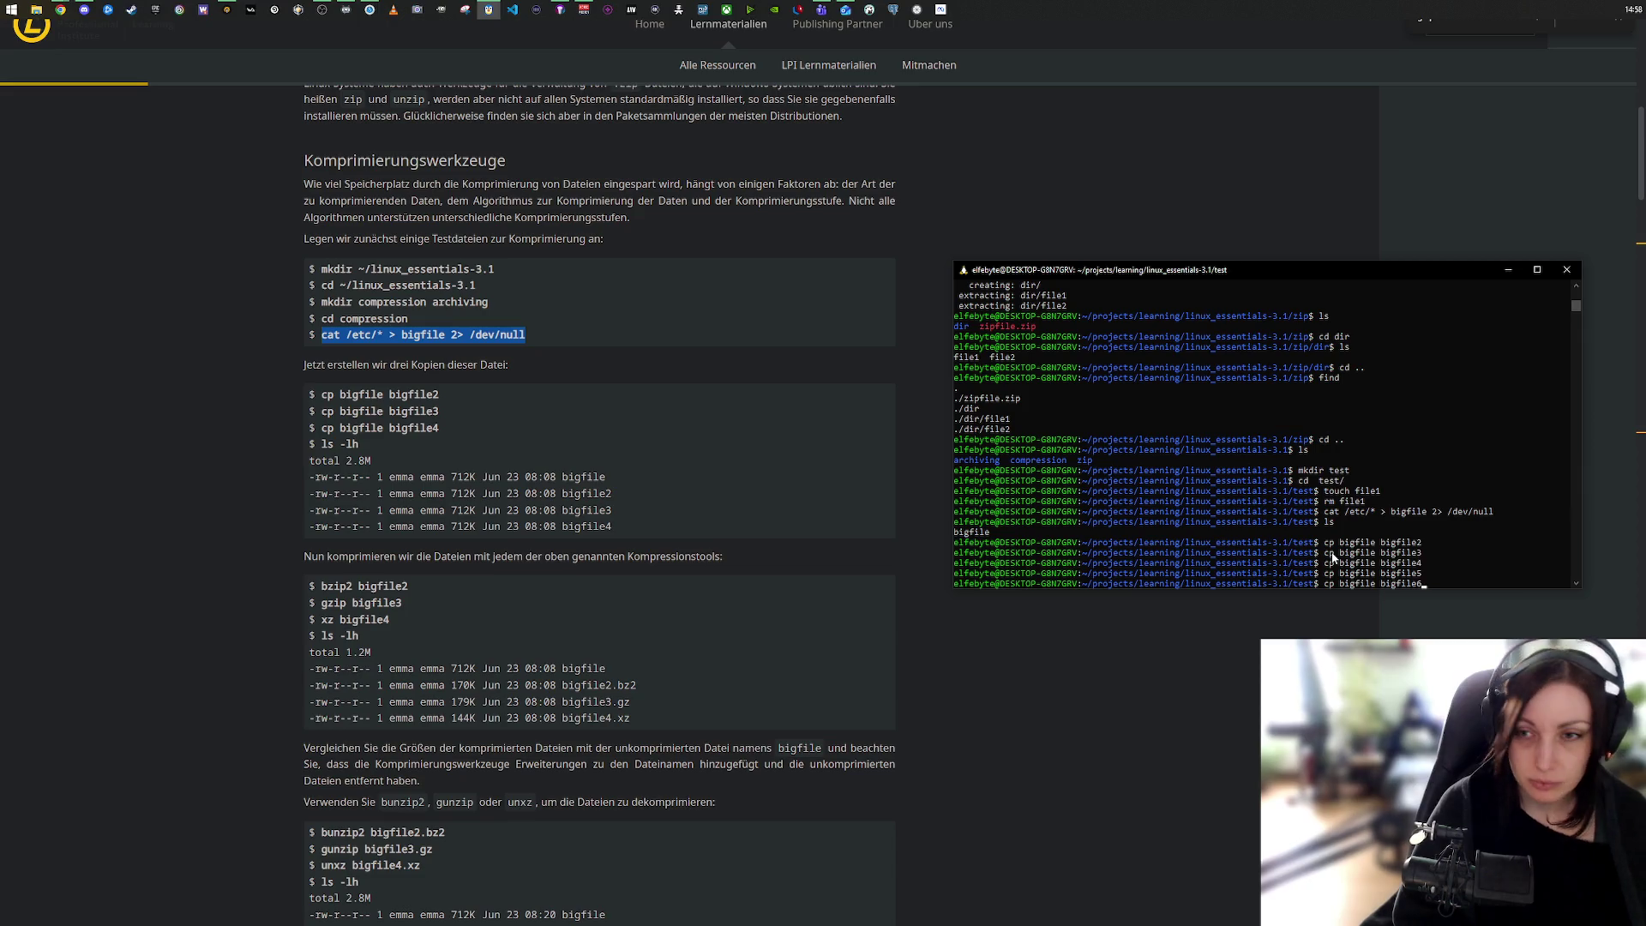
key("BackSpace")
type("6")
key("Return")
key("Up")
key("BackSpace")
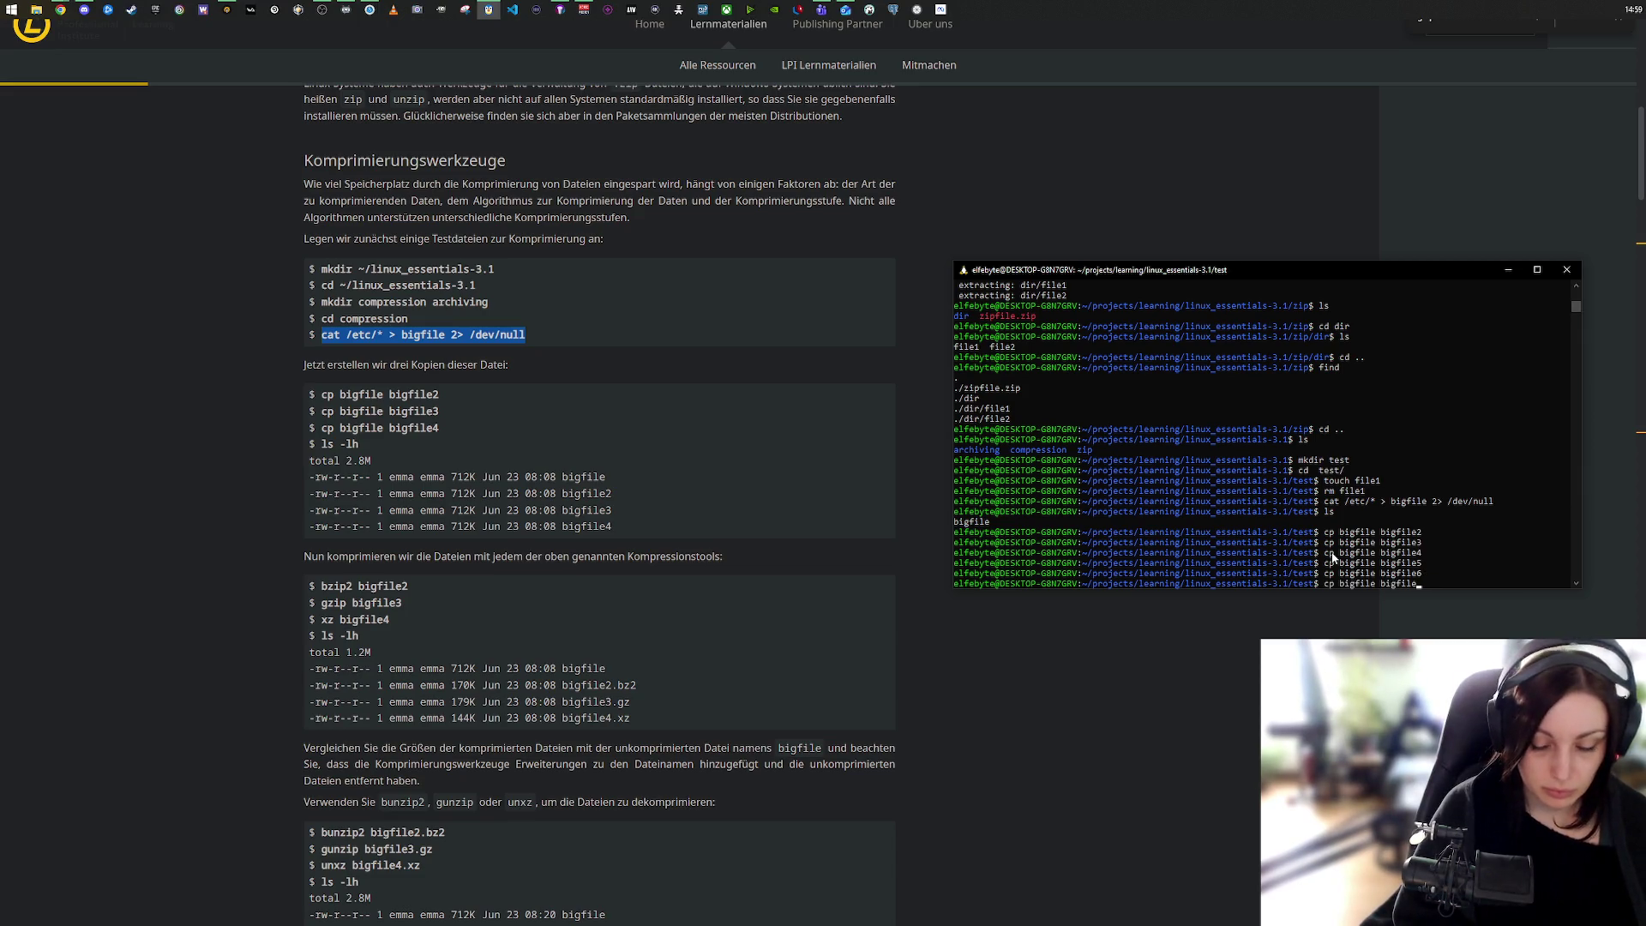
key("Return")
key("Up")
key("BackSpace")
type("8")
key("BackSpace")
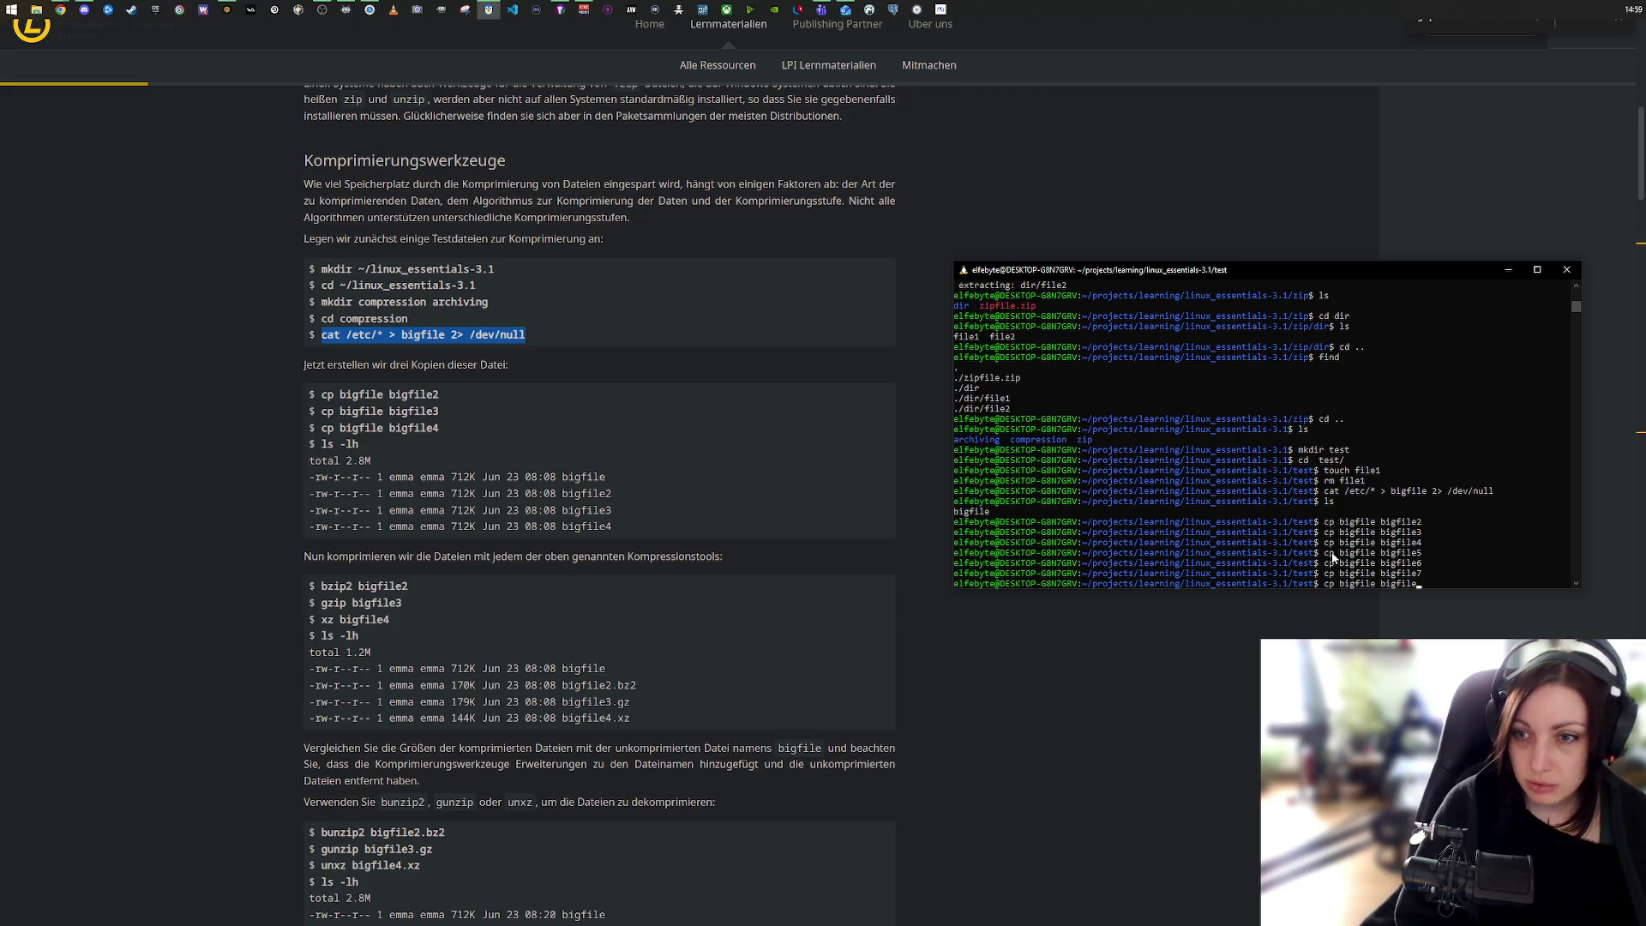
type("8")
key("Return")
key("Up")
key("BackSpace")
type("9")
key("Return")
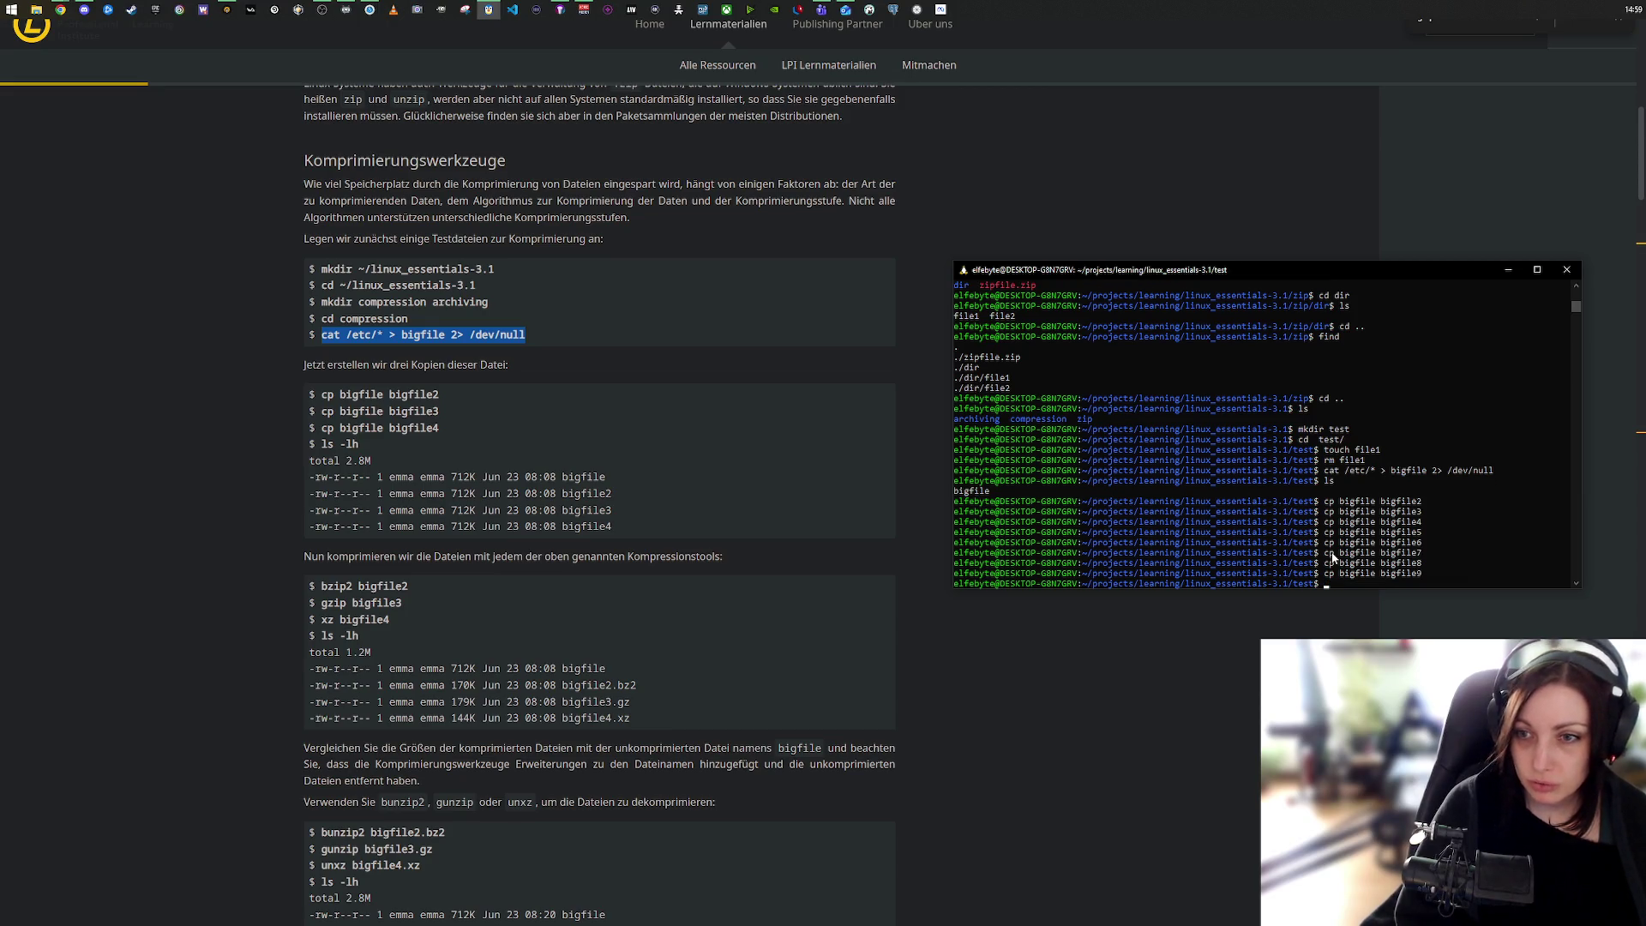
key("Up")
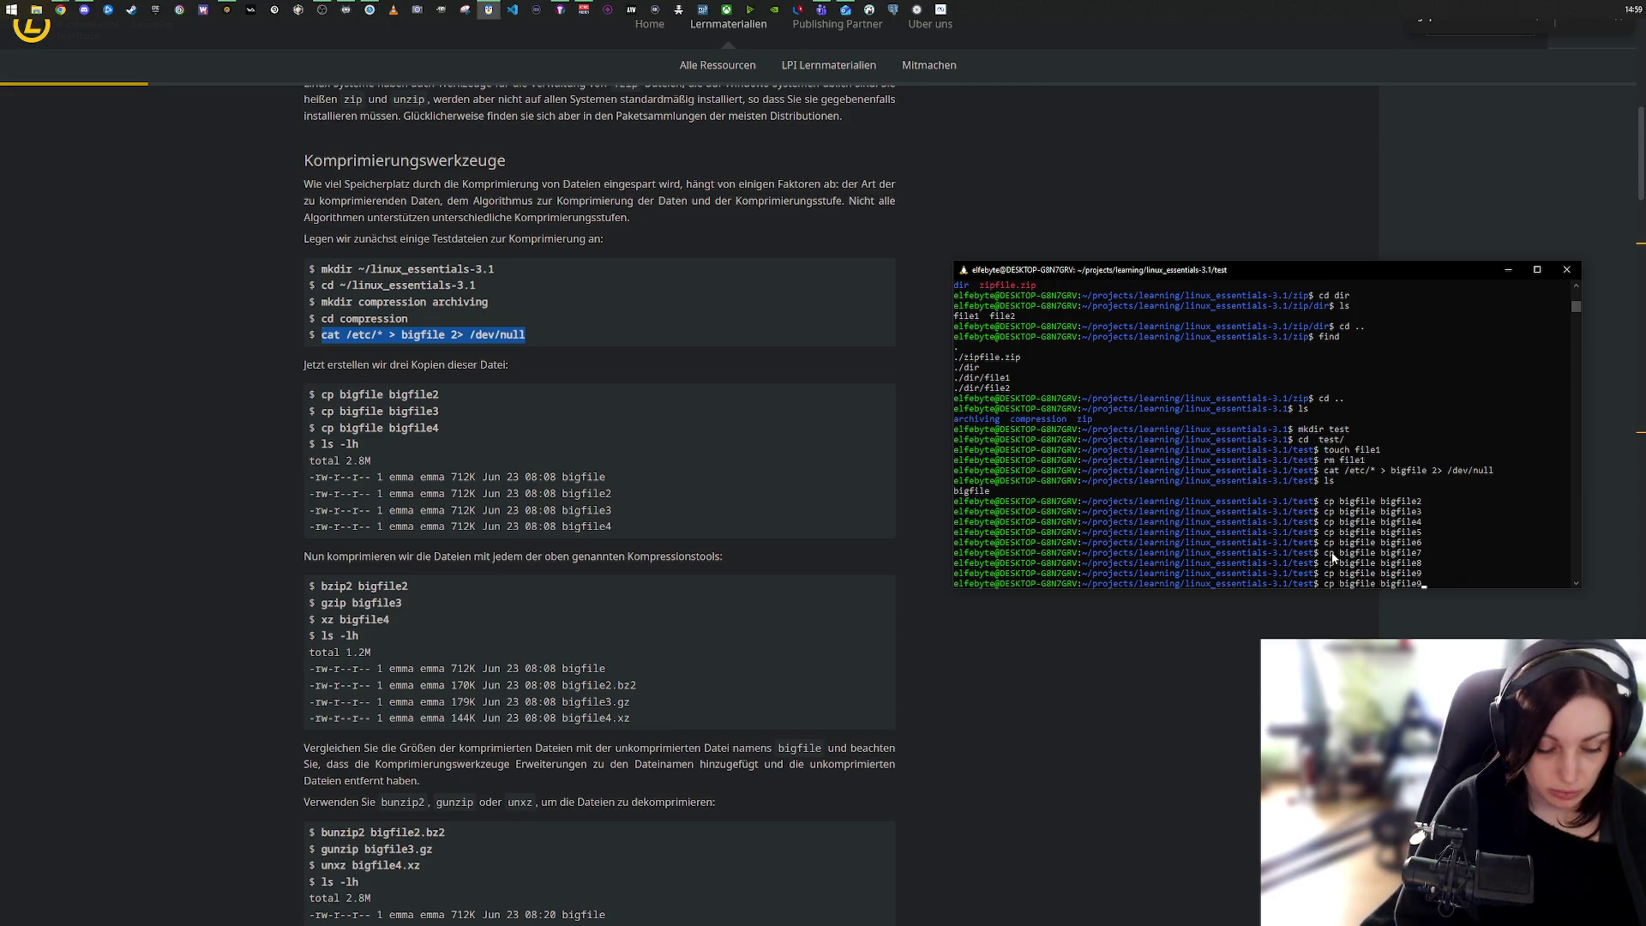
key("BackSpace")
type("10")
key("Return")
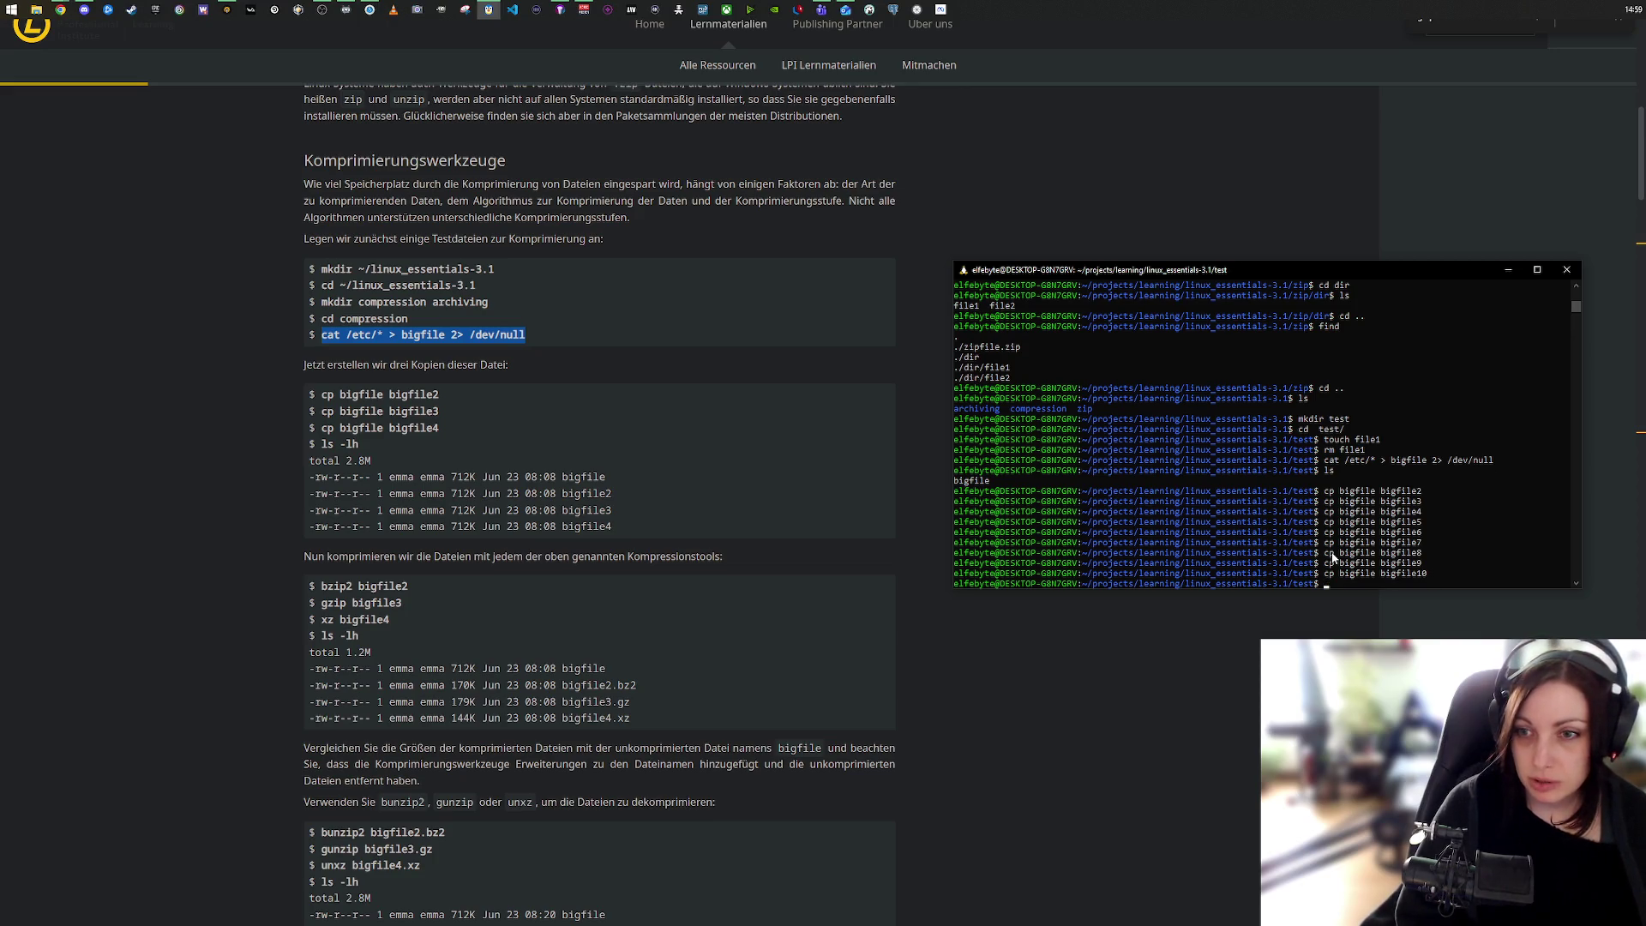
key("Up")
key("BackSpace")
key("BackSpace")
type("11")
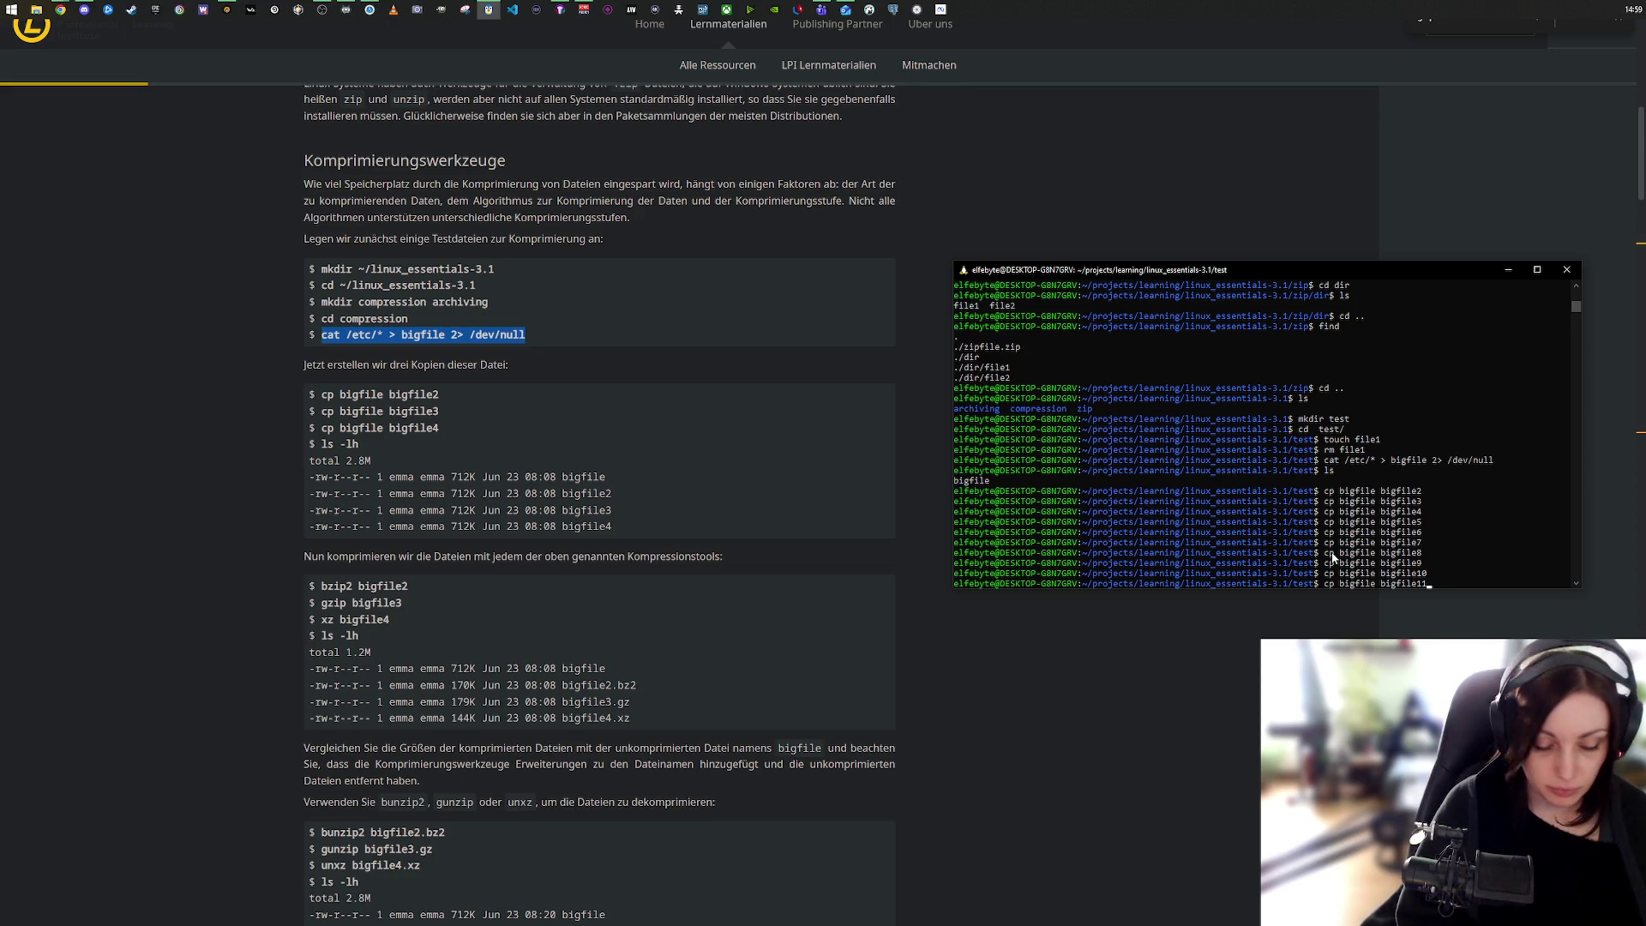
key("Return")
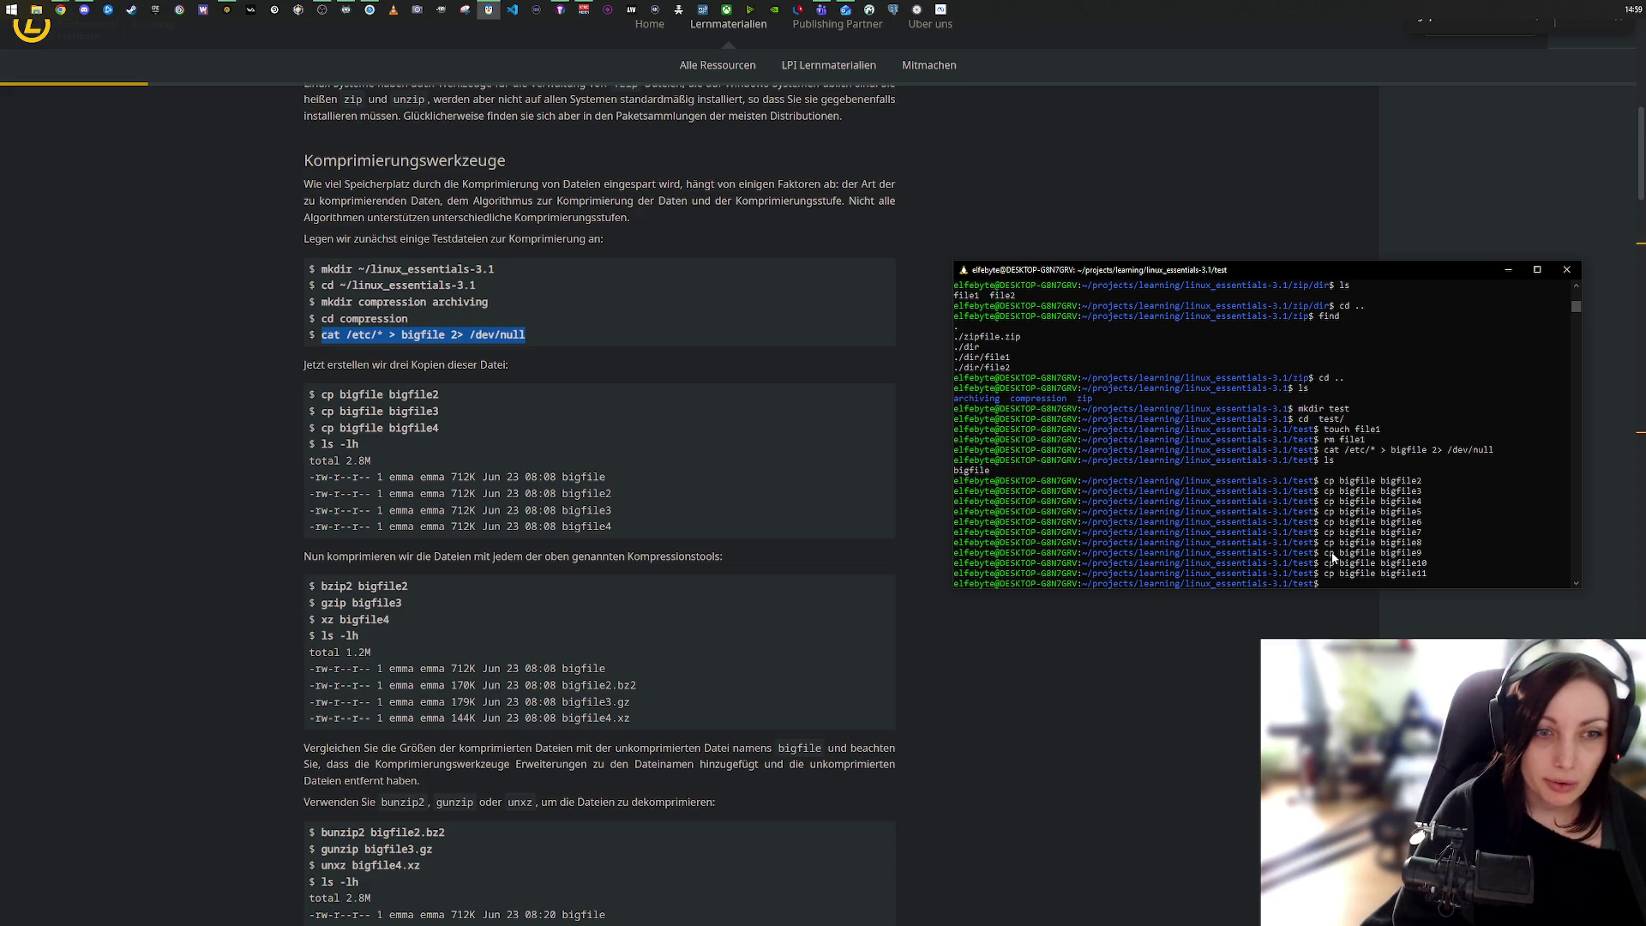
Step: List the files in the test directory
type("bzip")
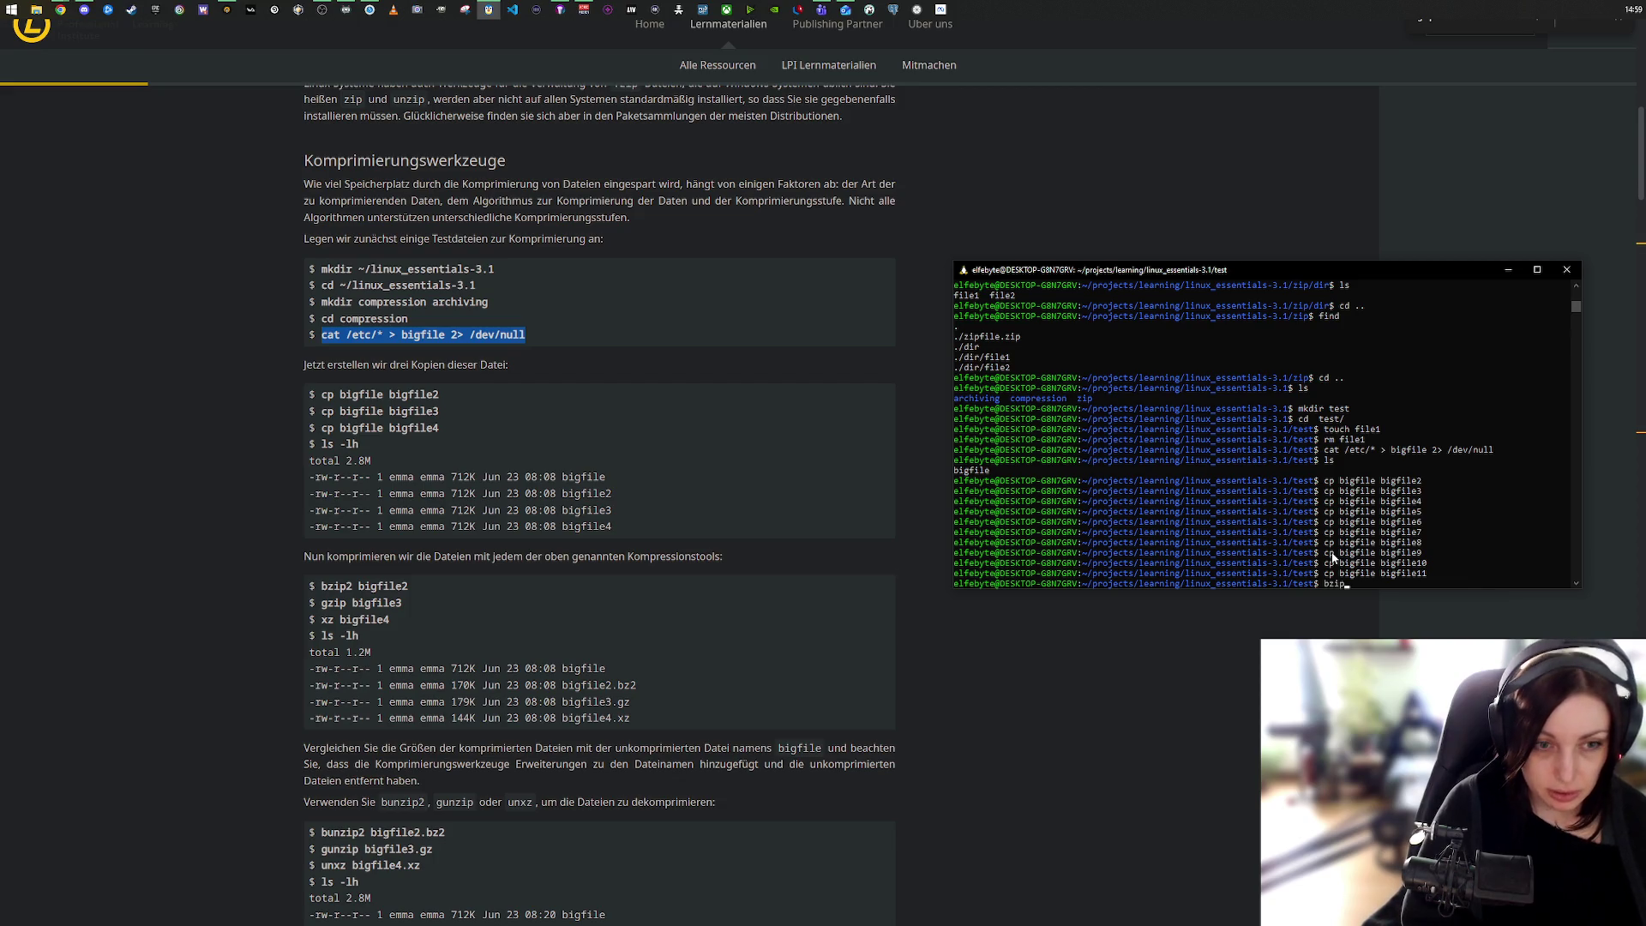
type("2")
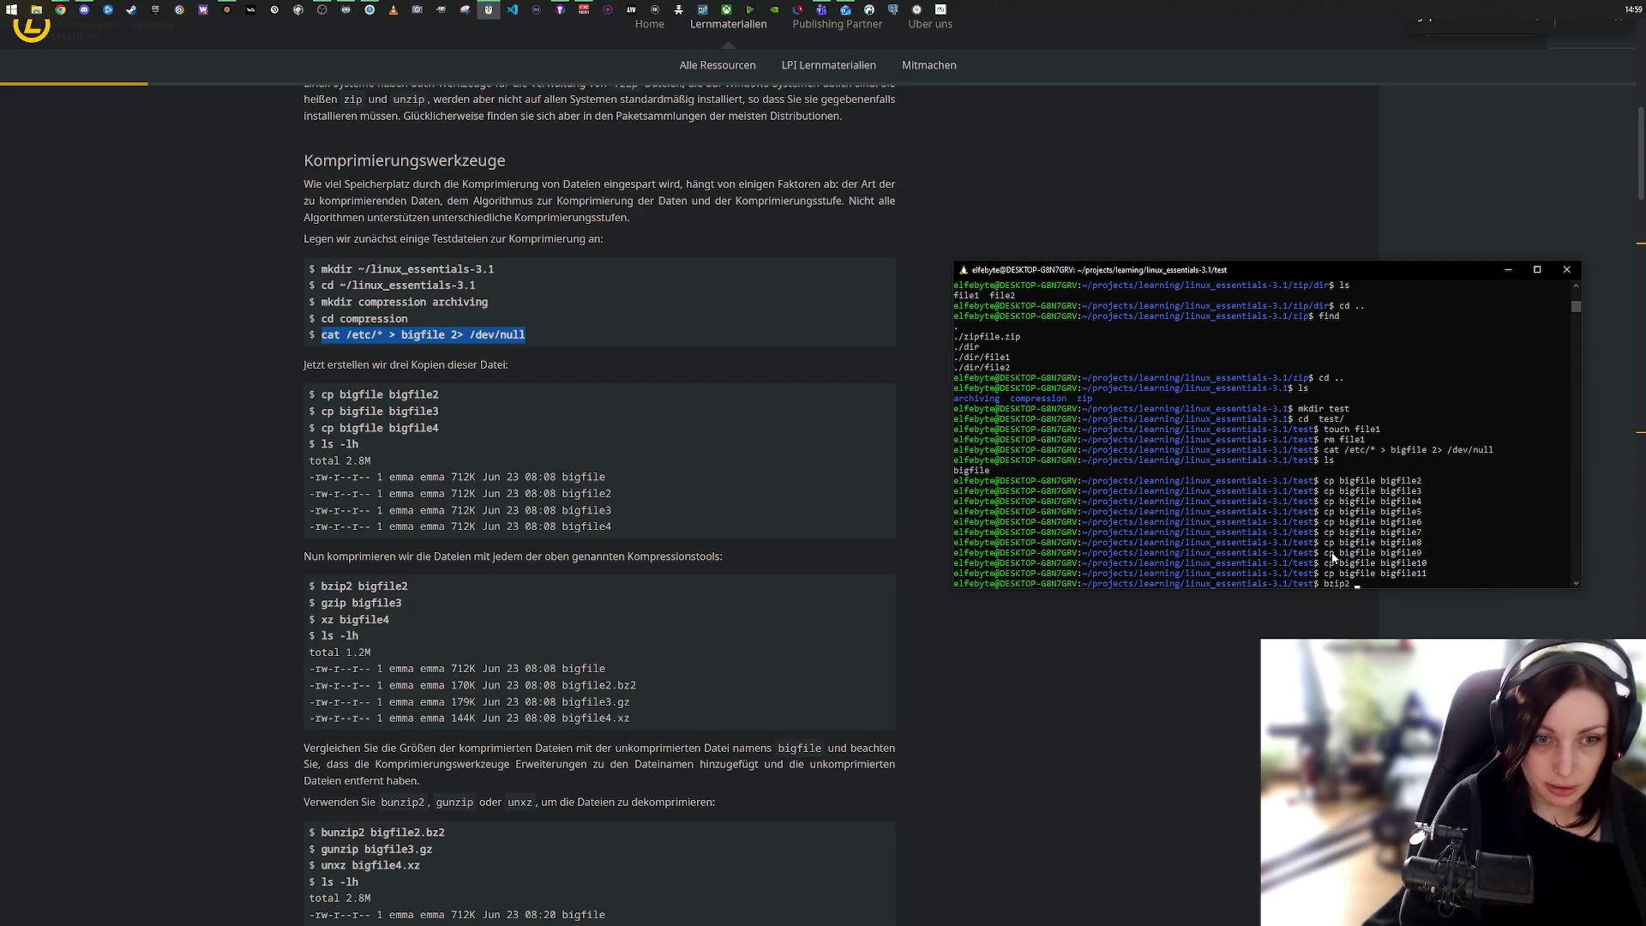
type(" -0")
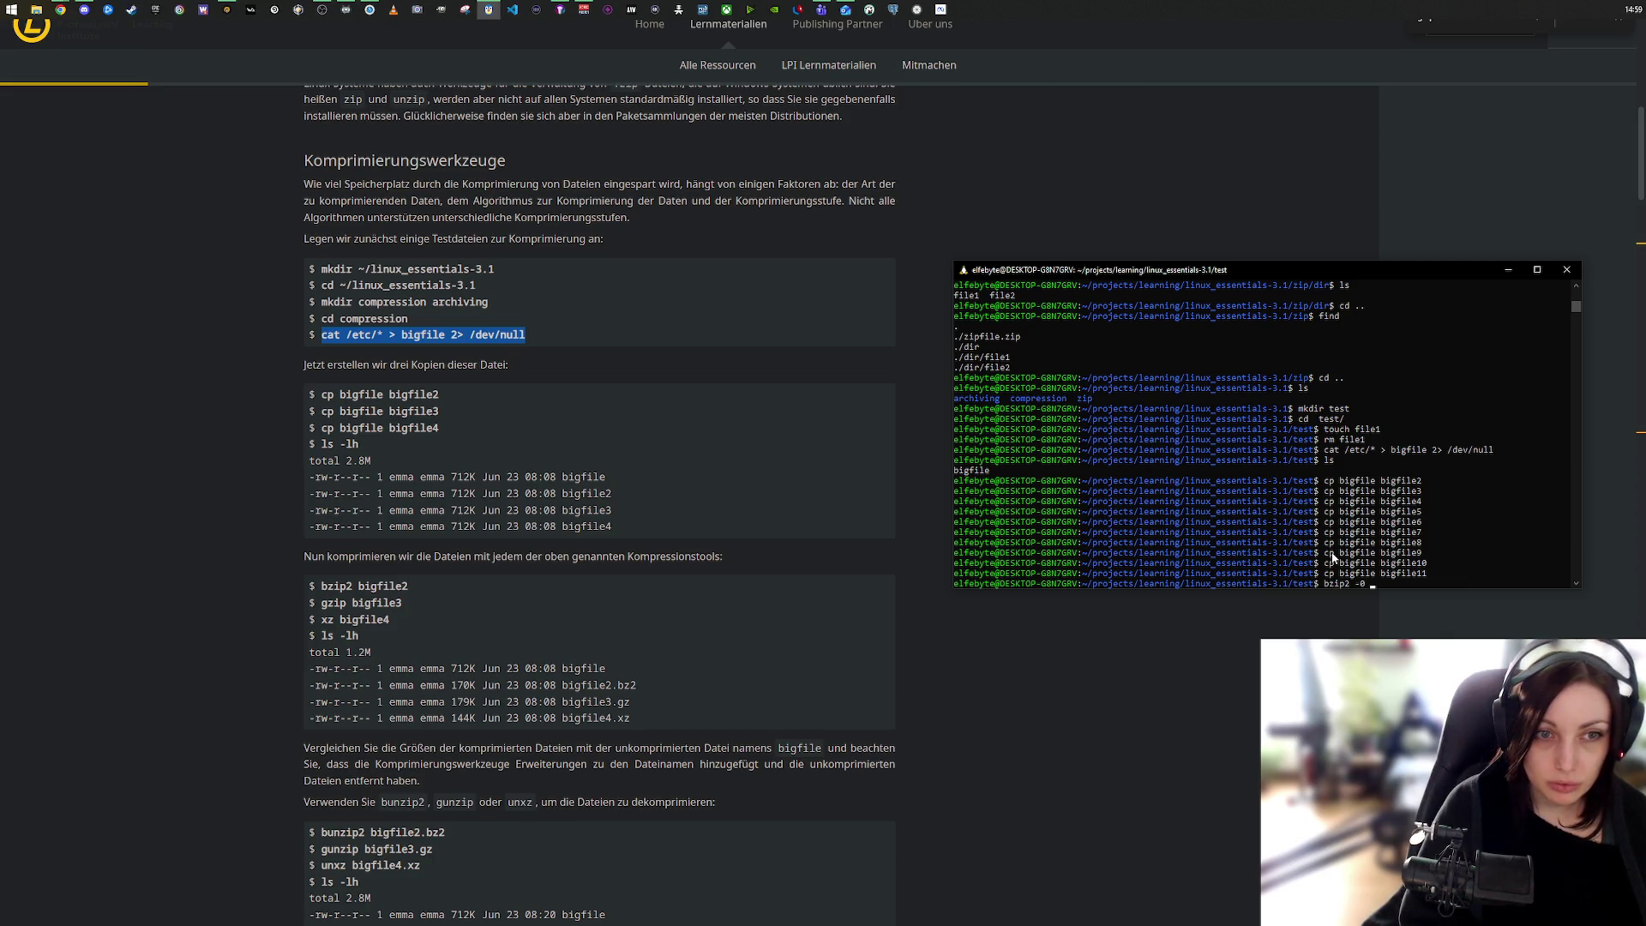
type(" bi")
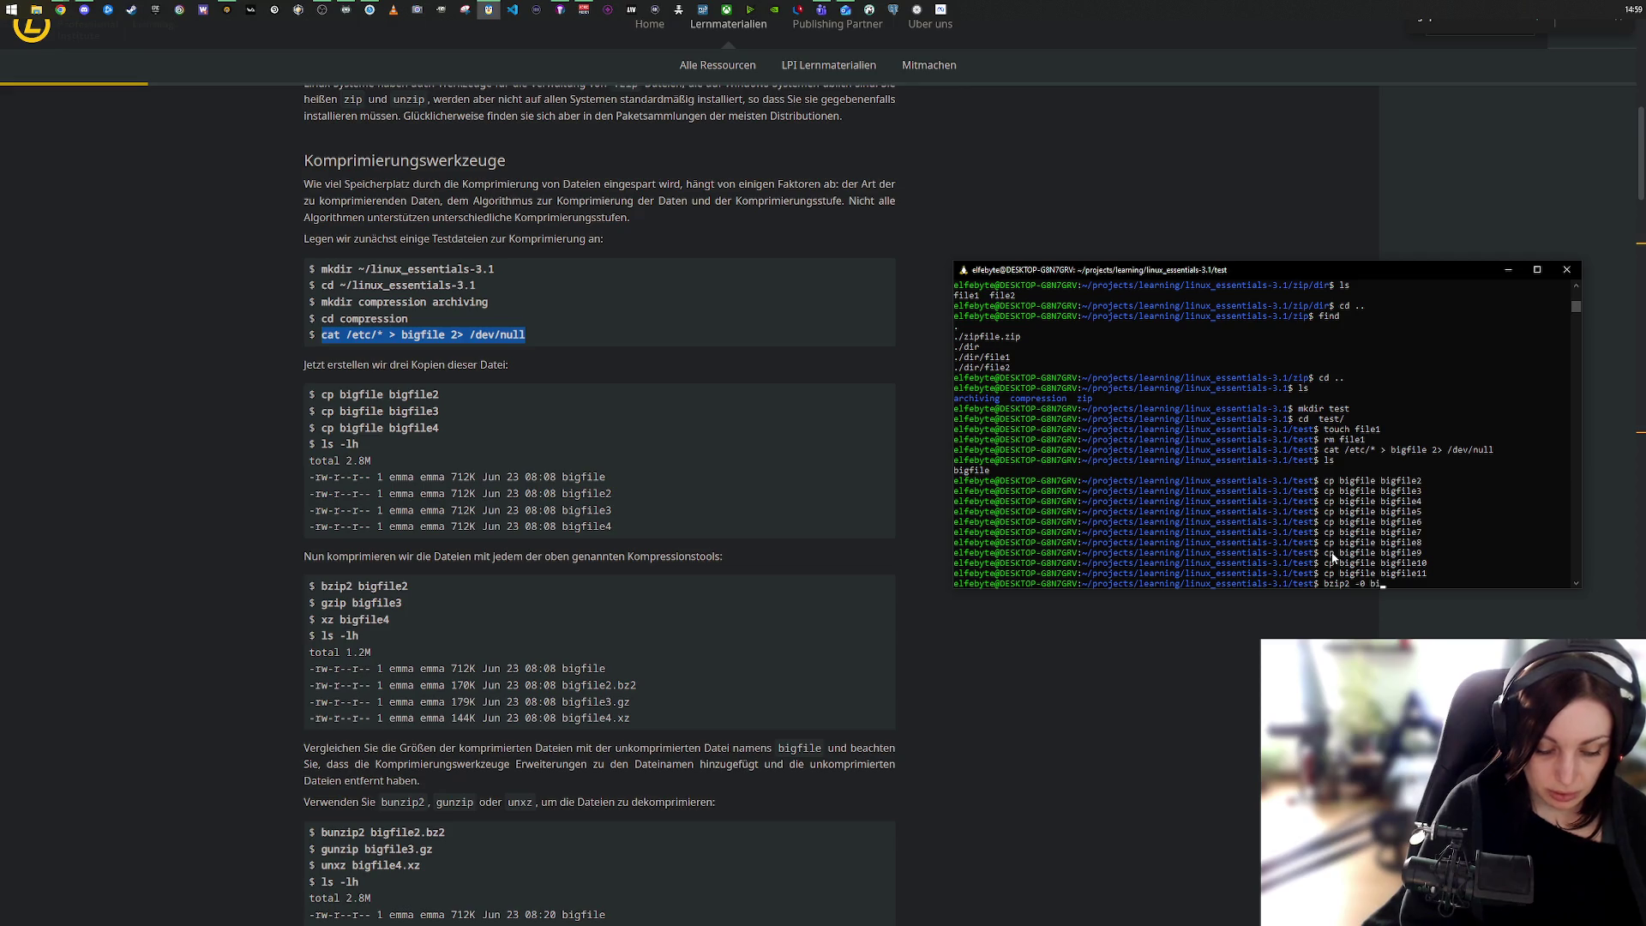
type("flie")
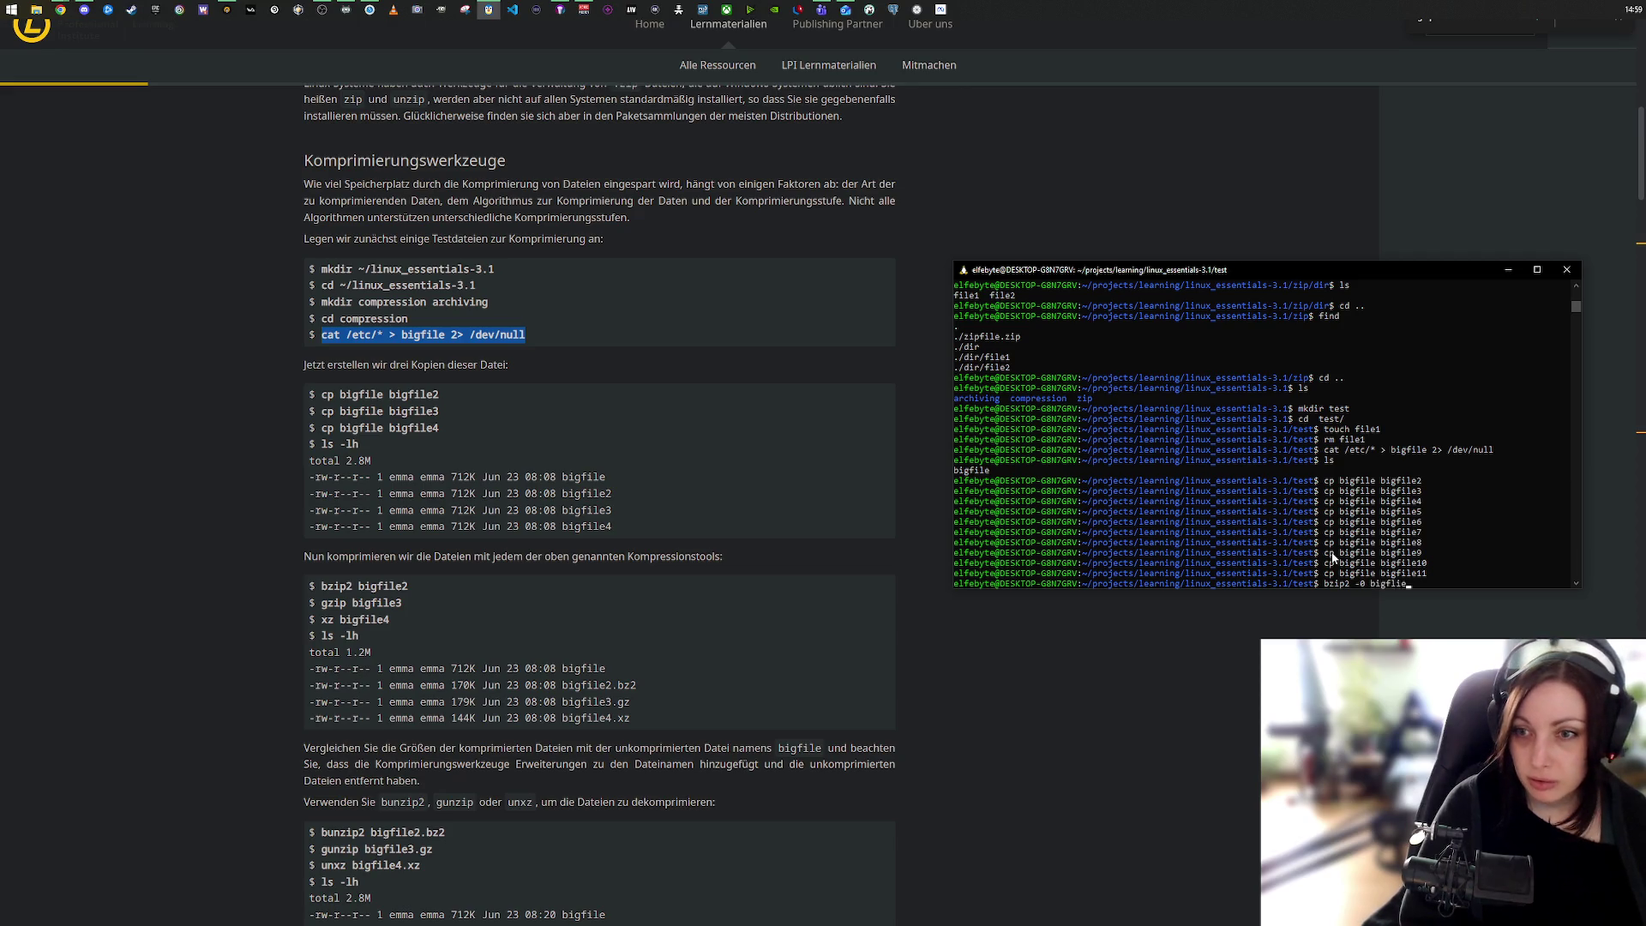
key("BackSpace")
key("BackSpace")
key("BackSpace")
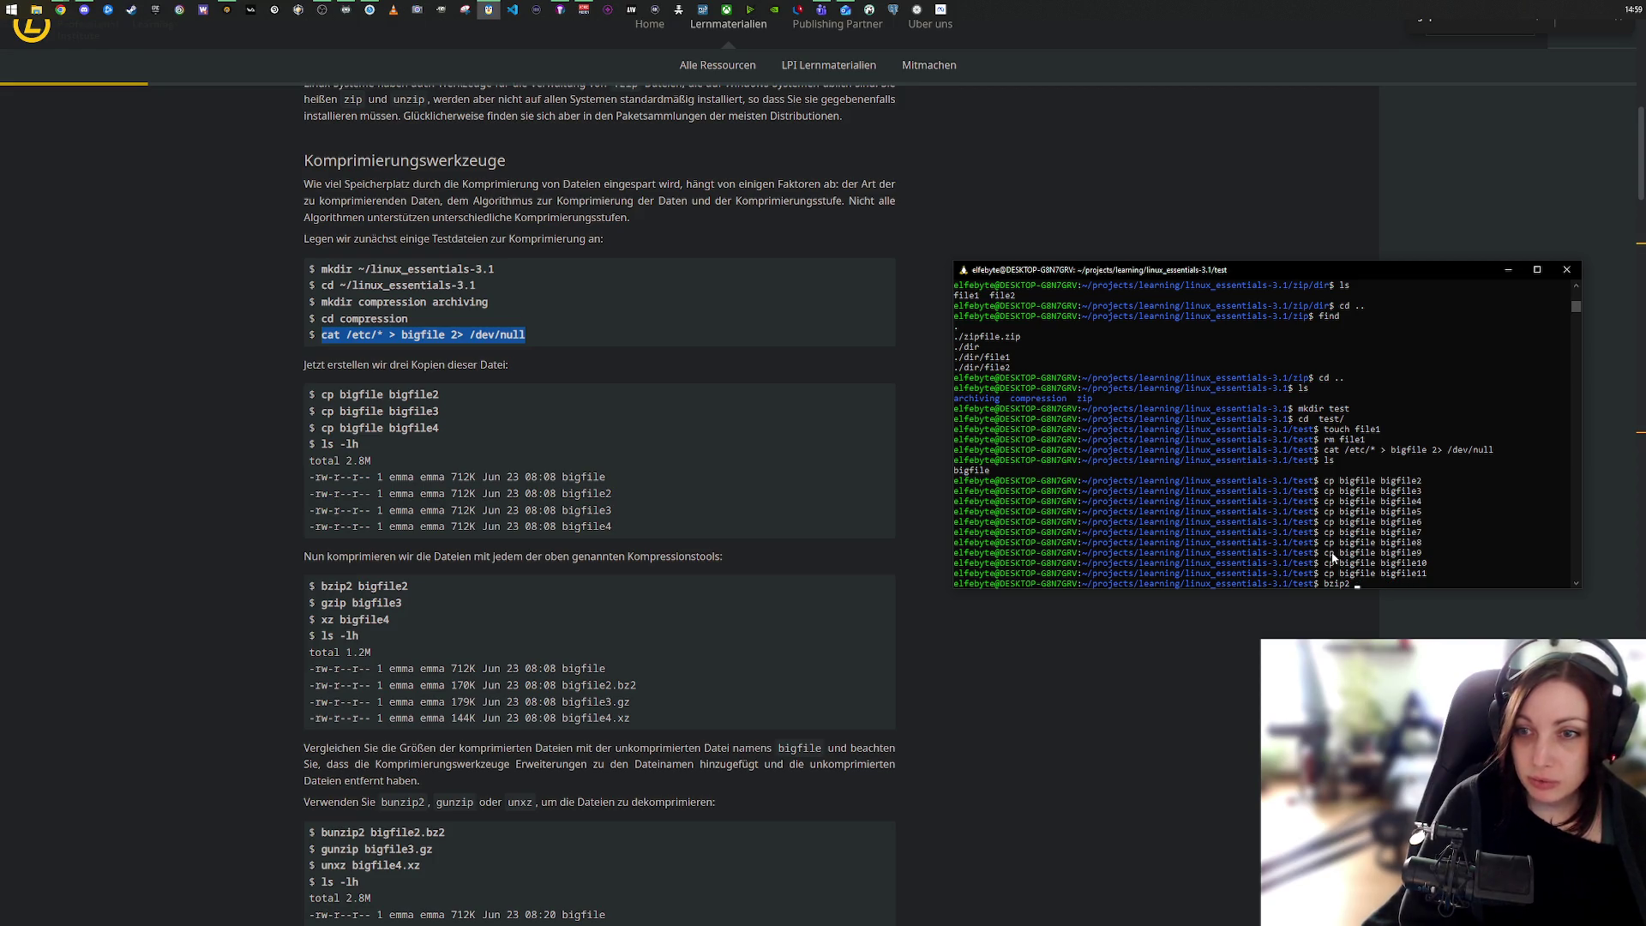
type("bi")
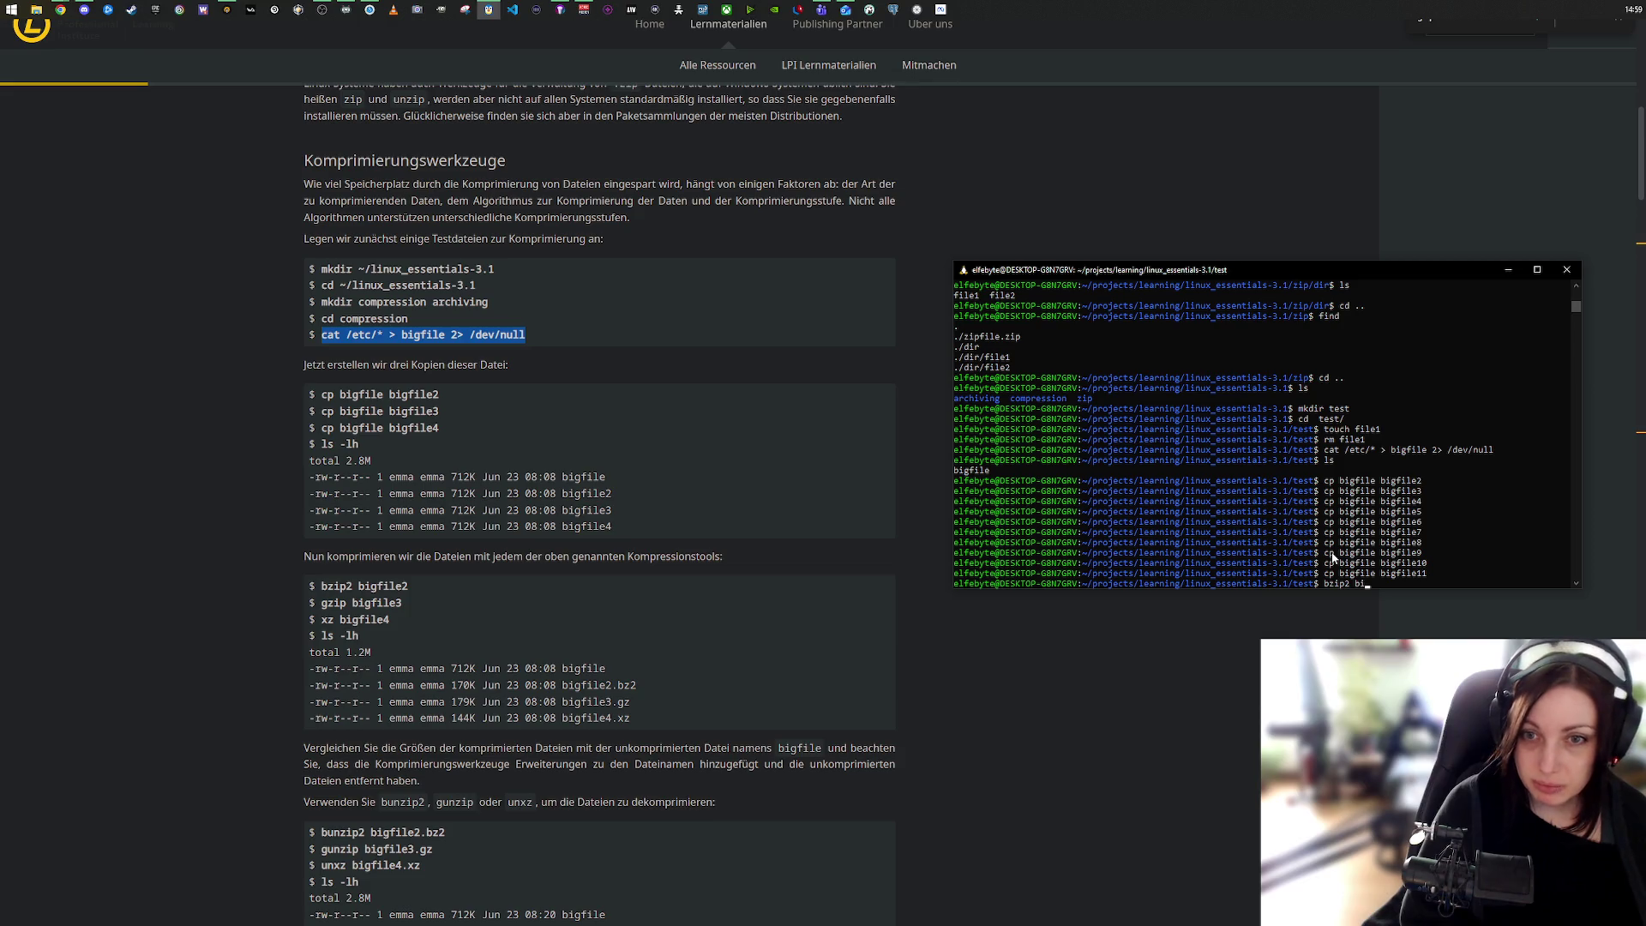
key("BackSpace")
key("BackSpace")
key("BackSpace")
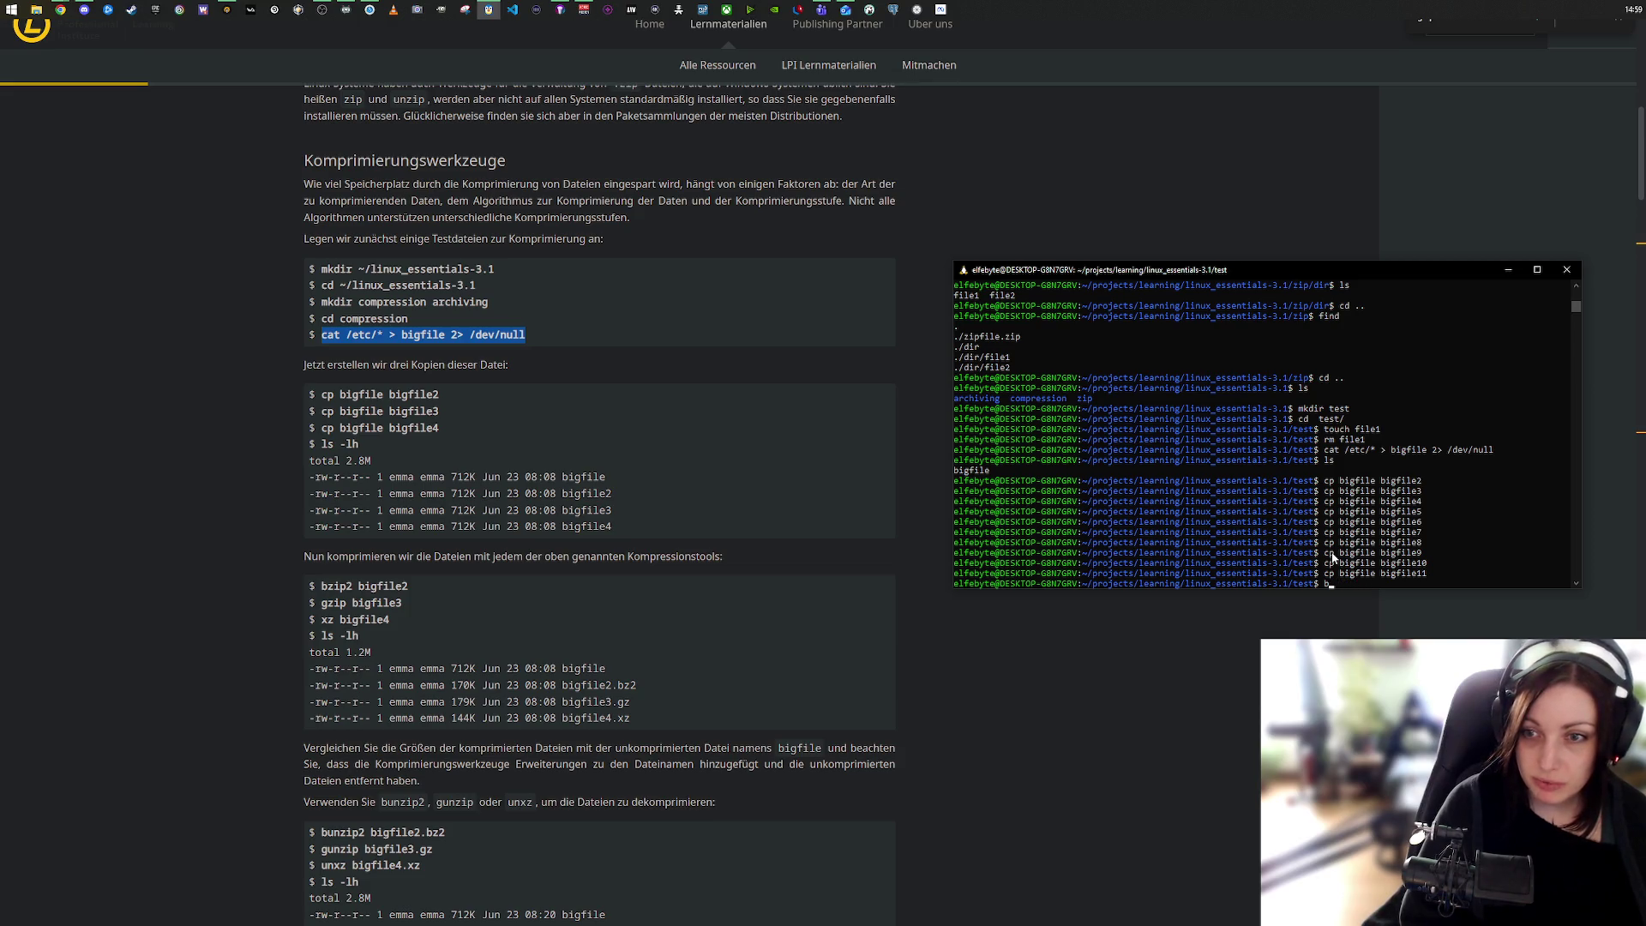
type("ls")
key("Return")
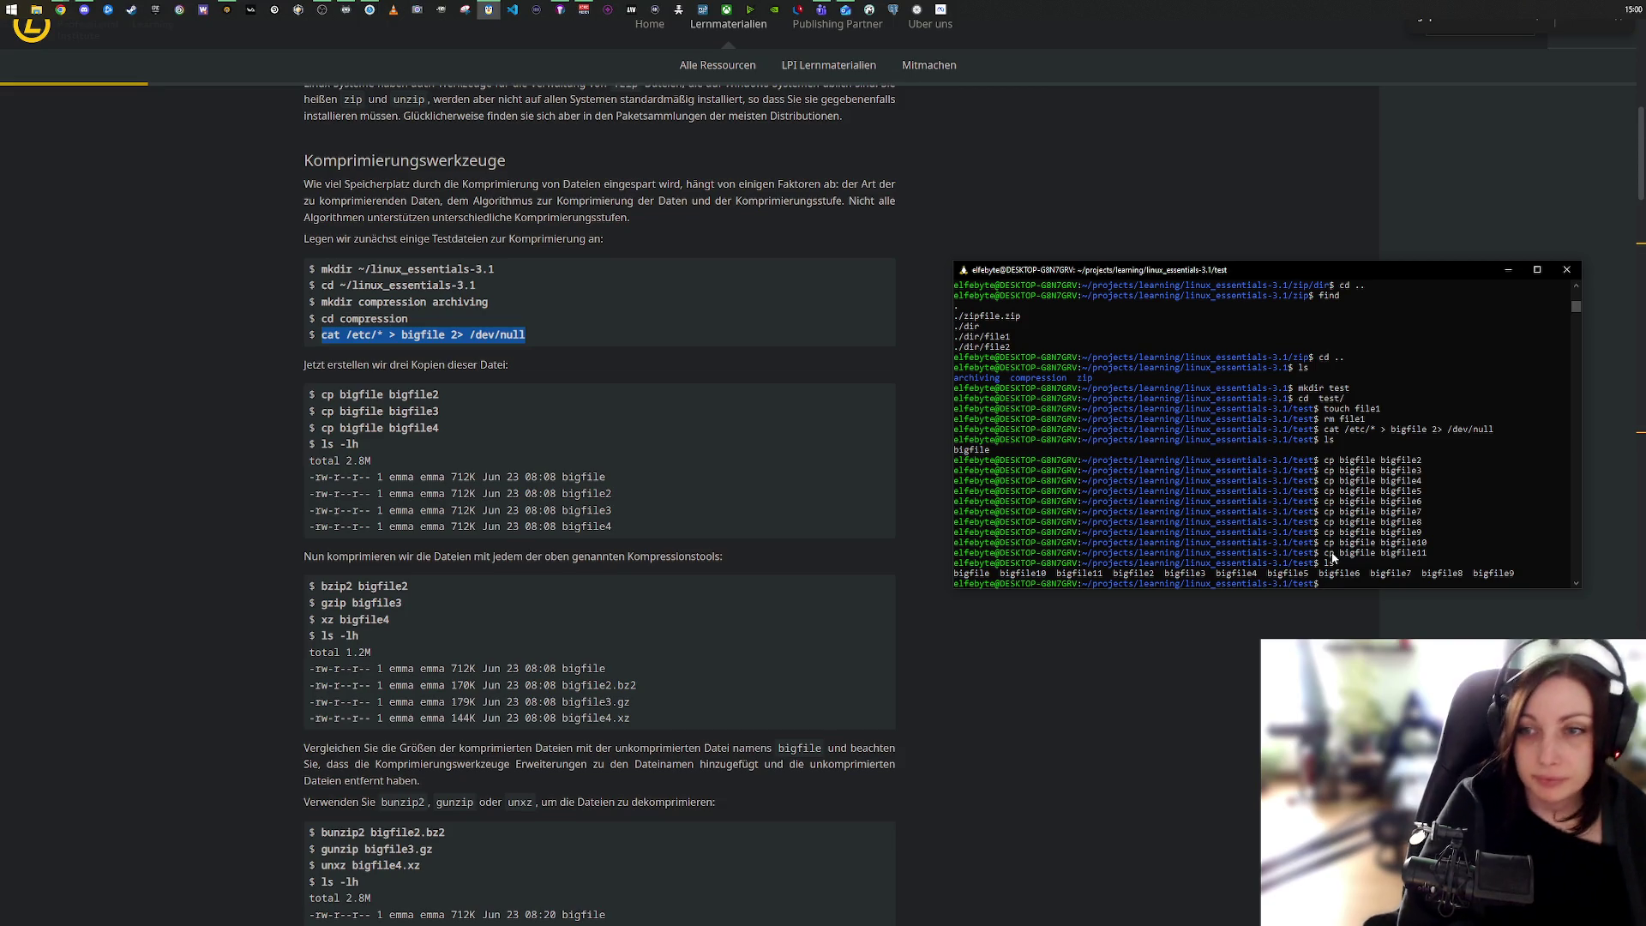
Step: Compress bigfile with bzip2 and list the directory to confirm bigfile.bz2
type("bzip")
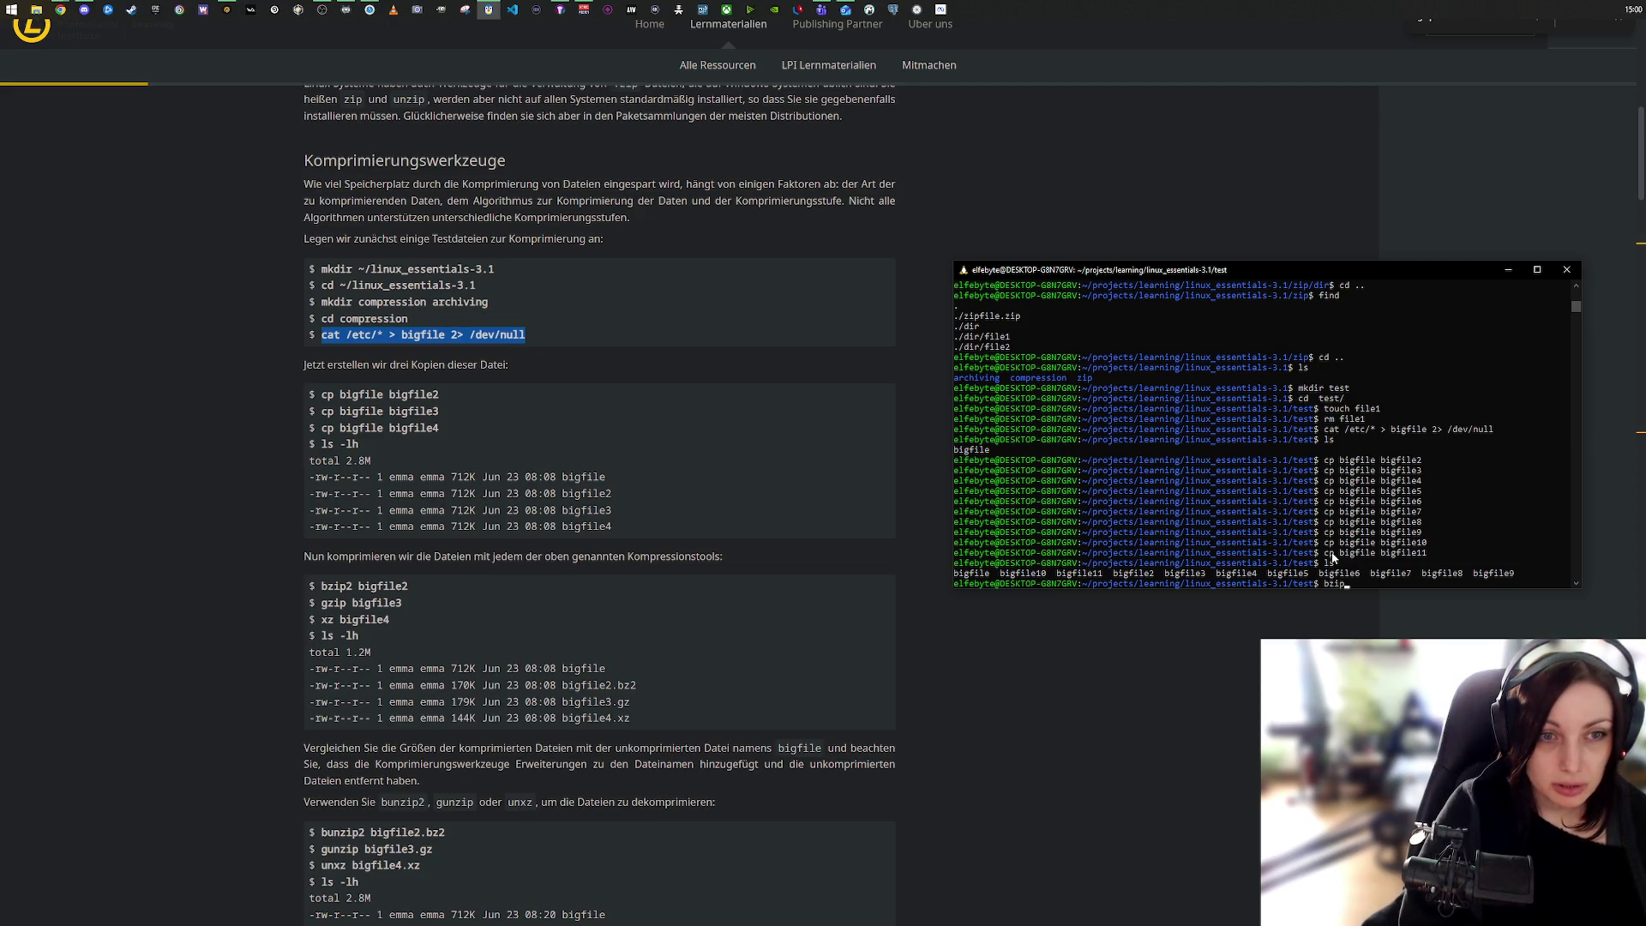
type("2 ")
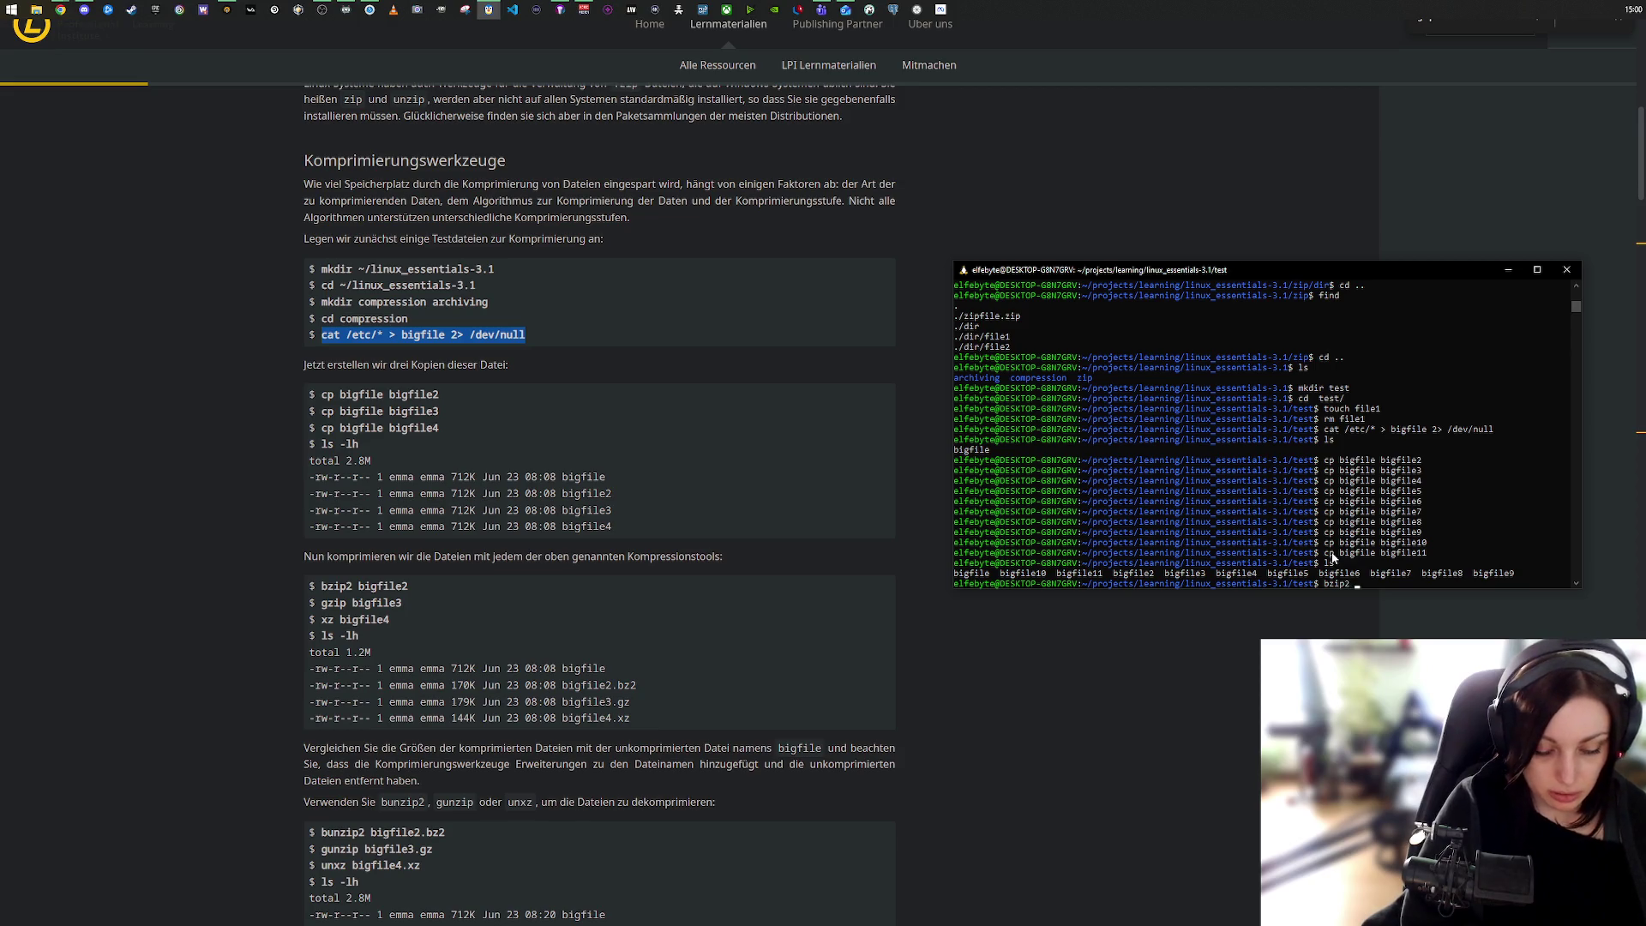
type("bigfile")
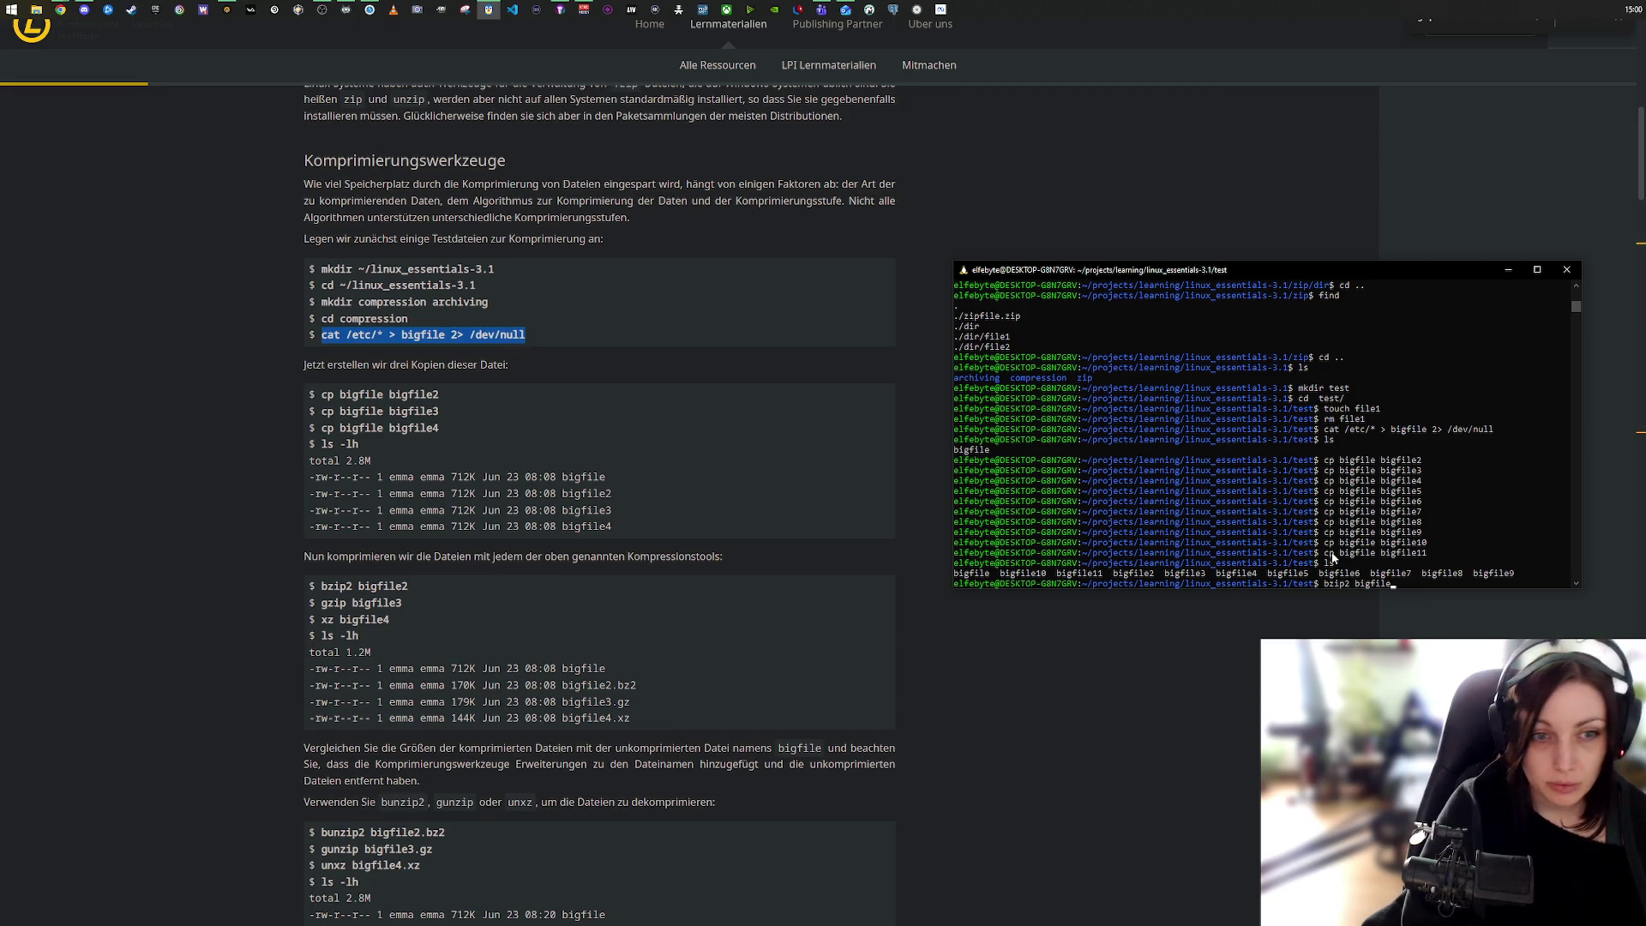
key("Return")
type("ls")
key("Return")
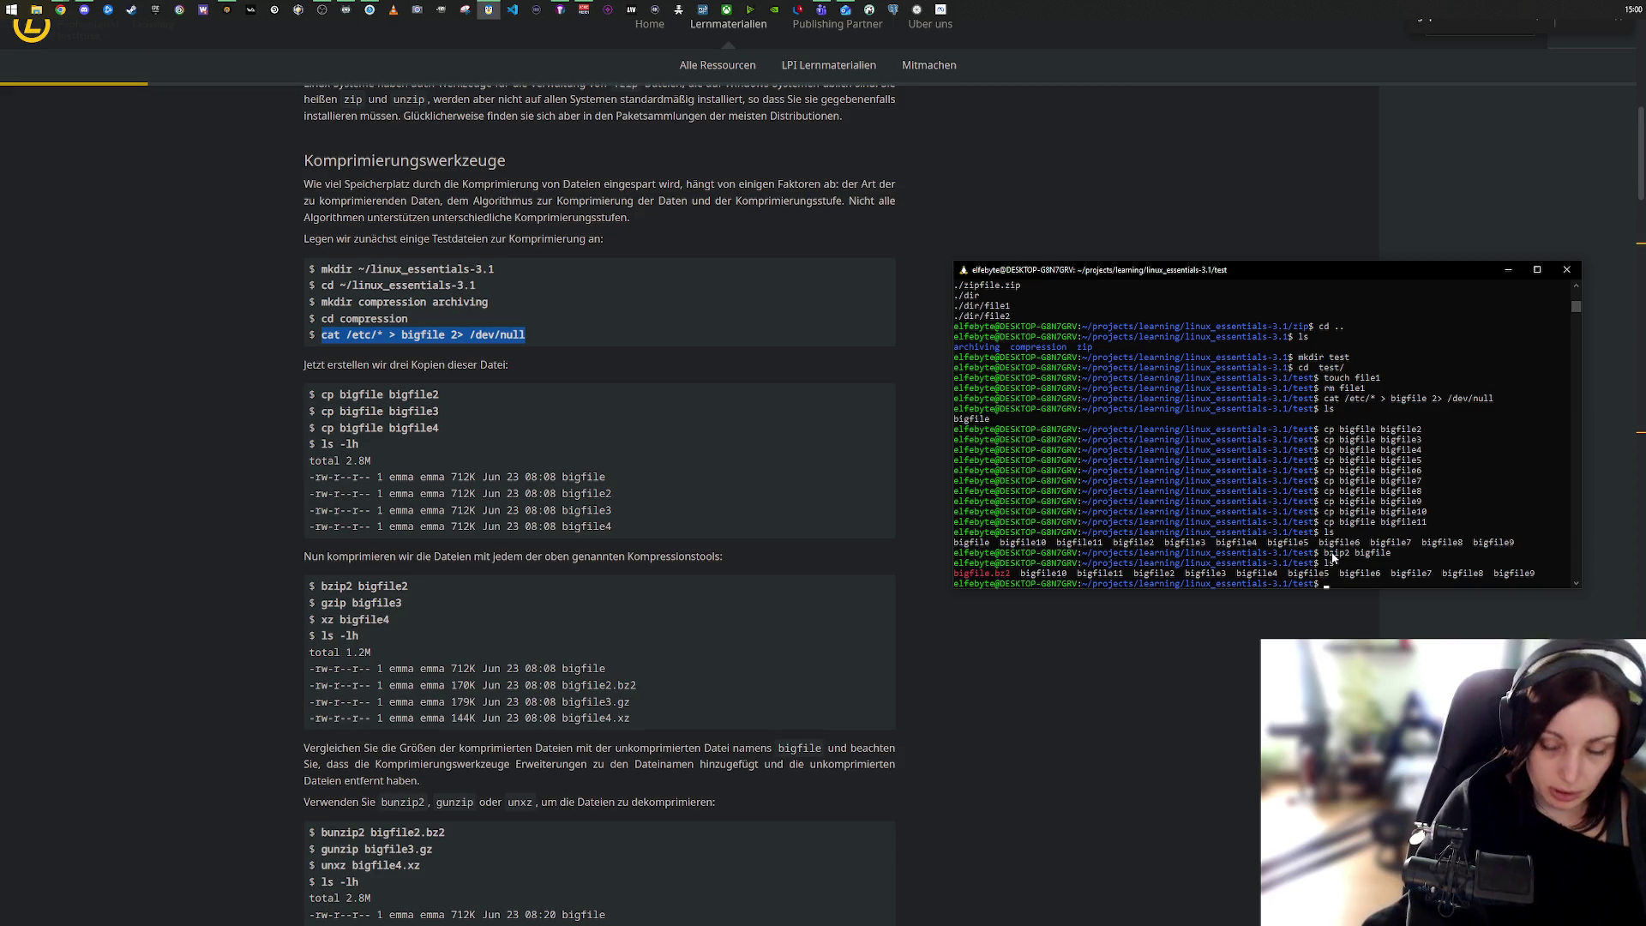
Step: Run bzip2 at level 0 on bigfile2, getting a Bad flag error and the usage help
type("bzip")
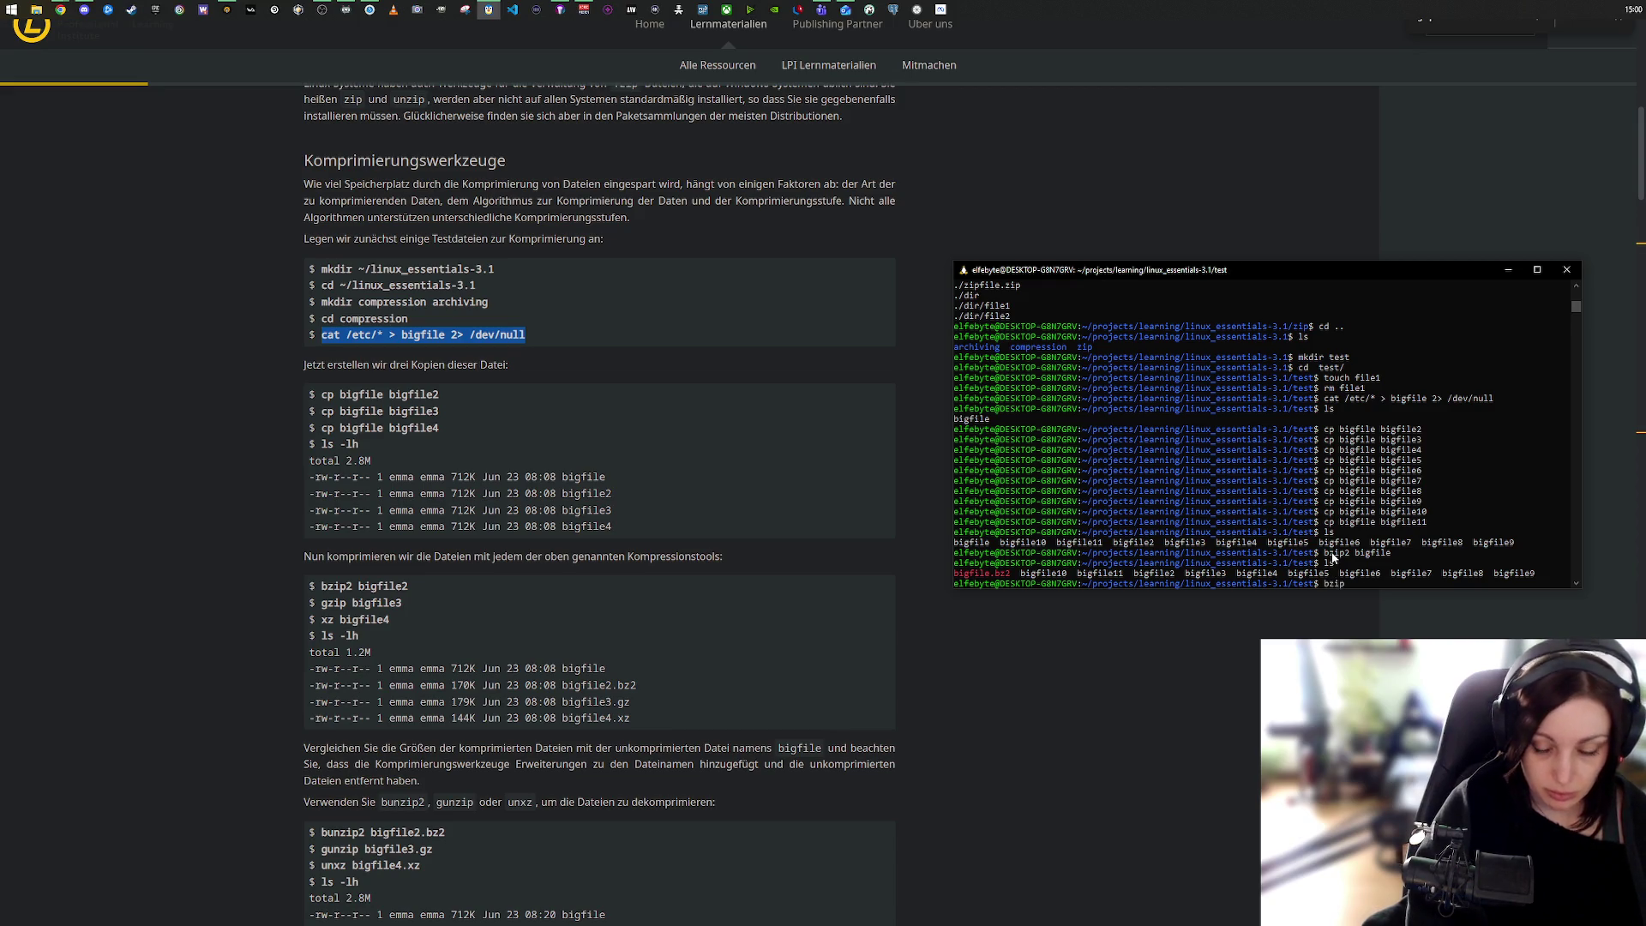
type("2 ")
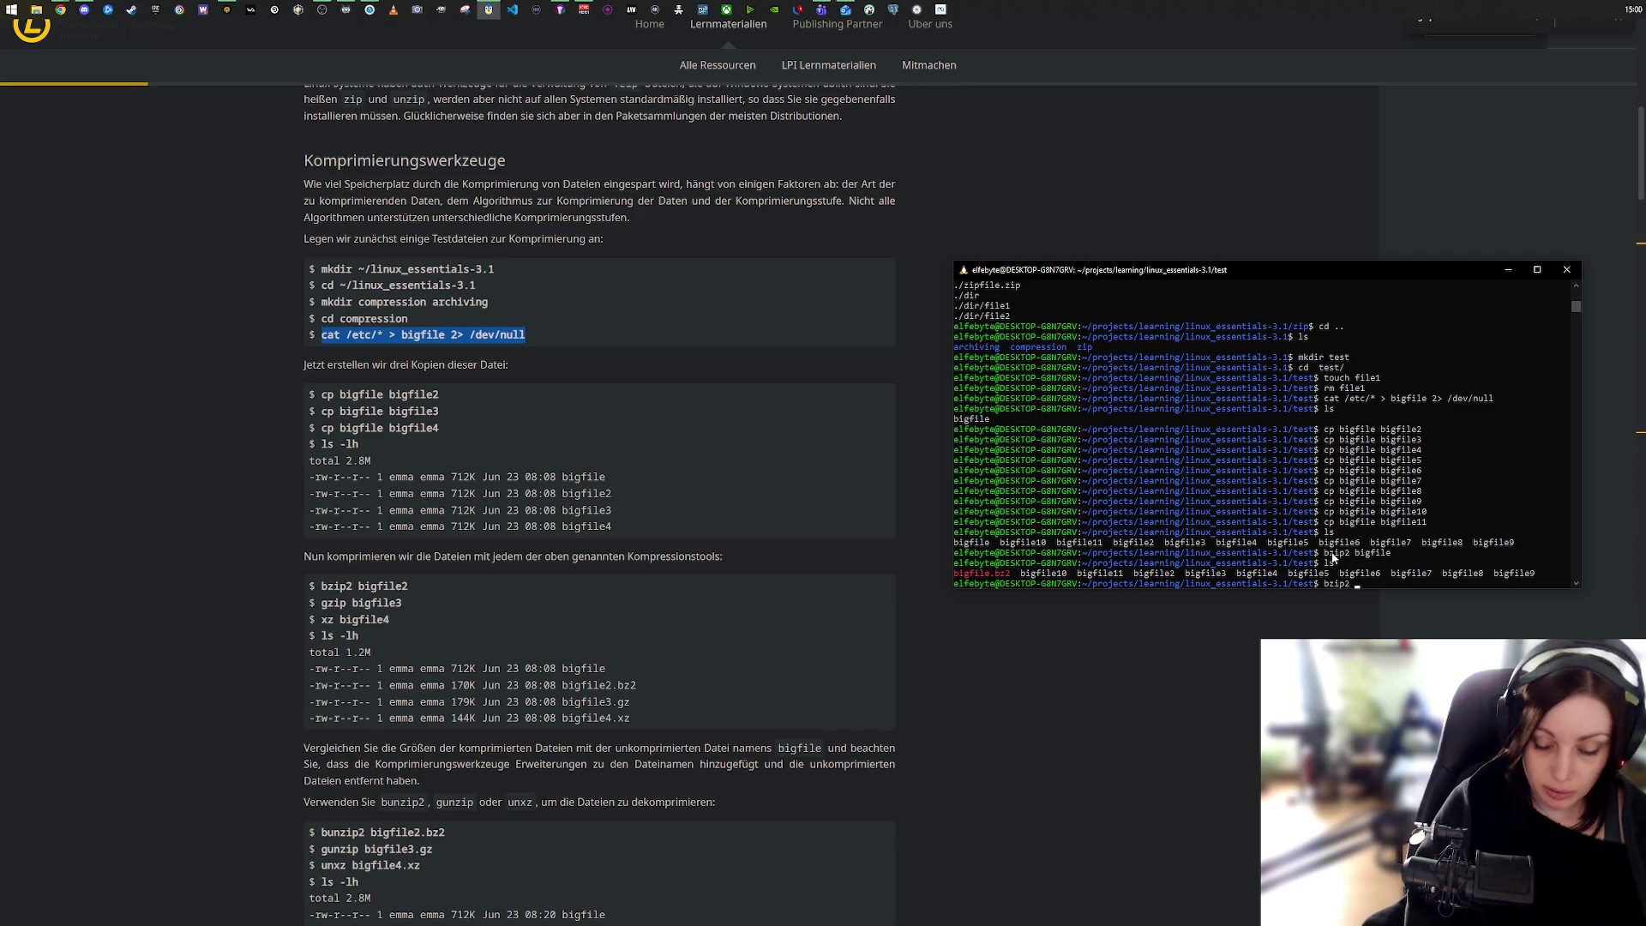
type("-d")
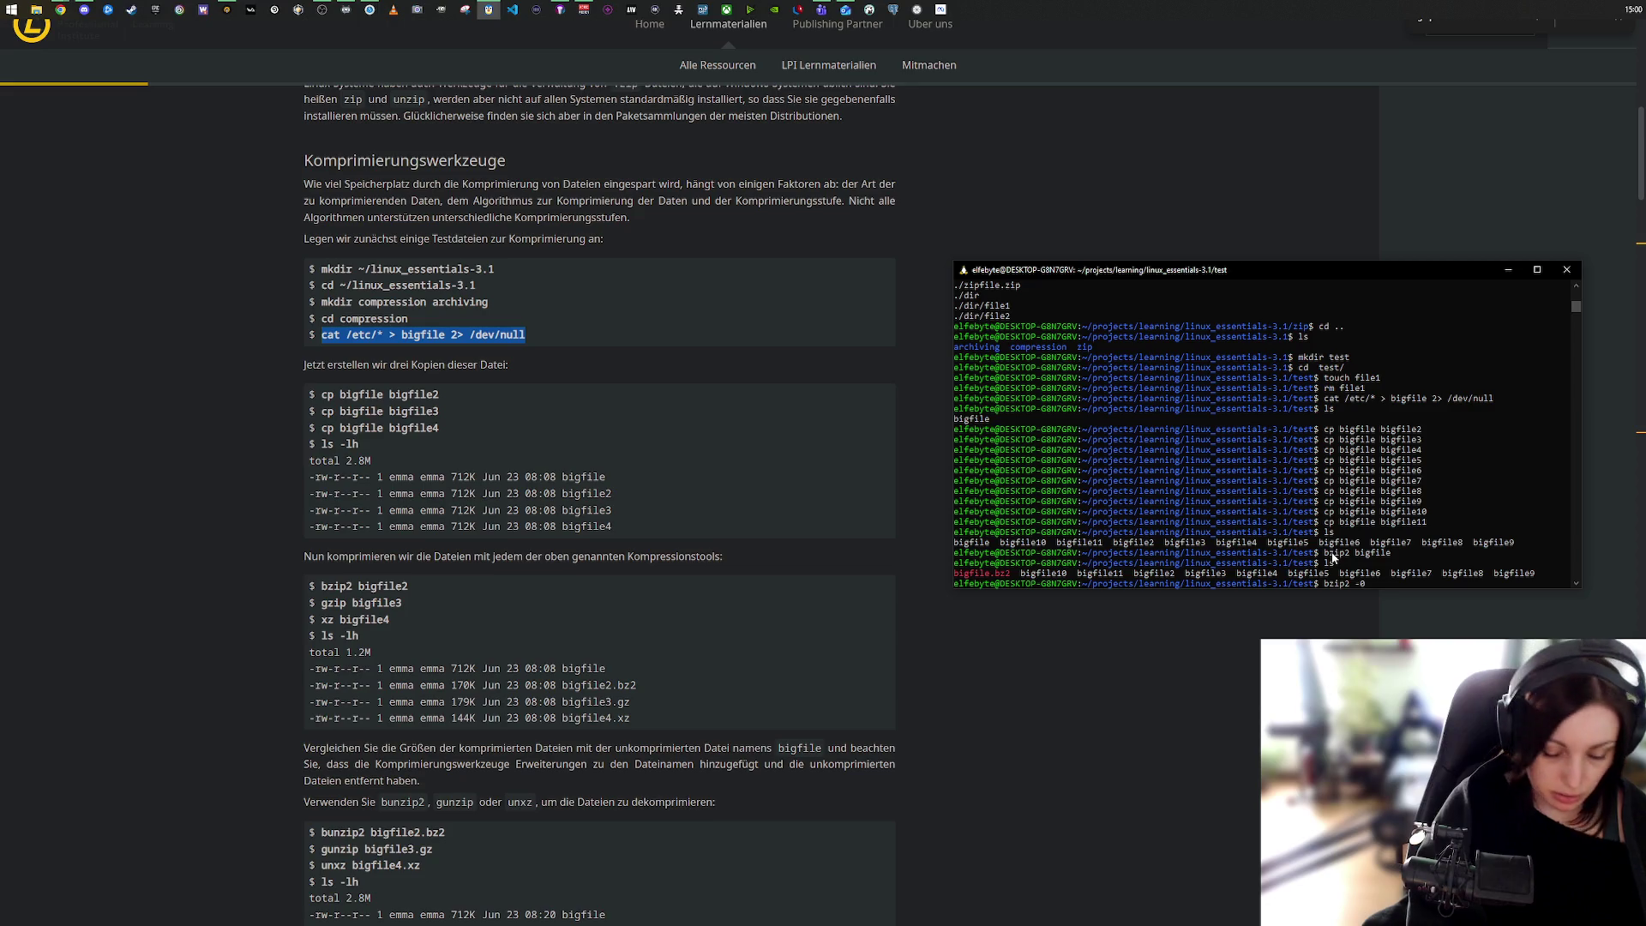
type("bigfile2")
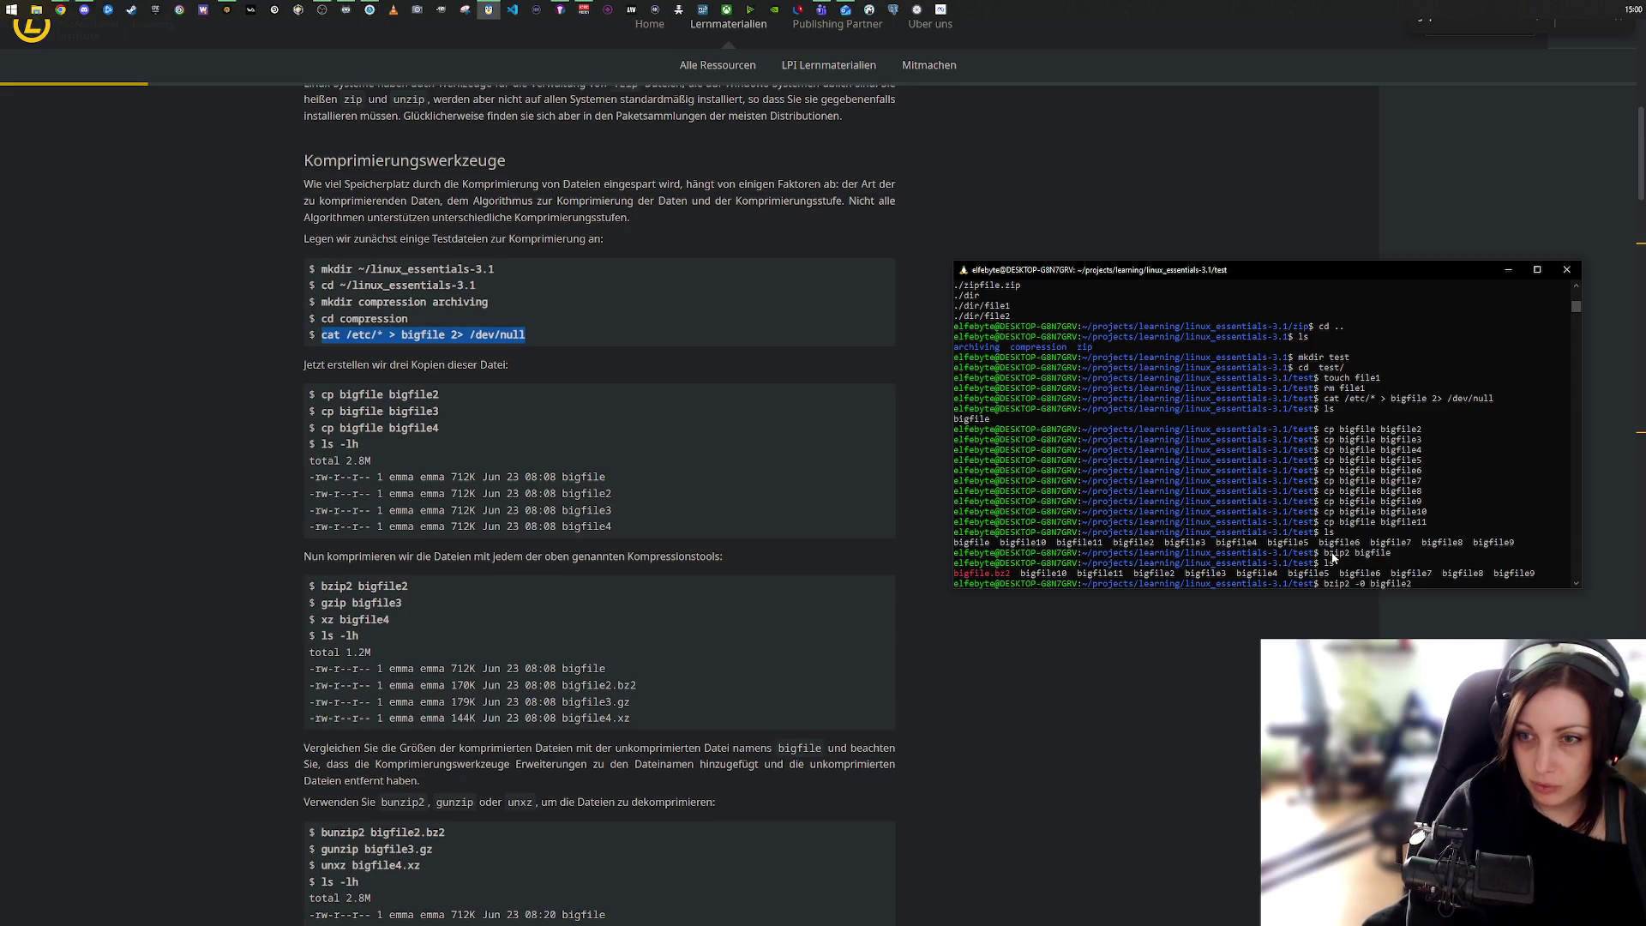
key("Return")
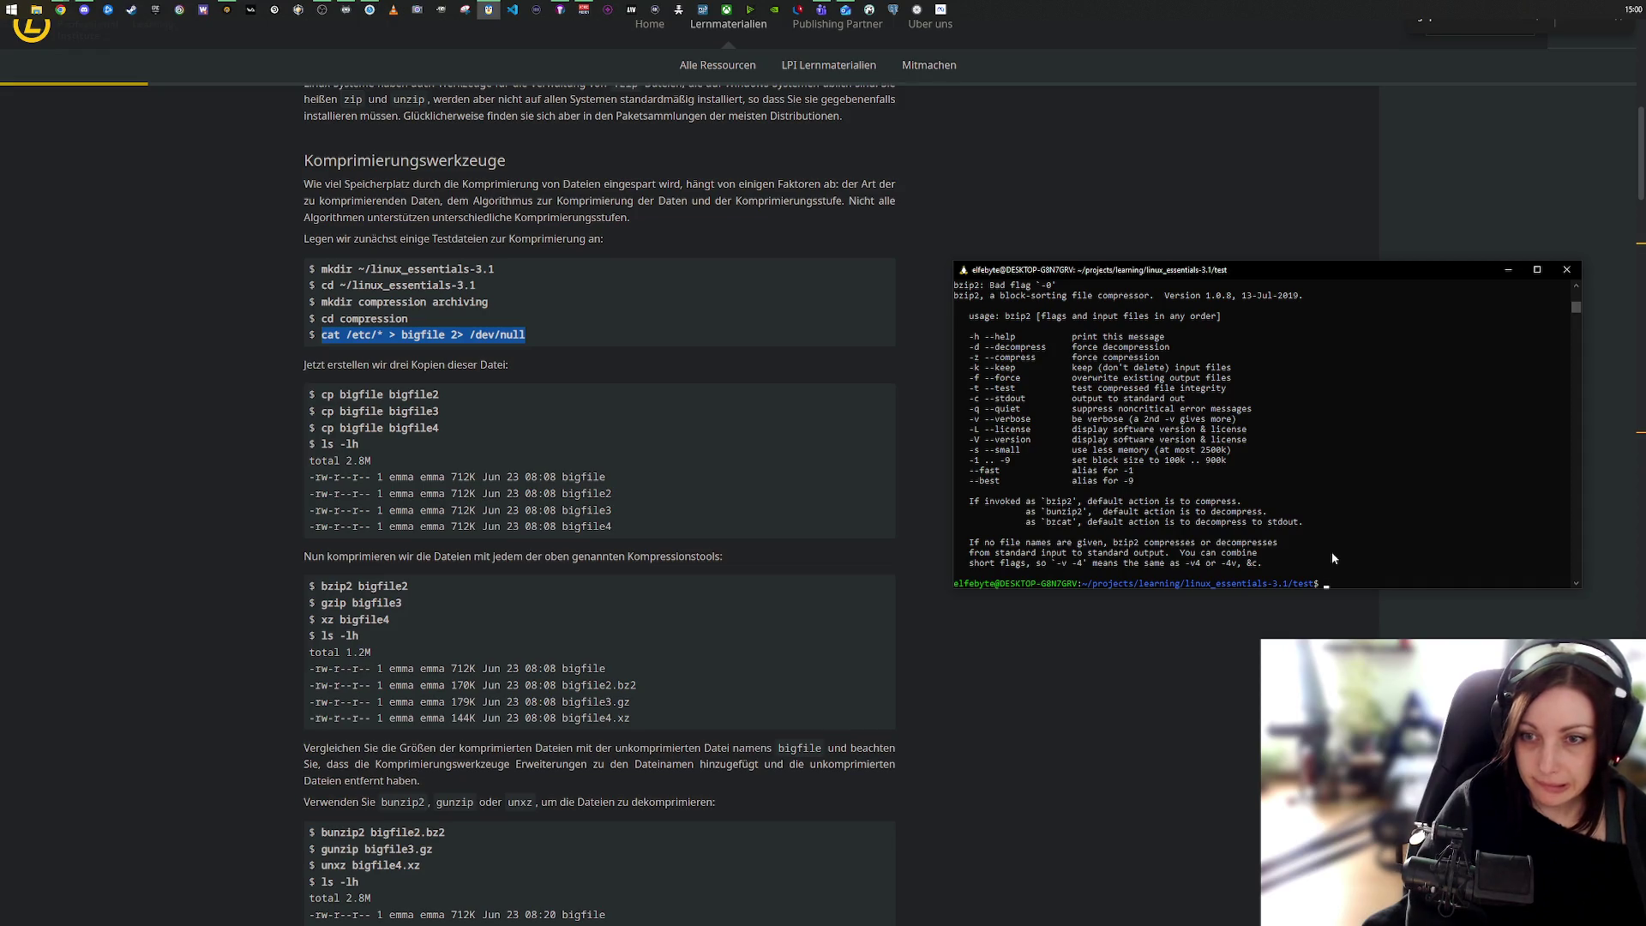
scroll(1331, 553, "up", 6)
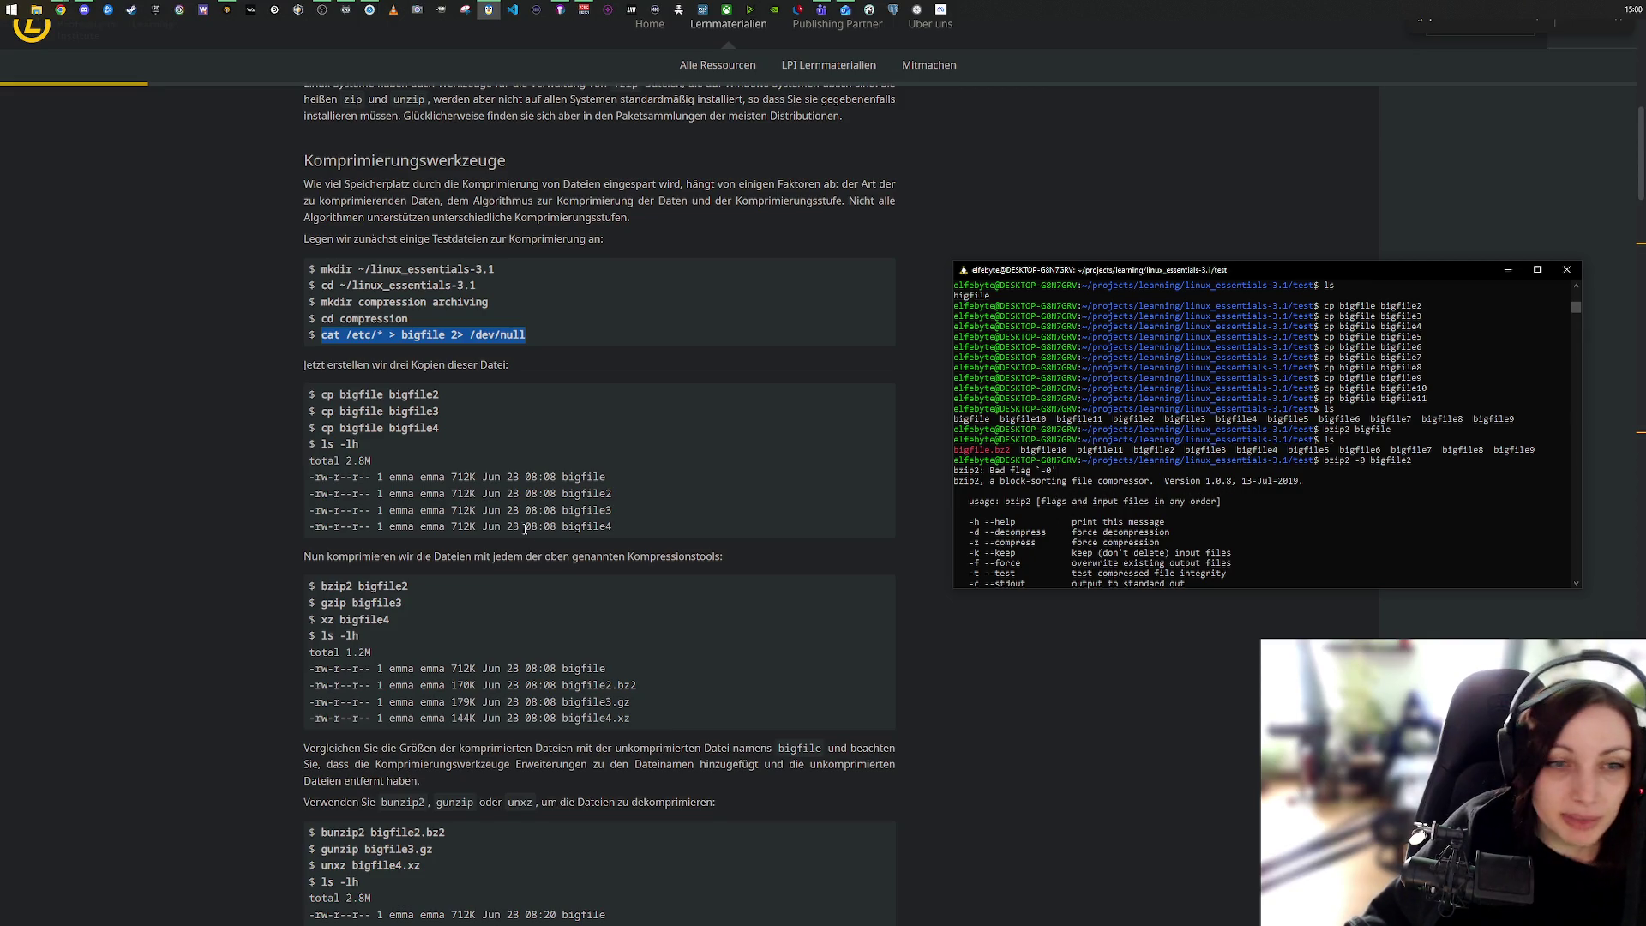
Step: Find the lesson's gzip and xz -1/-9 examples, highlight '-9' in the gzip line, and return to the terminal
scroll(535, 532, "down", 4)
scroll(535, 531, "down", 6)
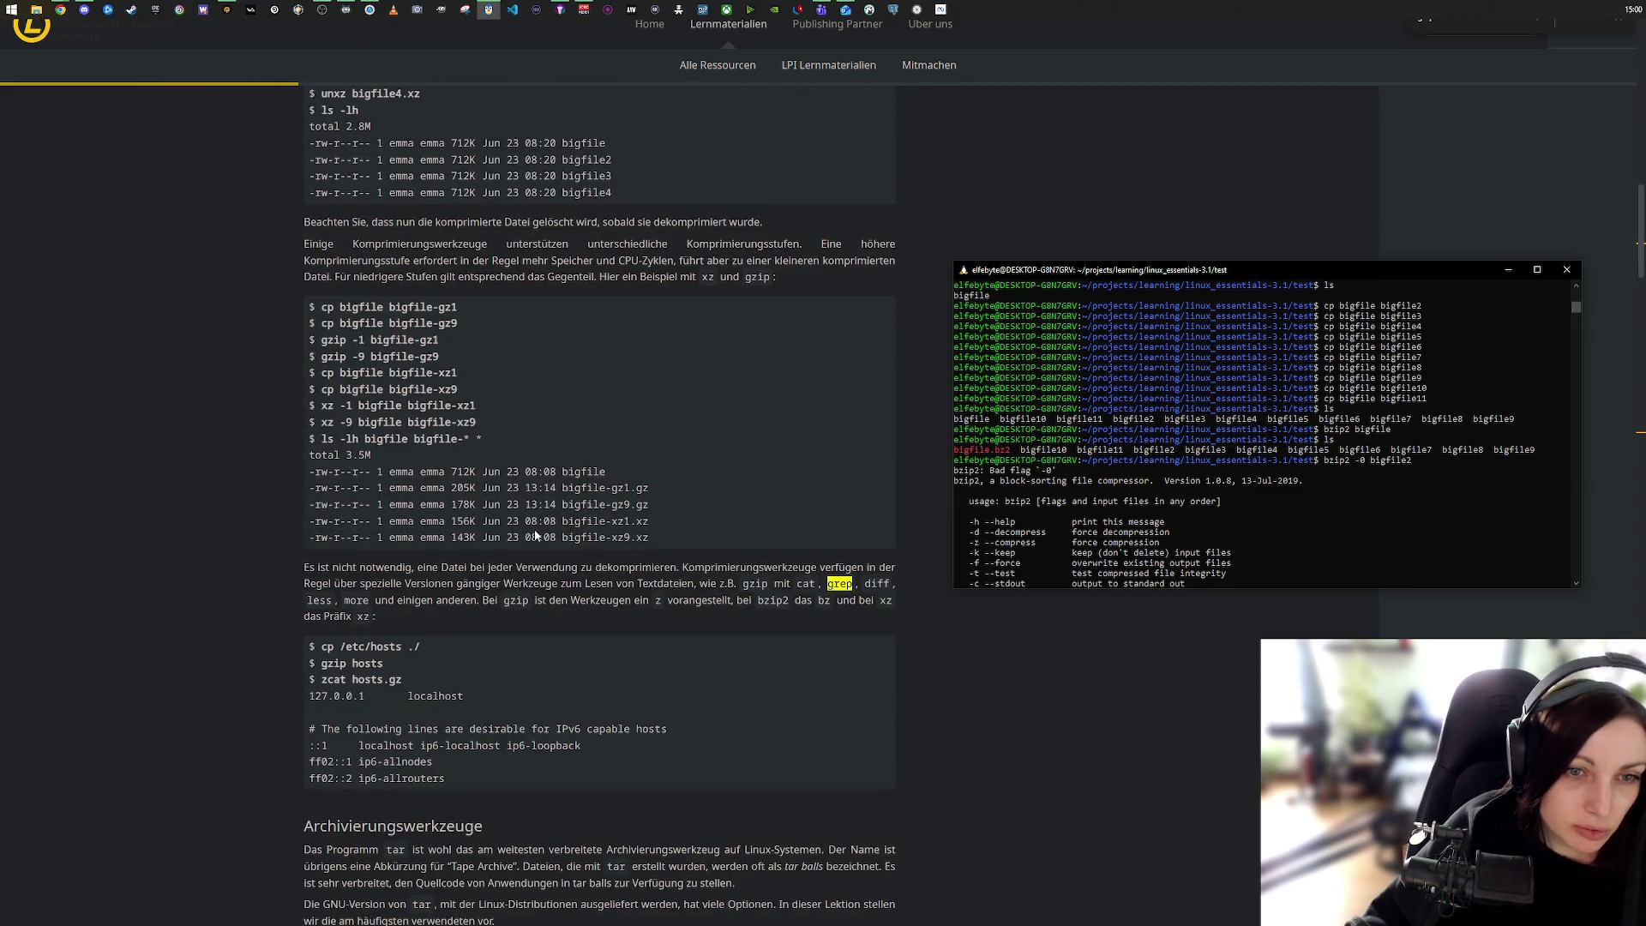
scroll(535, 534, "down", 5)
scroll(535, 533, "up", 6)
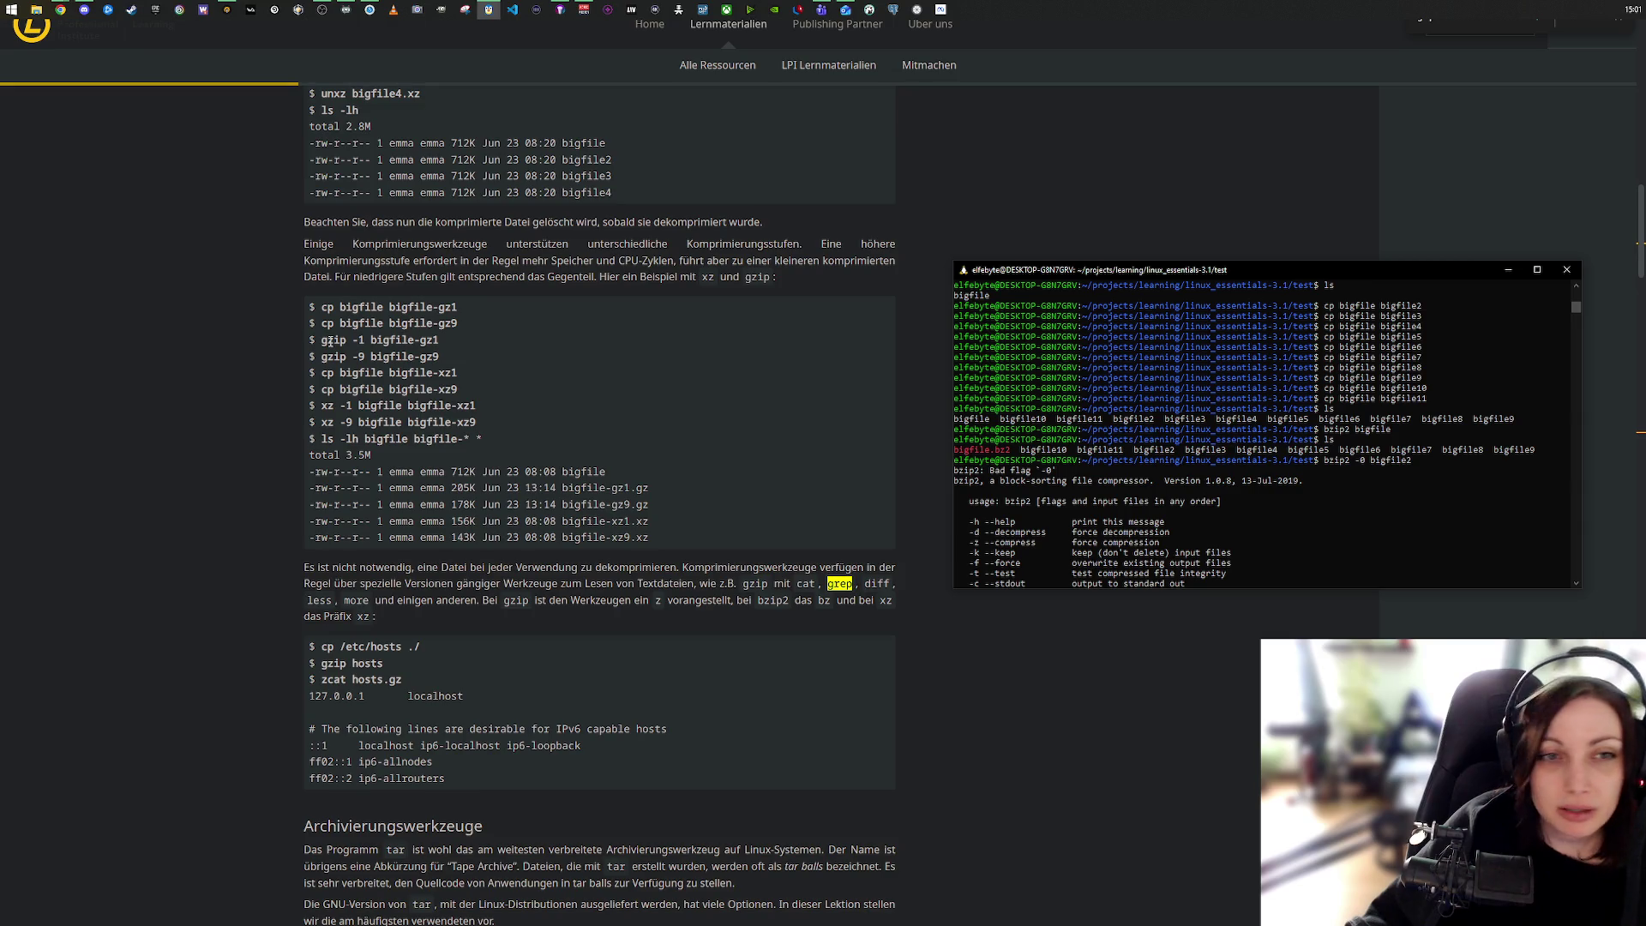
left_click(354, 339)
double_click(359, 356)
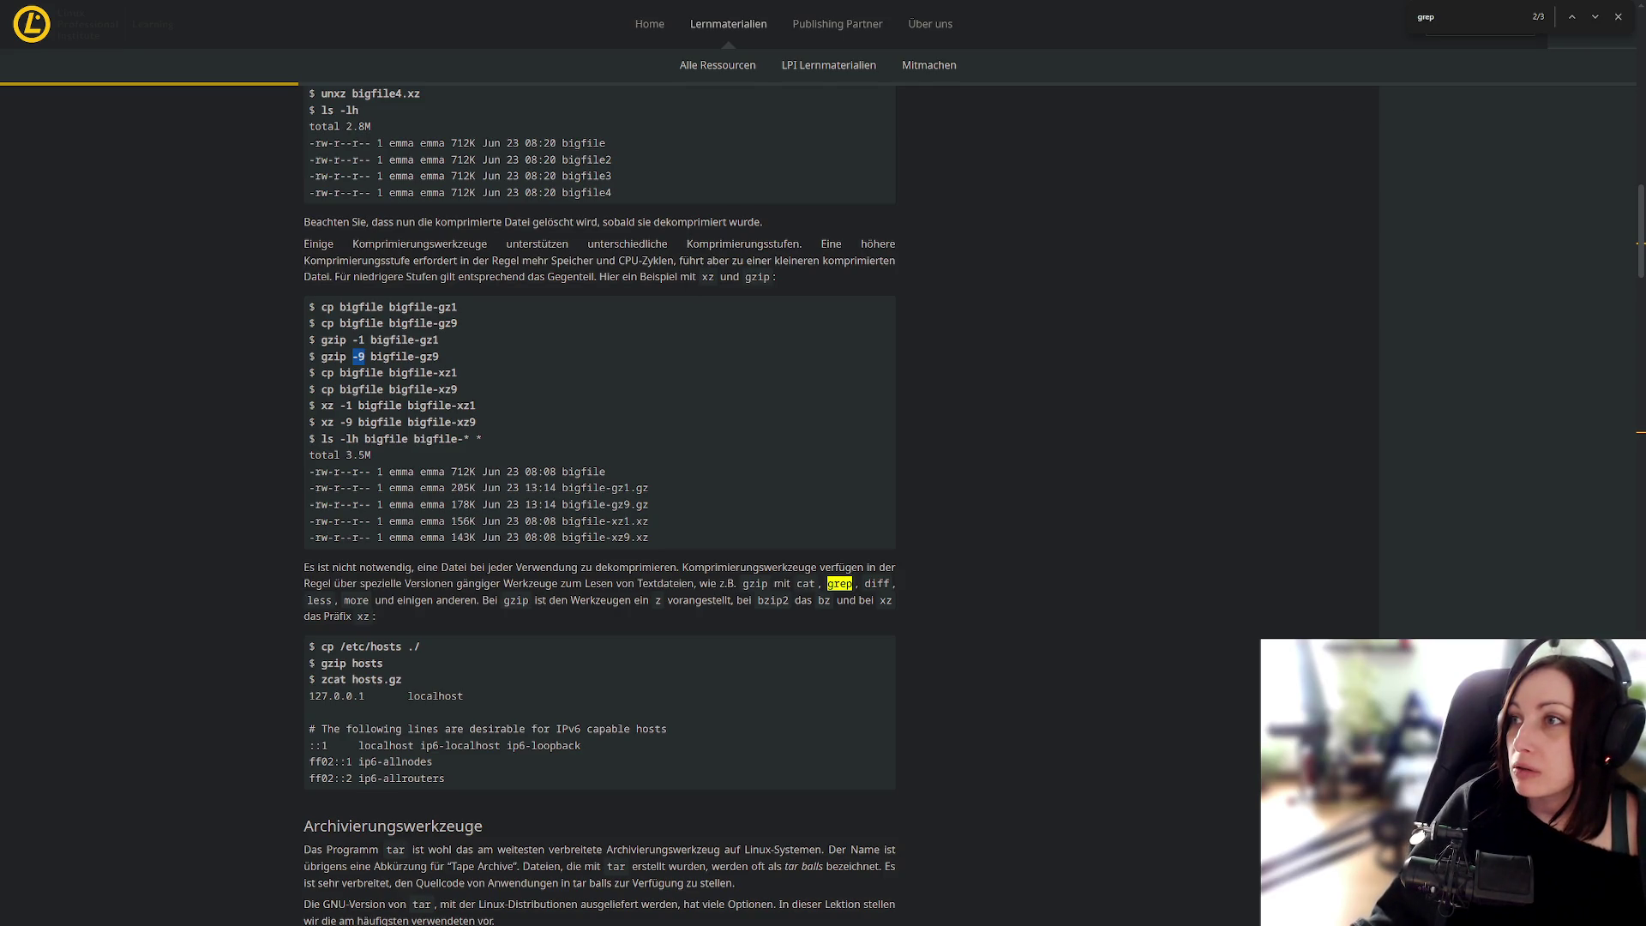
key("alt+Tab")
Step: Start typing 'man bzi' below the bzip2 help, then discard it to keep an empty prompt
type("m")
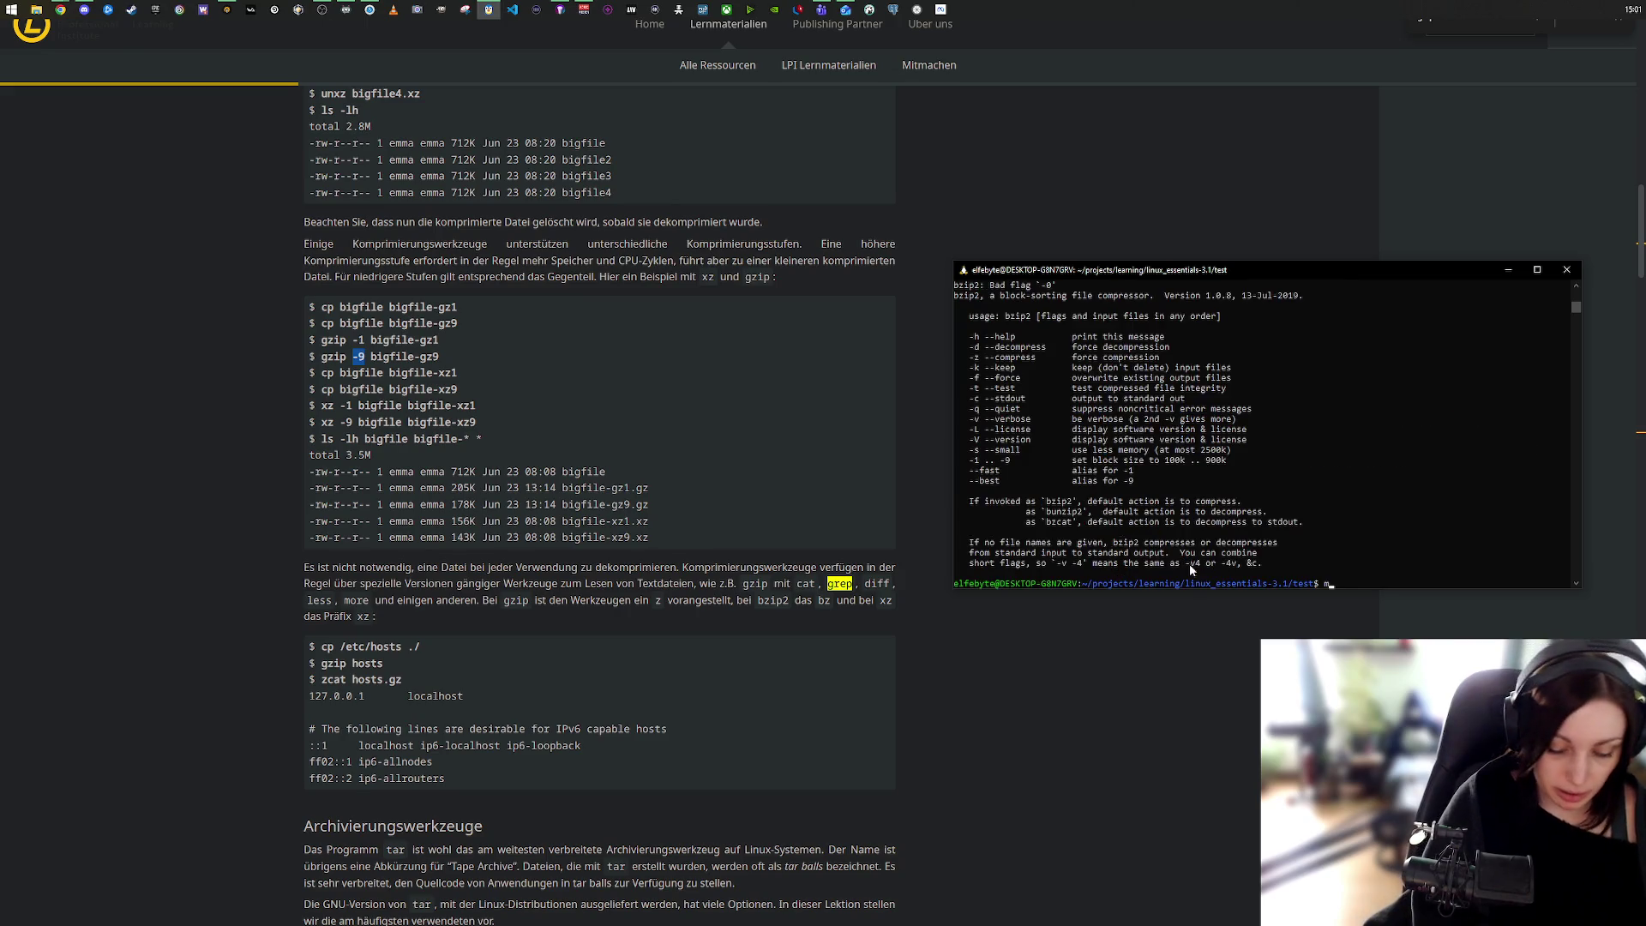
type("an bzi")
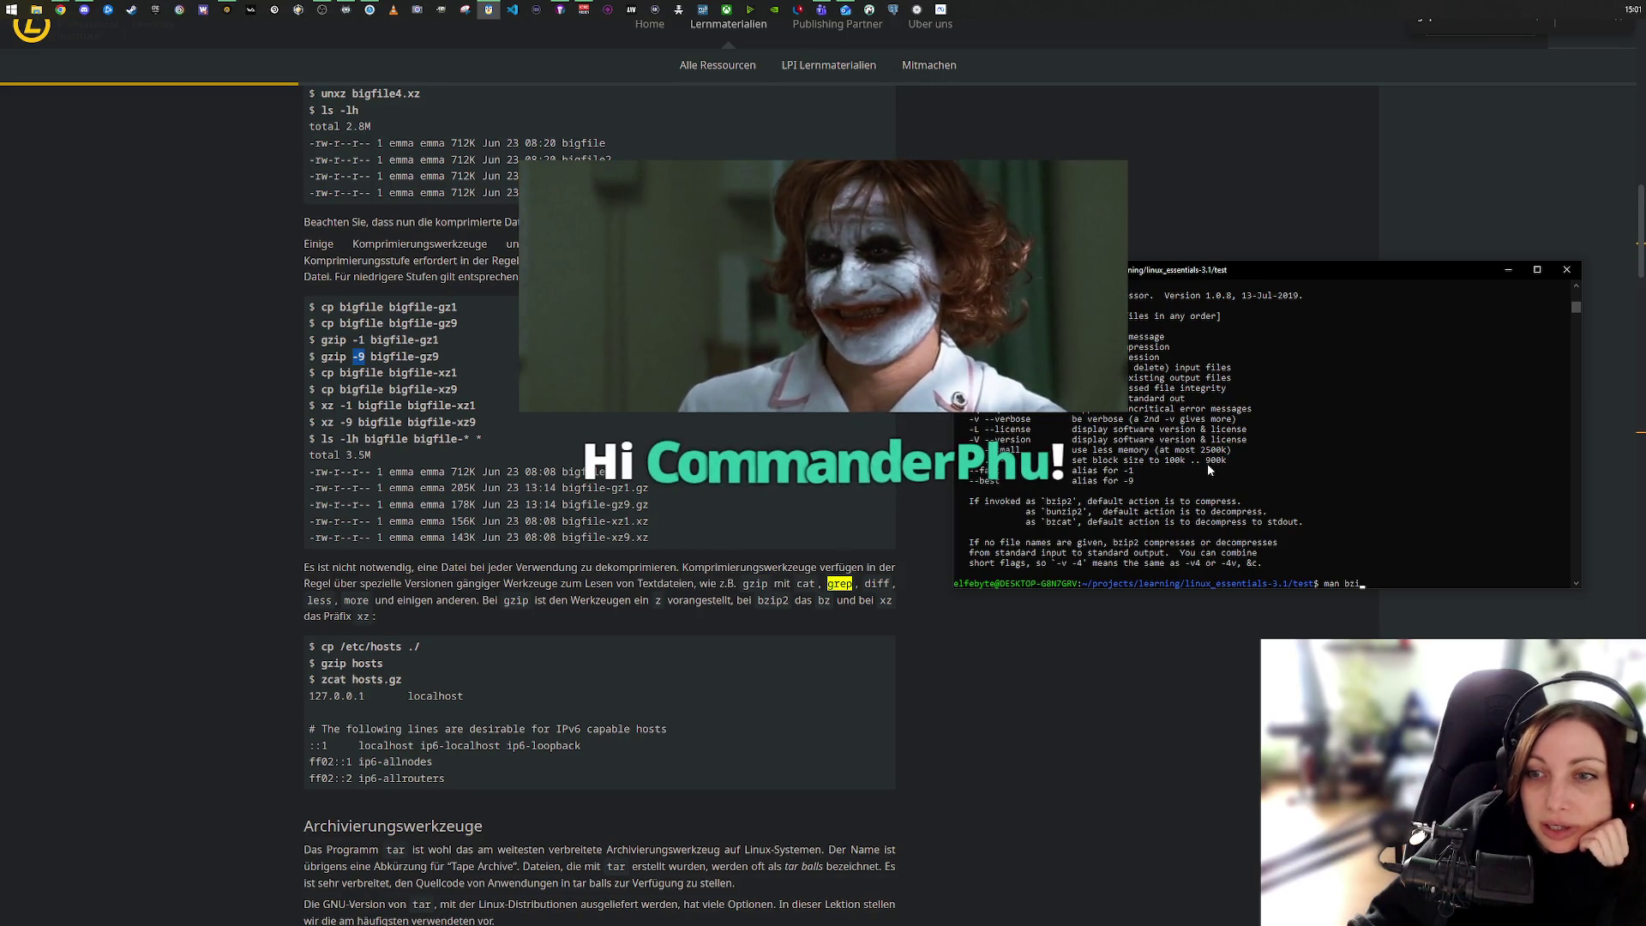
key("BackSpace")
key("BackSpace")
key("BackSpace")
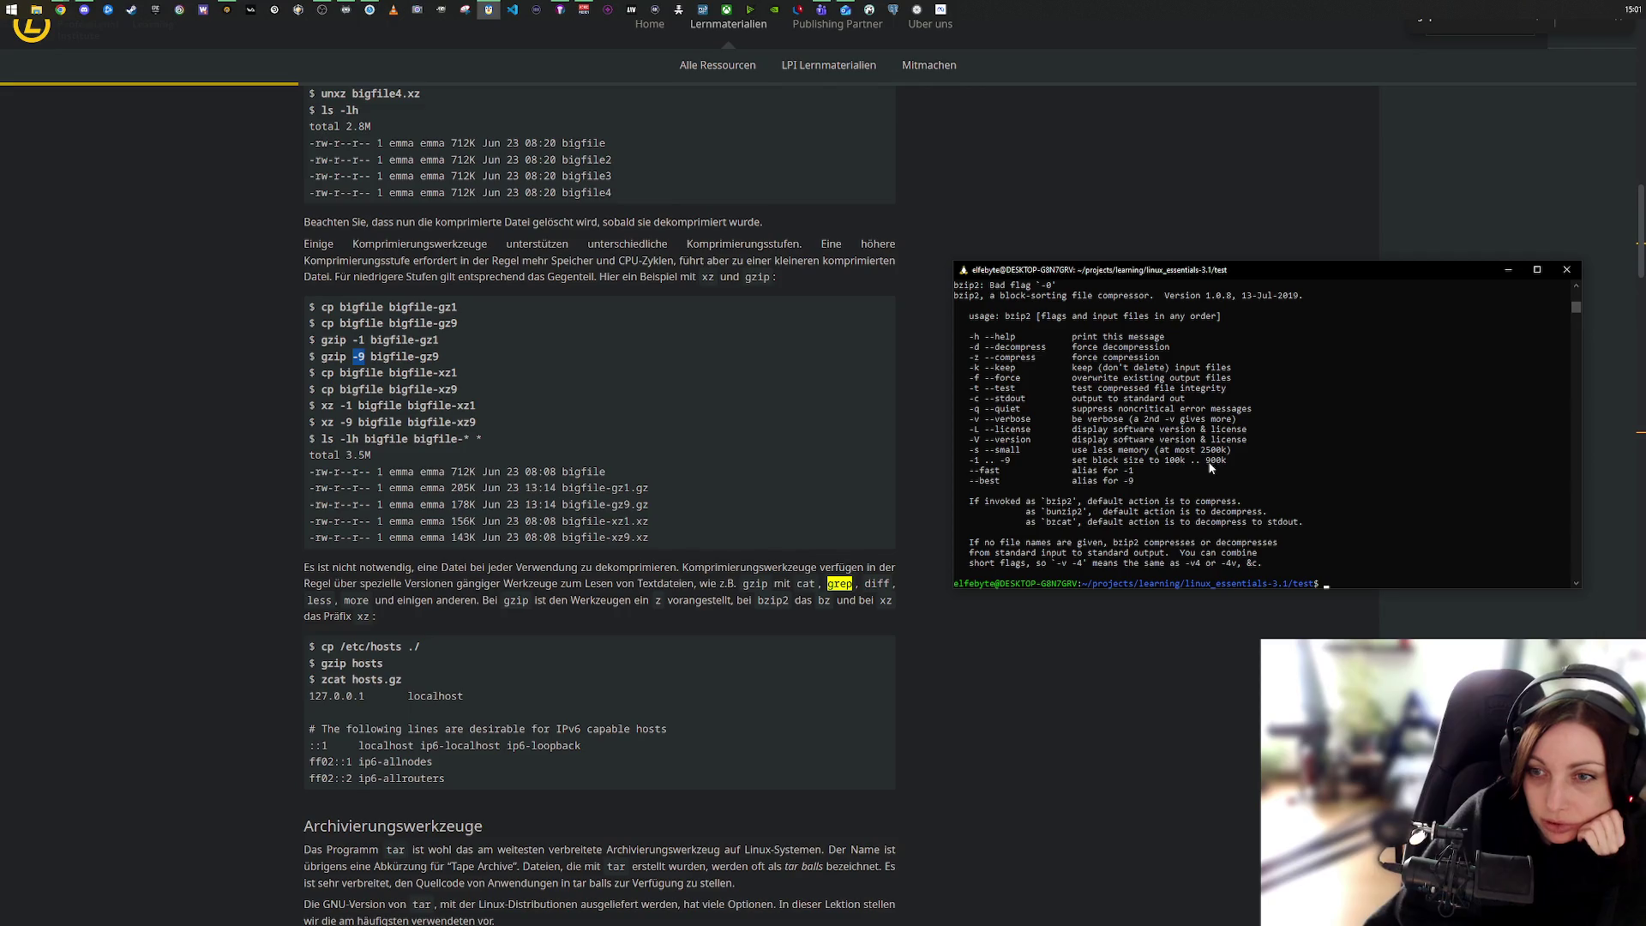
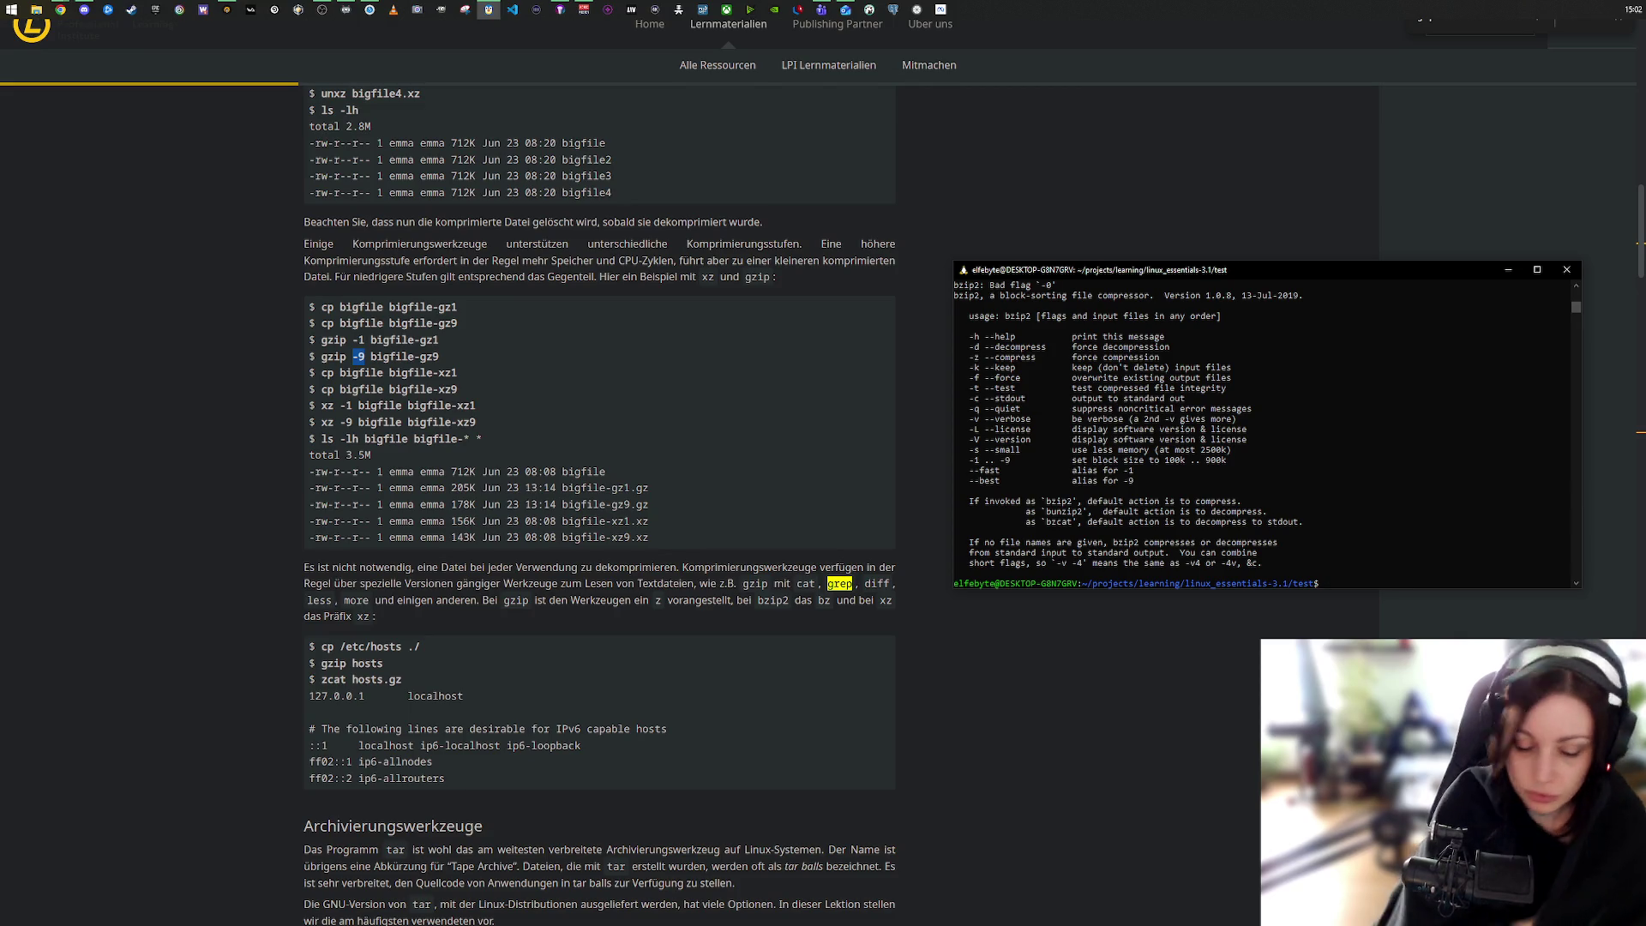
Step: List the test folder with ls, showing bigfile.bz2 and bigfile2 through bigfile11
type(" ls")
key("Return")
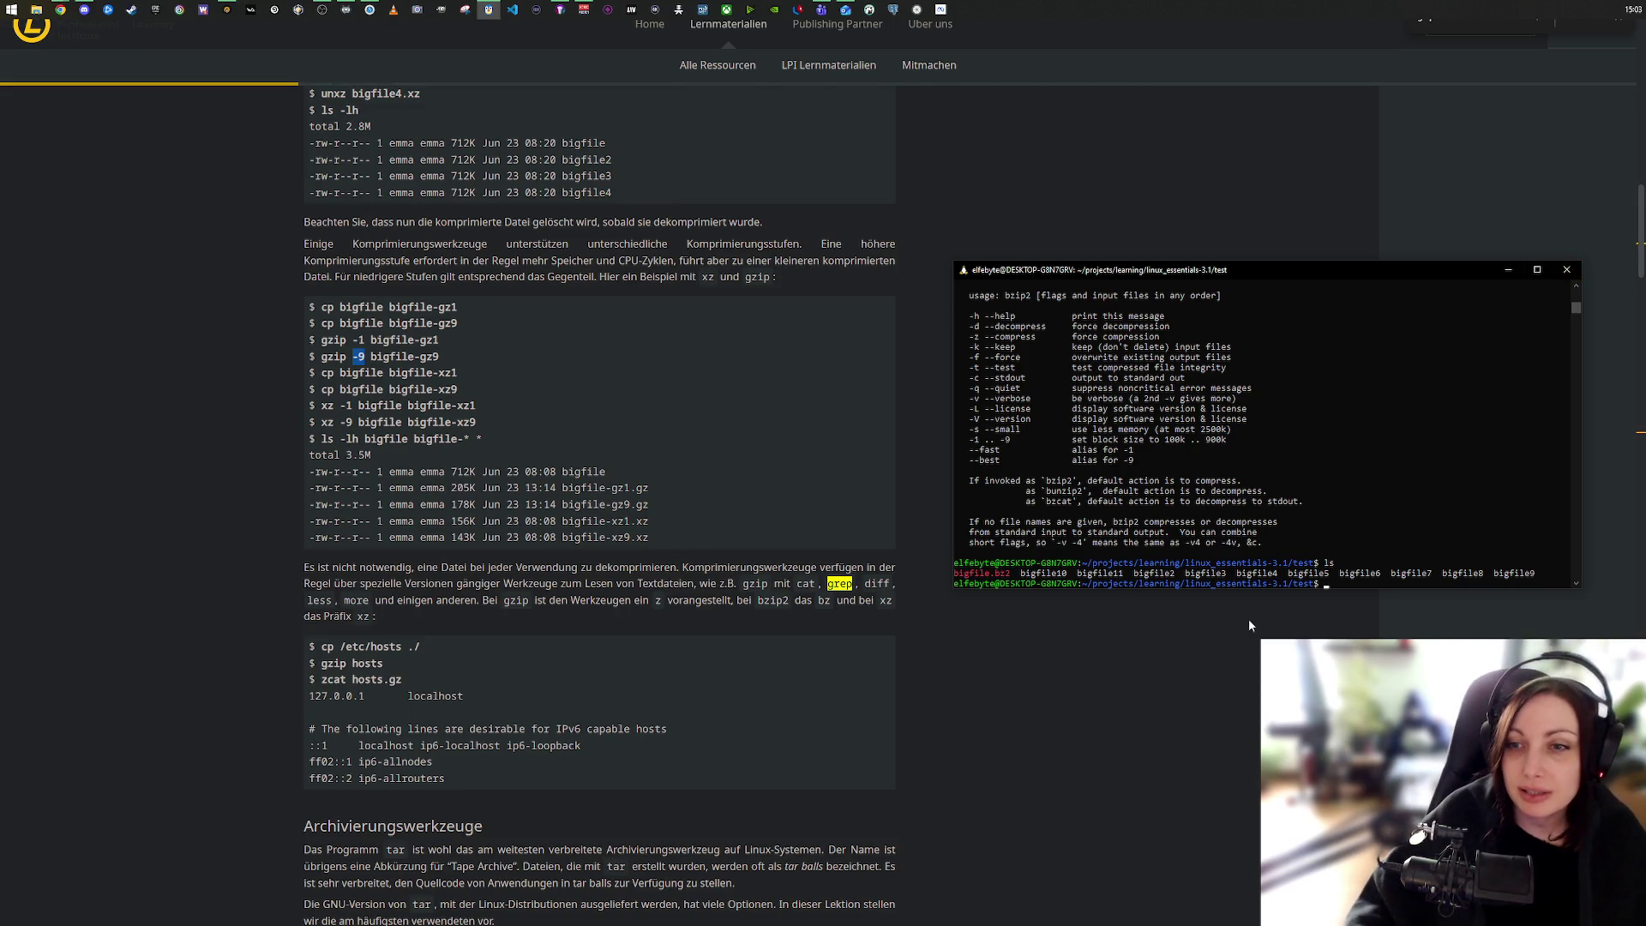
Step: Compress bigfile2 with bzip2 -1 and list the folder to confirm bigfile2.bz2
type("bzip2 -0 bigfile2")
key("Left")
key("Left")
key("Left")
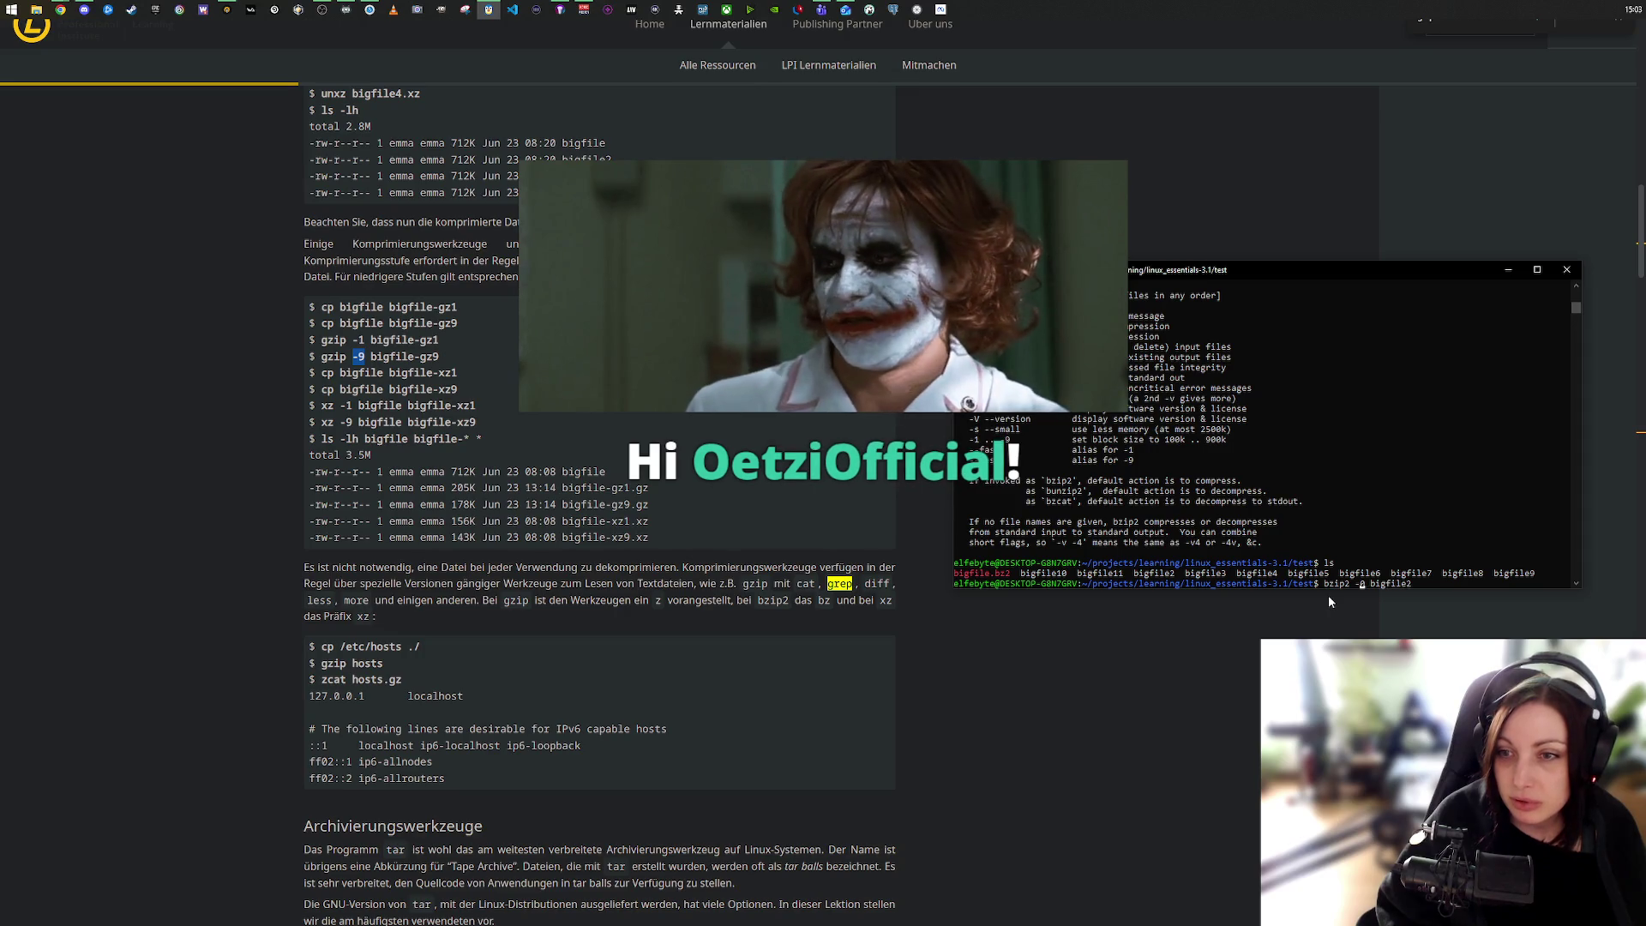
key("Delete")
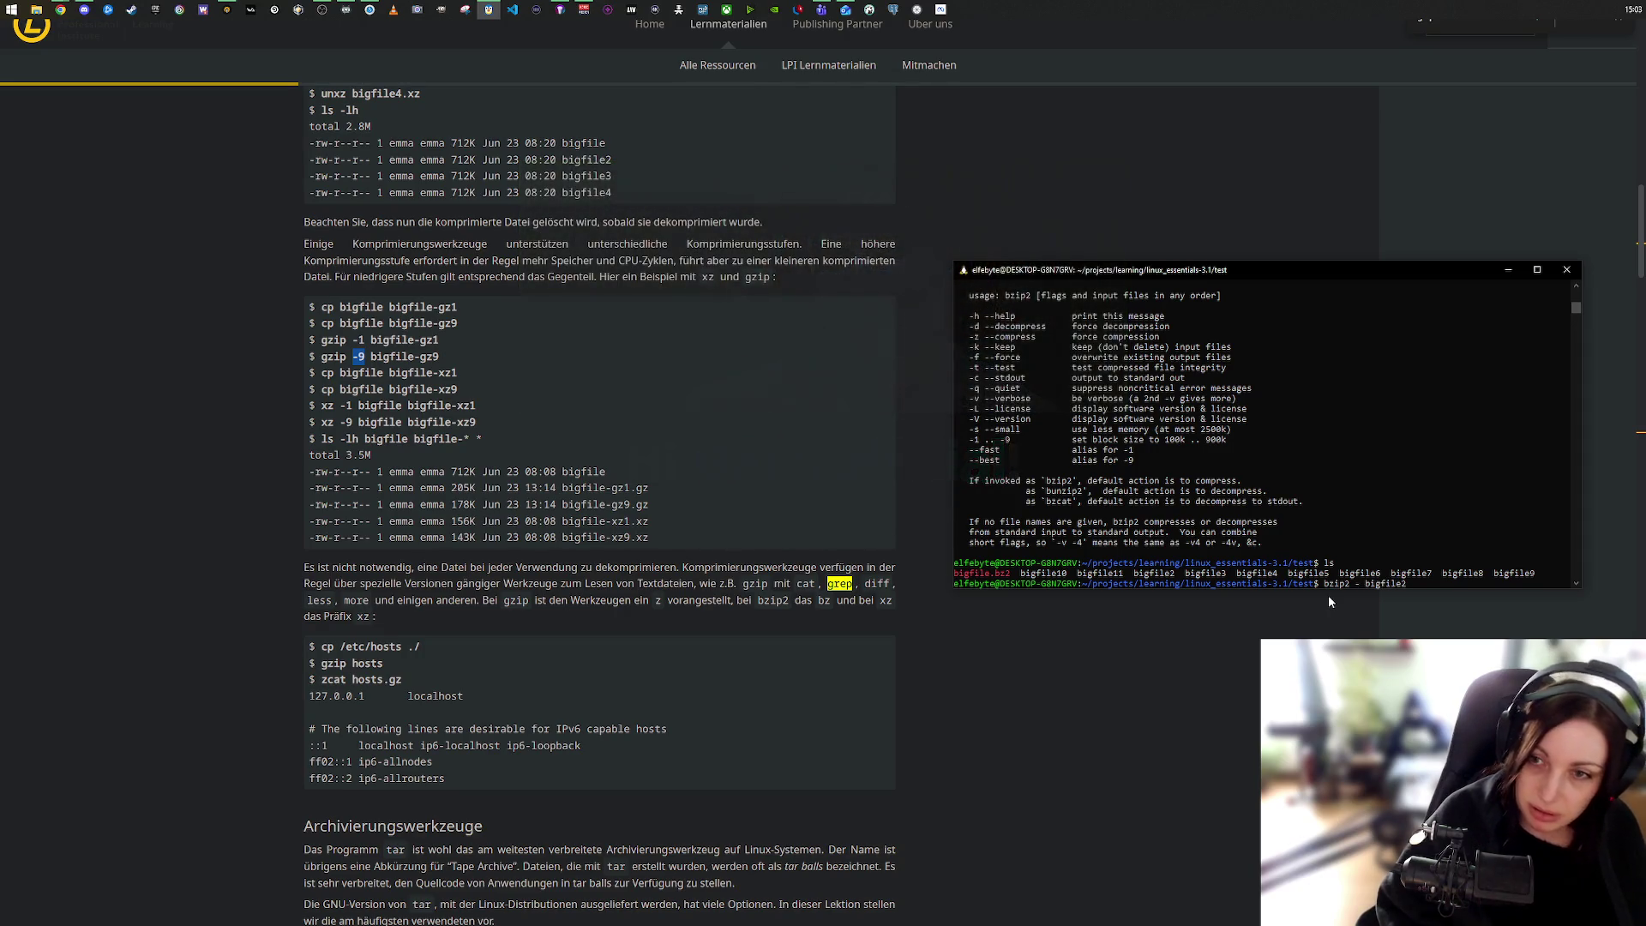
type("1")
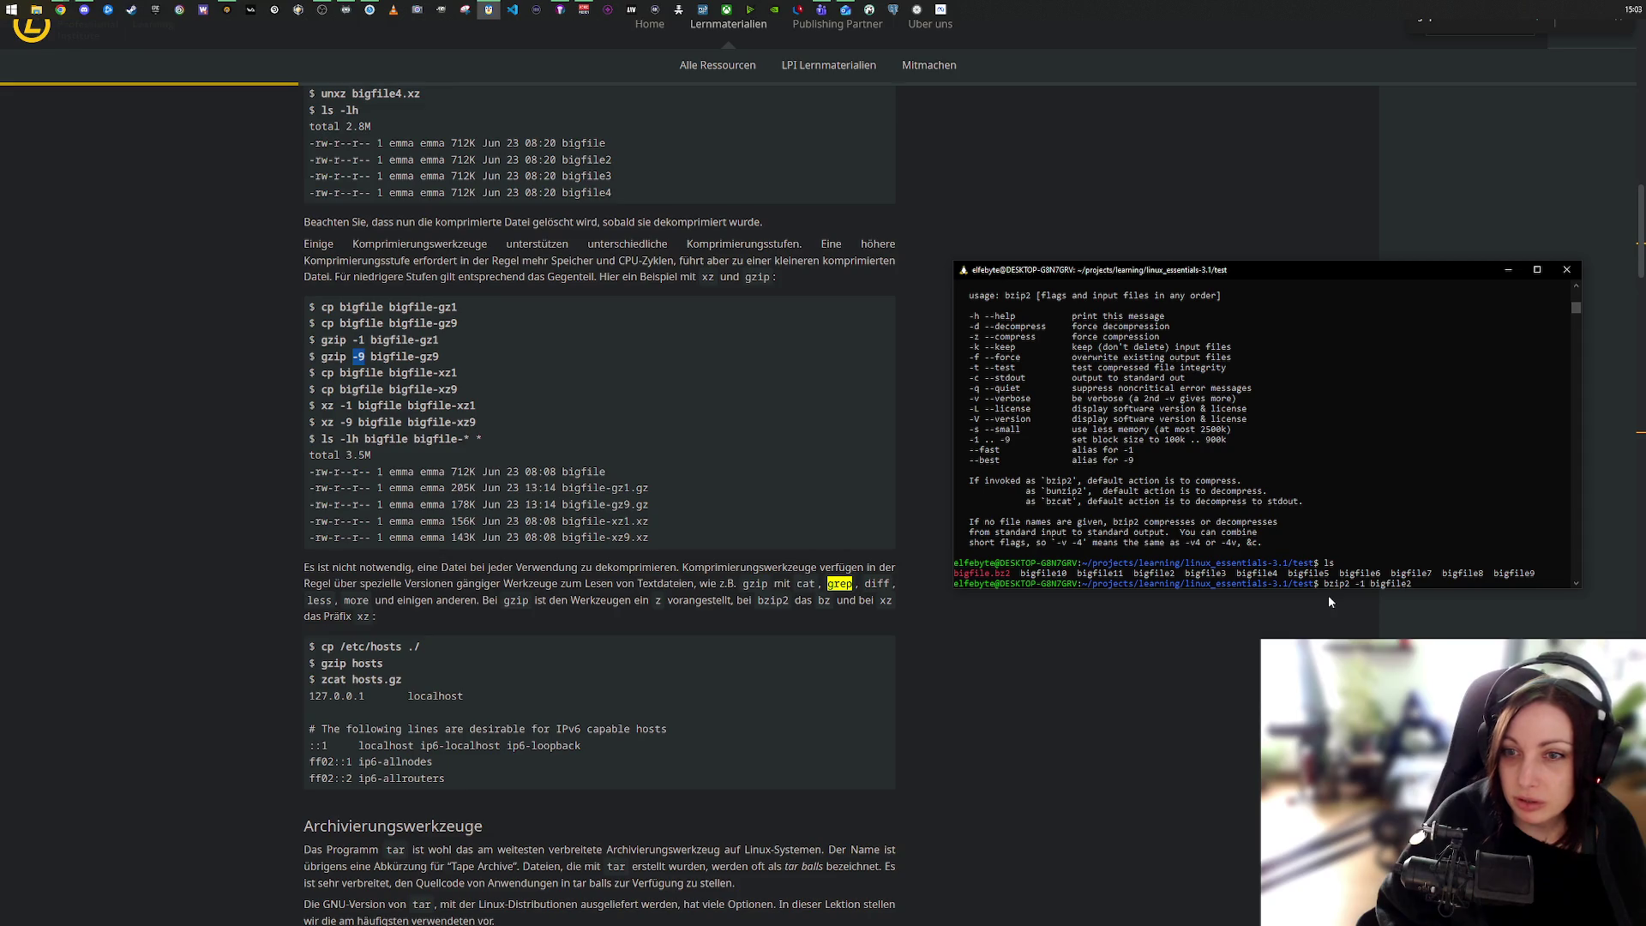
key("Return")
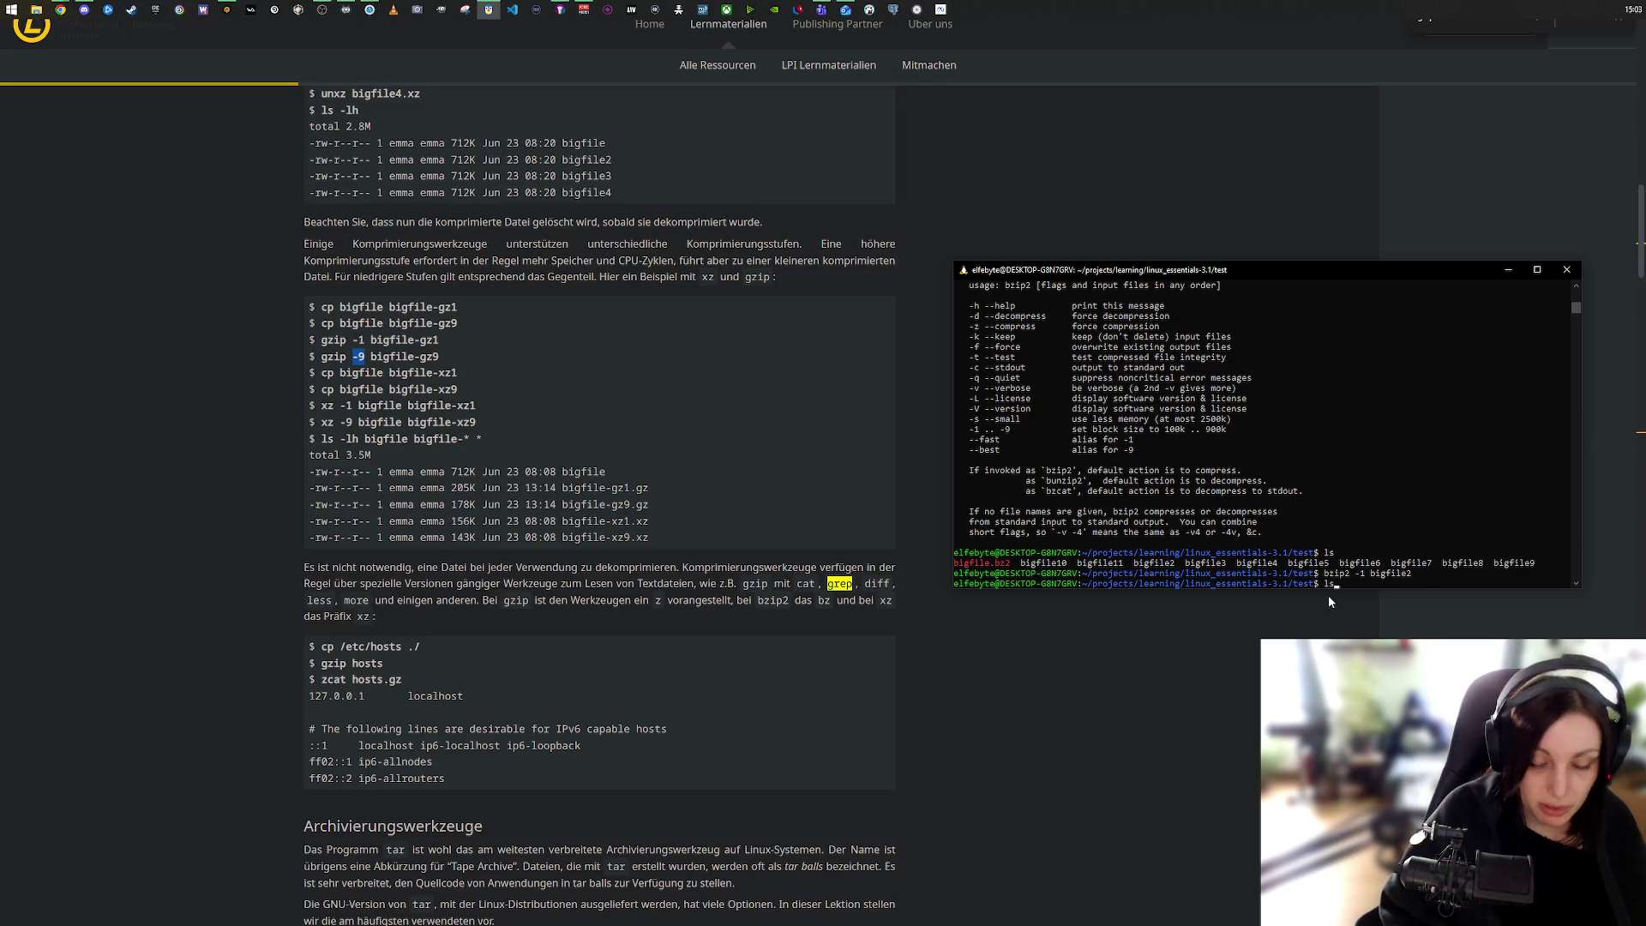
type("ls")
key("Return")
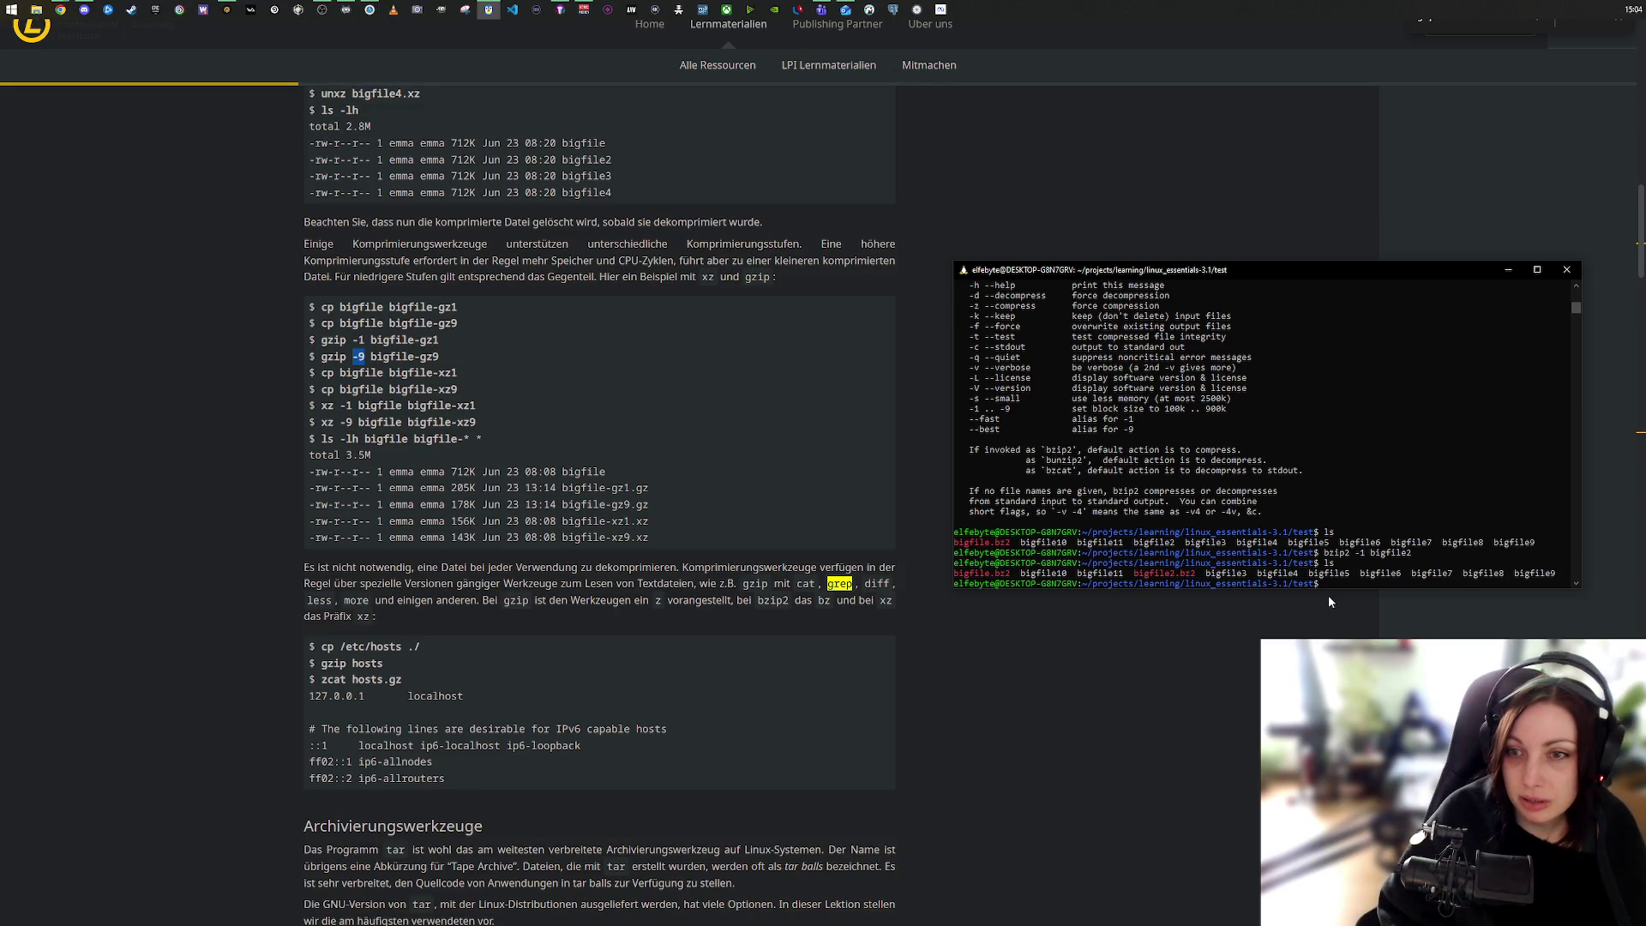
Step: Compress bigfile3 at level 2 with bzip2 -2 bigfile3
key("Up")
key("Up")
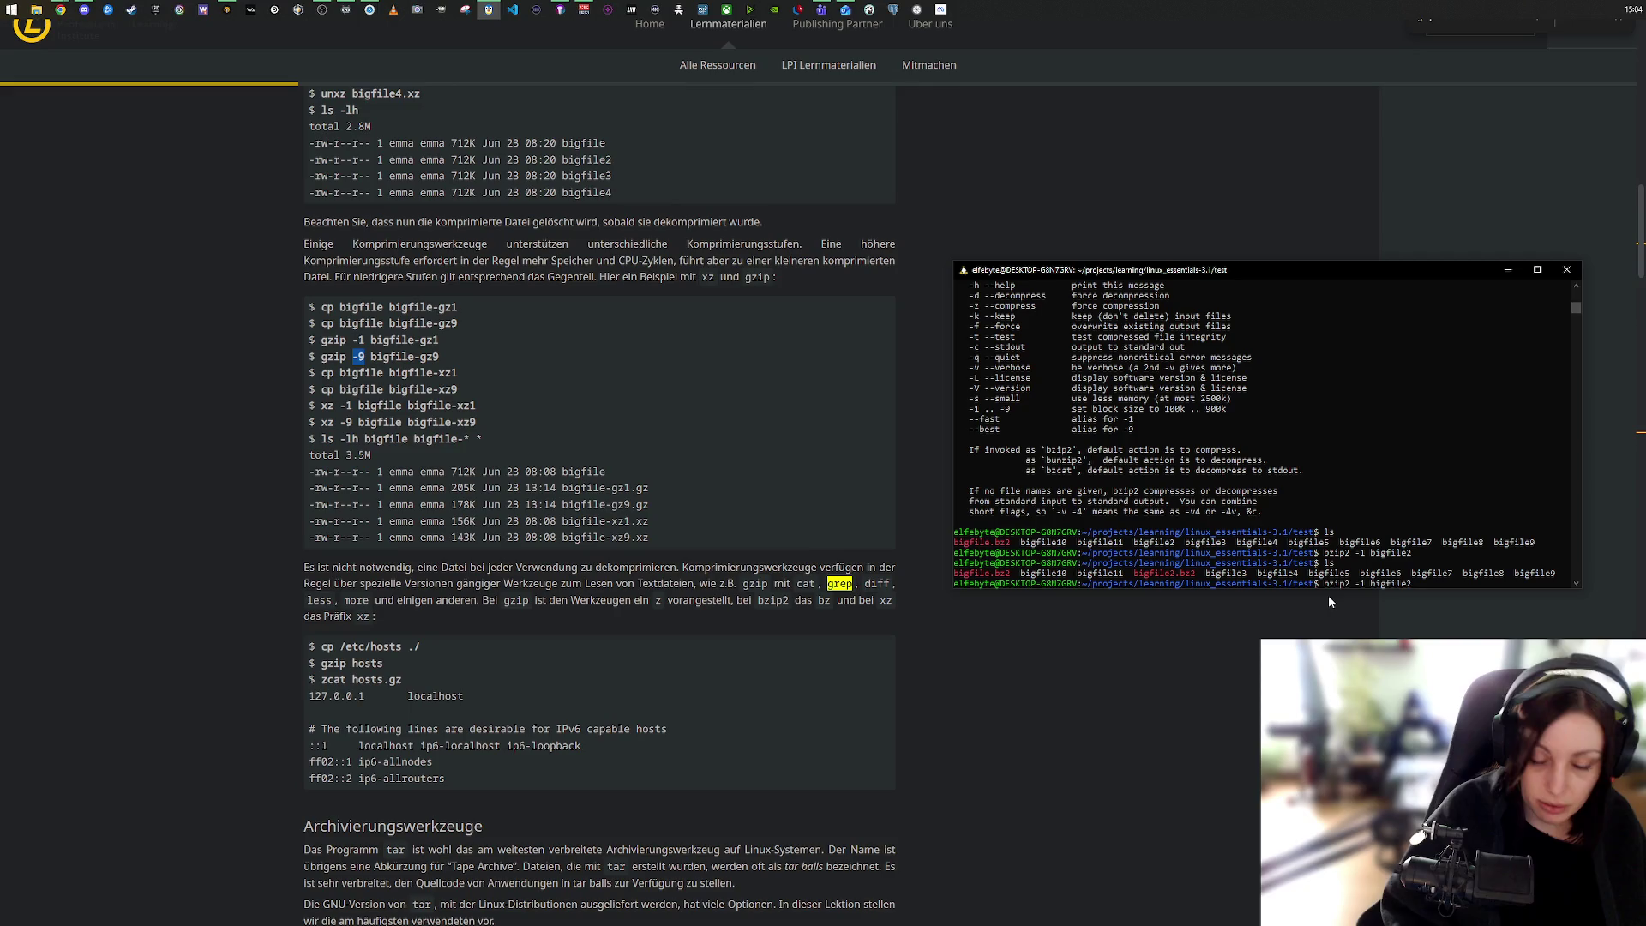
key("BackSpace")
type("3")
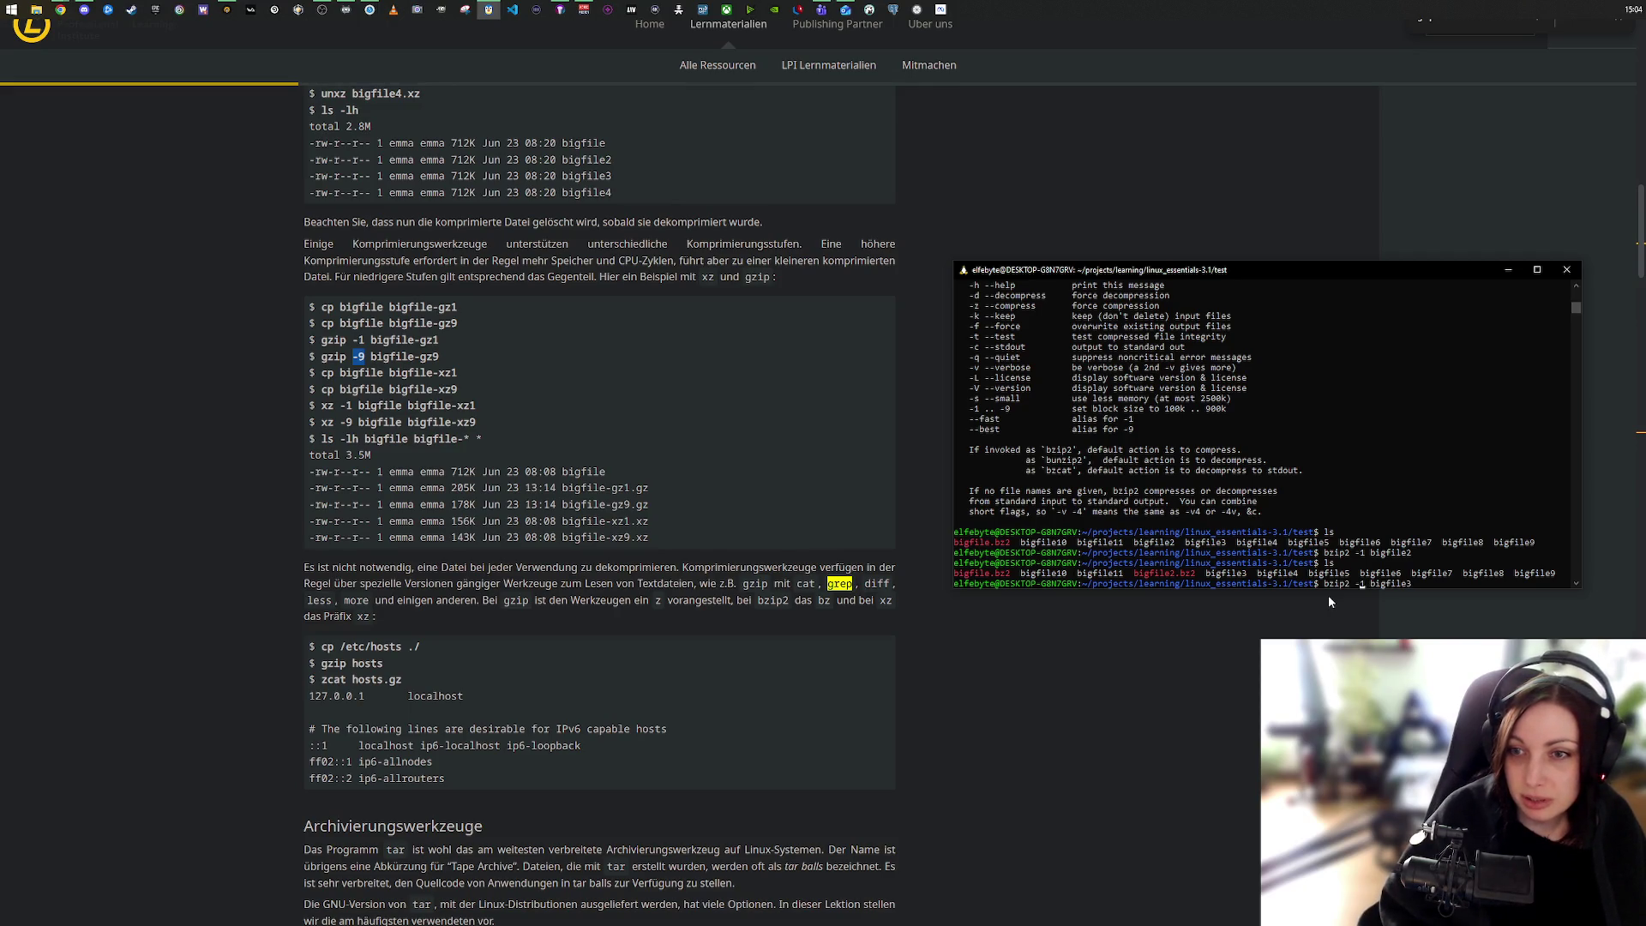
key("Delete")
type("2")
key("Return")
Step: Compress bigfile4 with bzip2 -3, then list the folder to confirm bigfile4.bz2
key("Up")
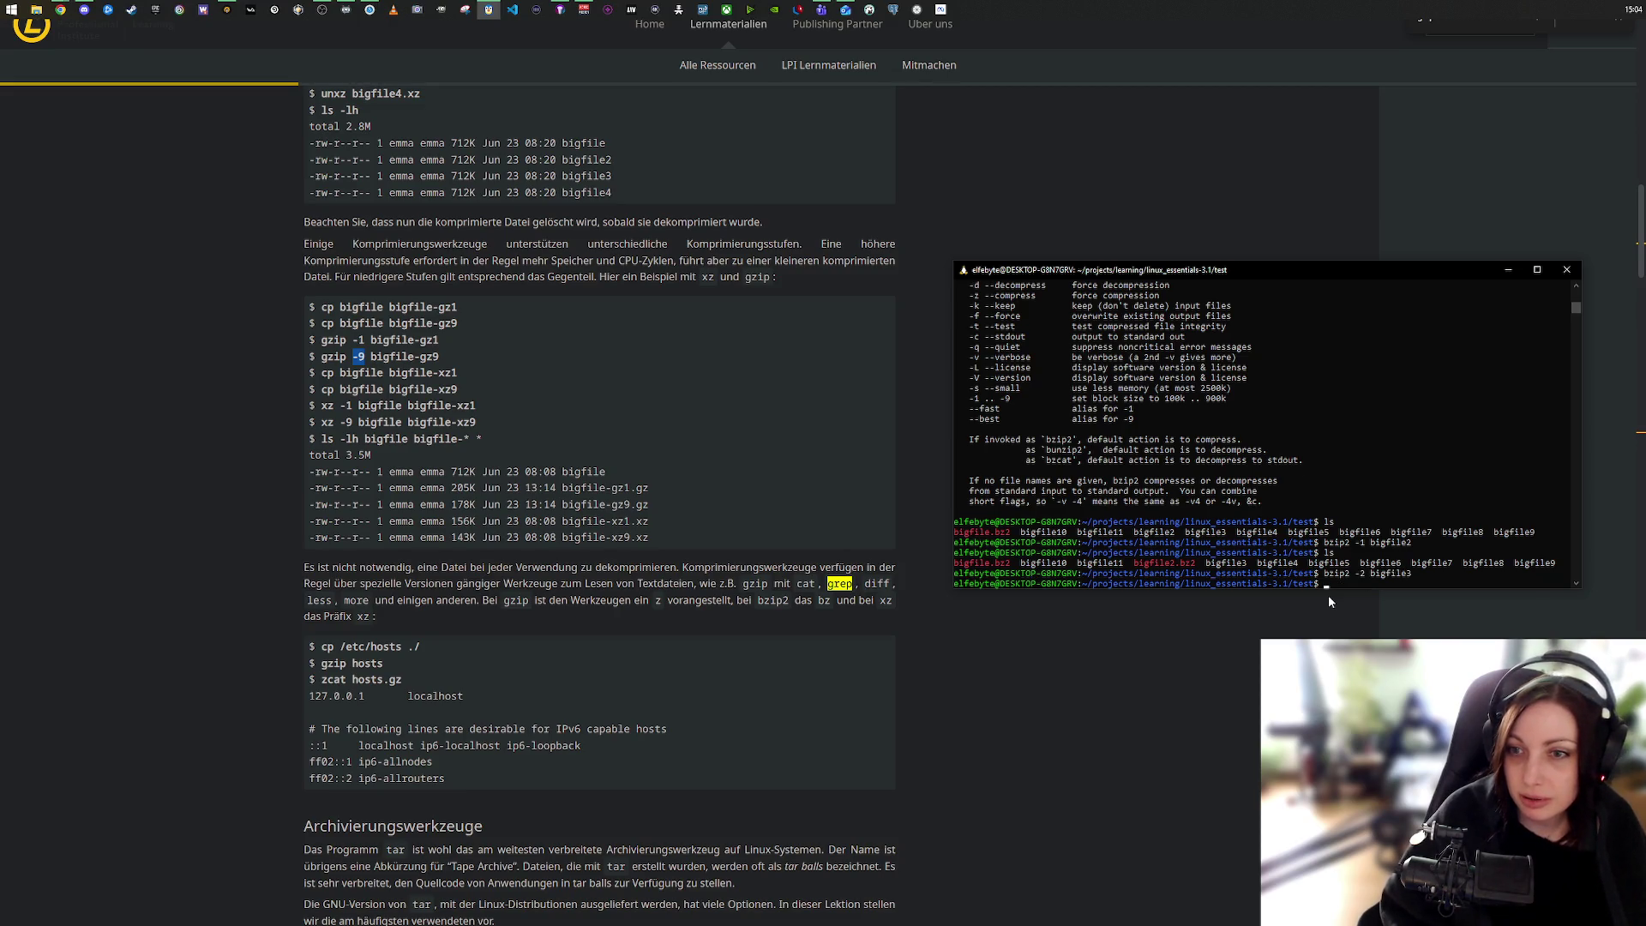
key("BackSpace")
type("4")
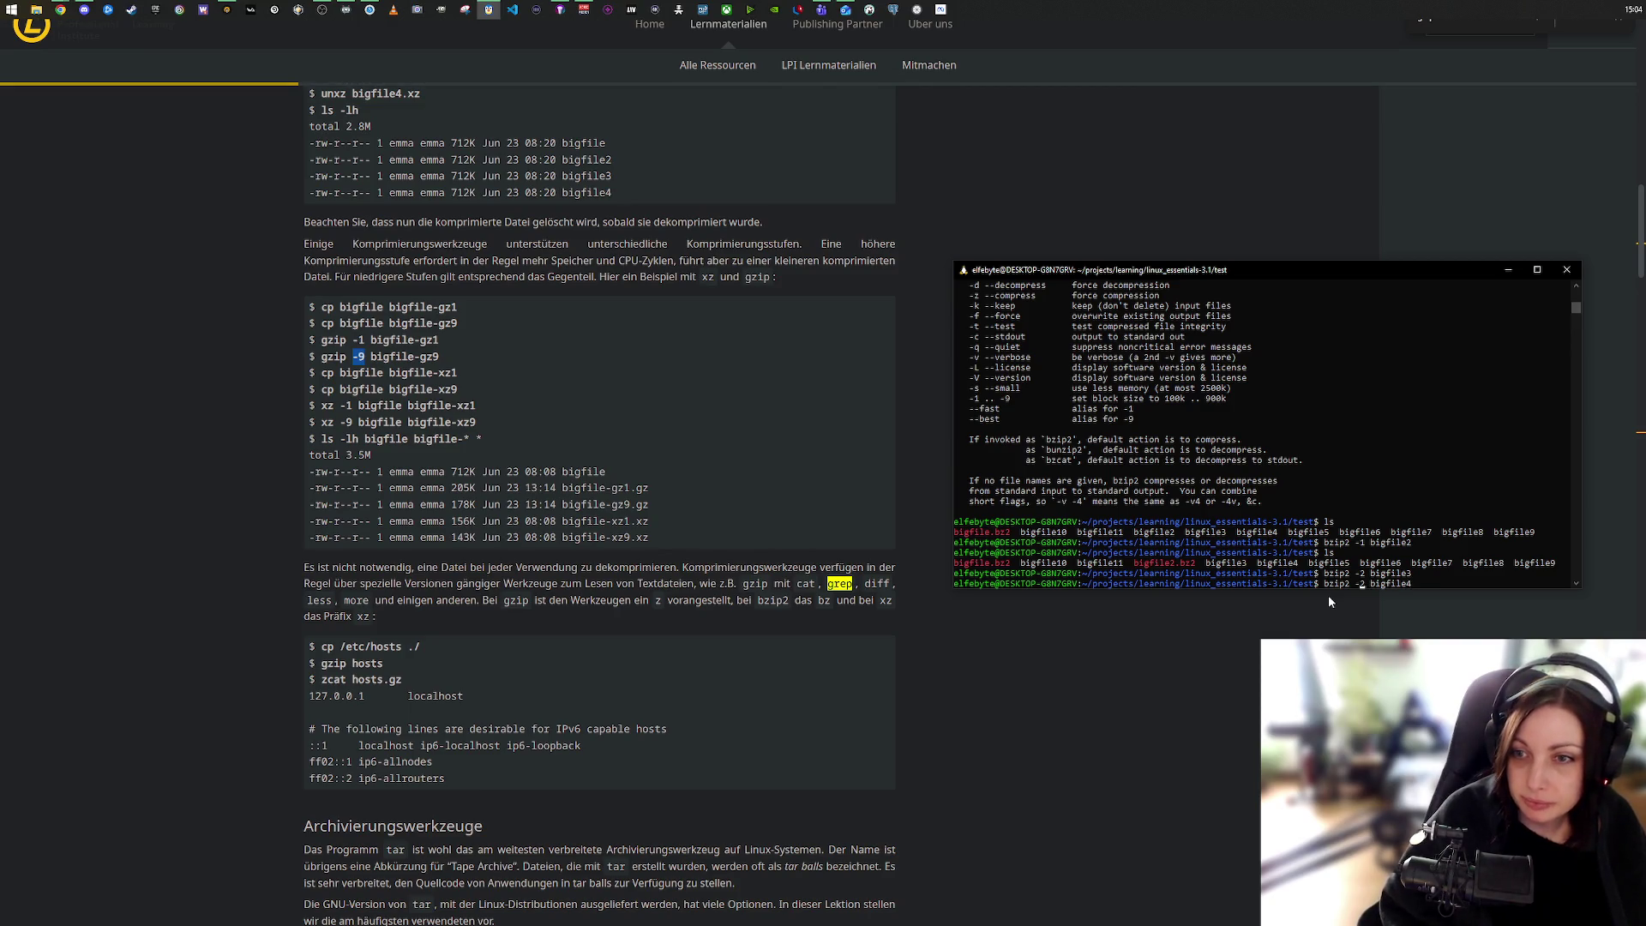
key("Delete")
type("3")
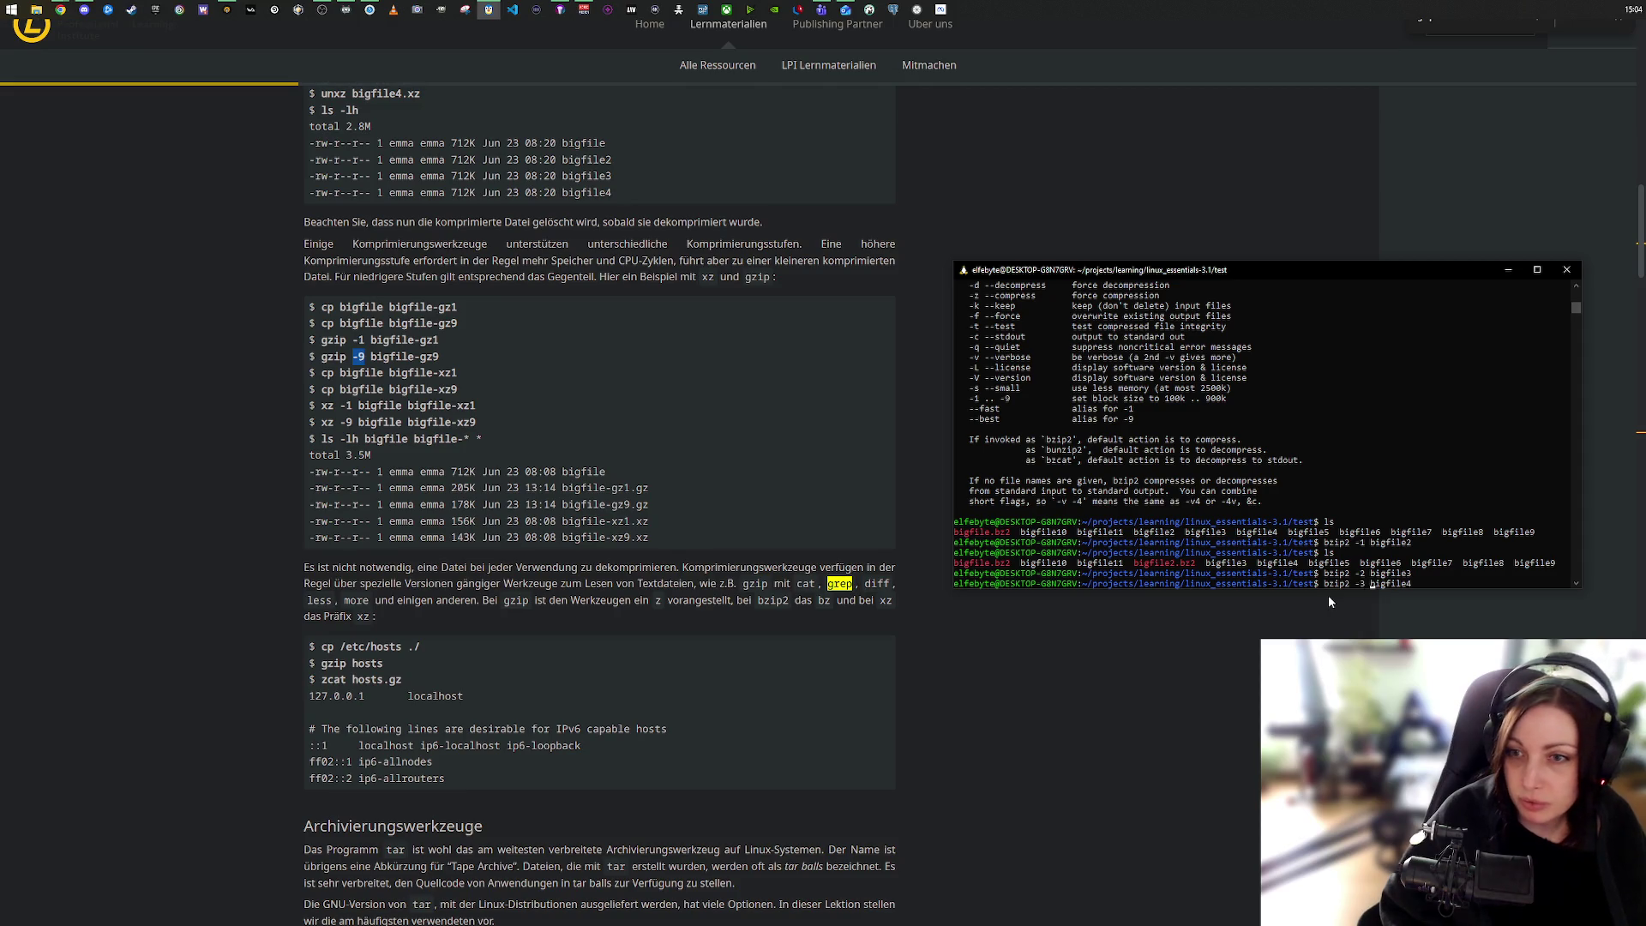
key("Right")
key("Right")
key("Right")
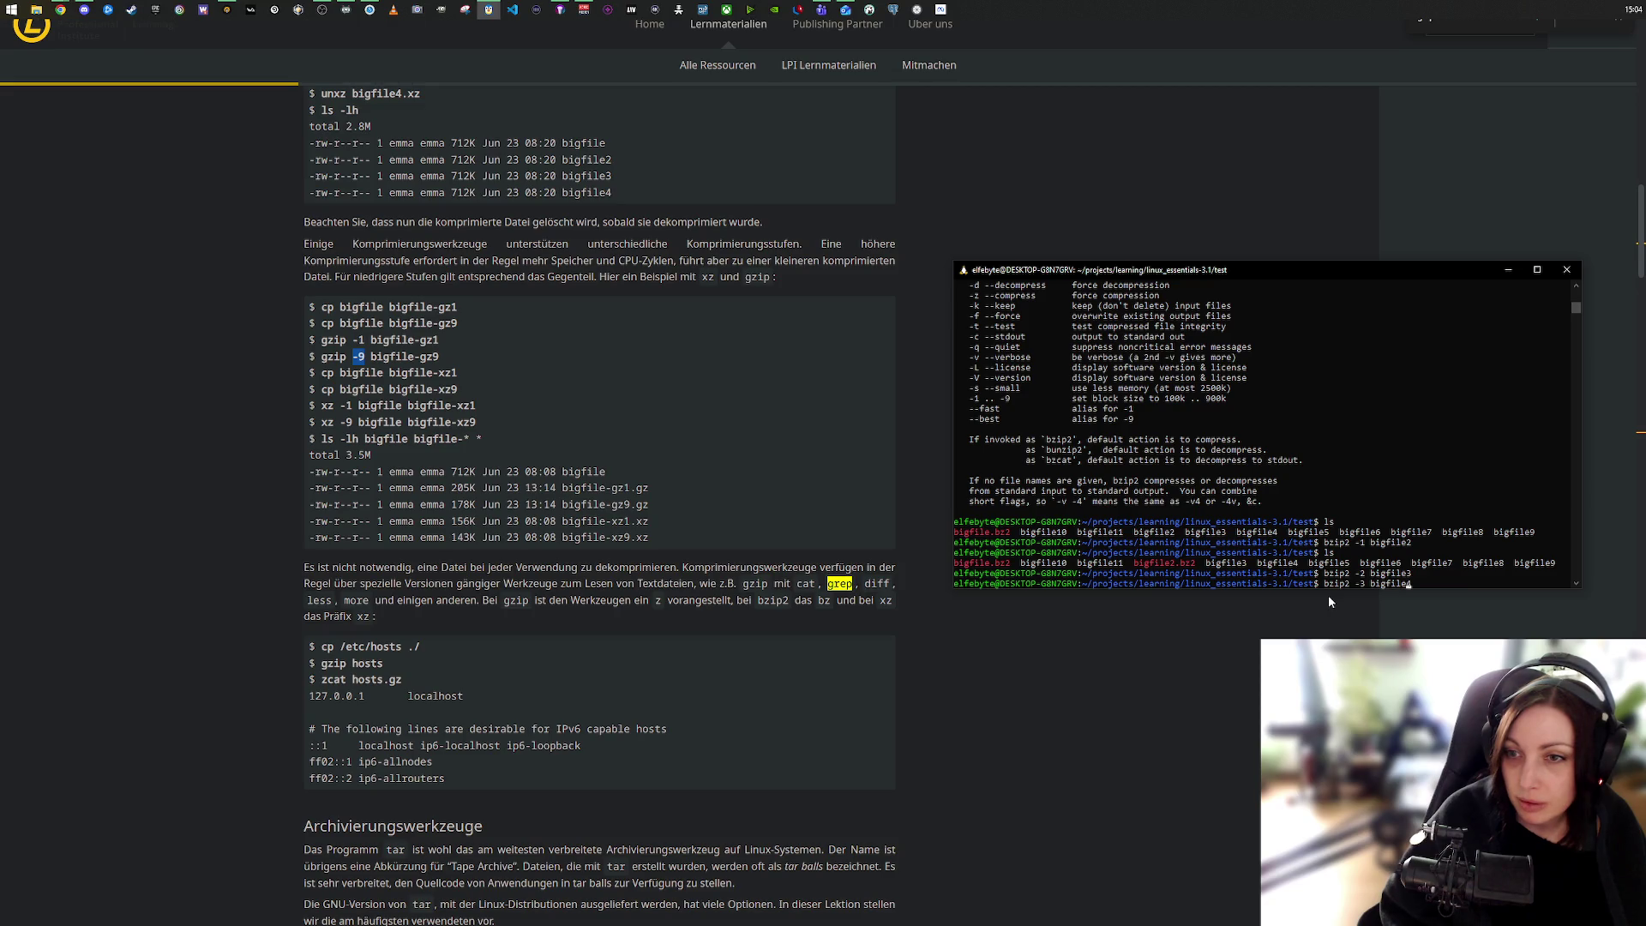
key("Return")
type("ls")
key("Return")
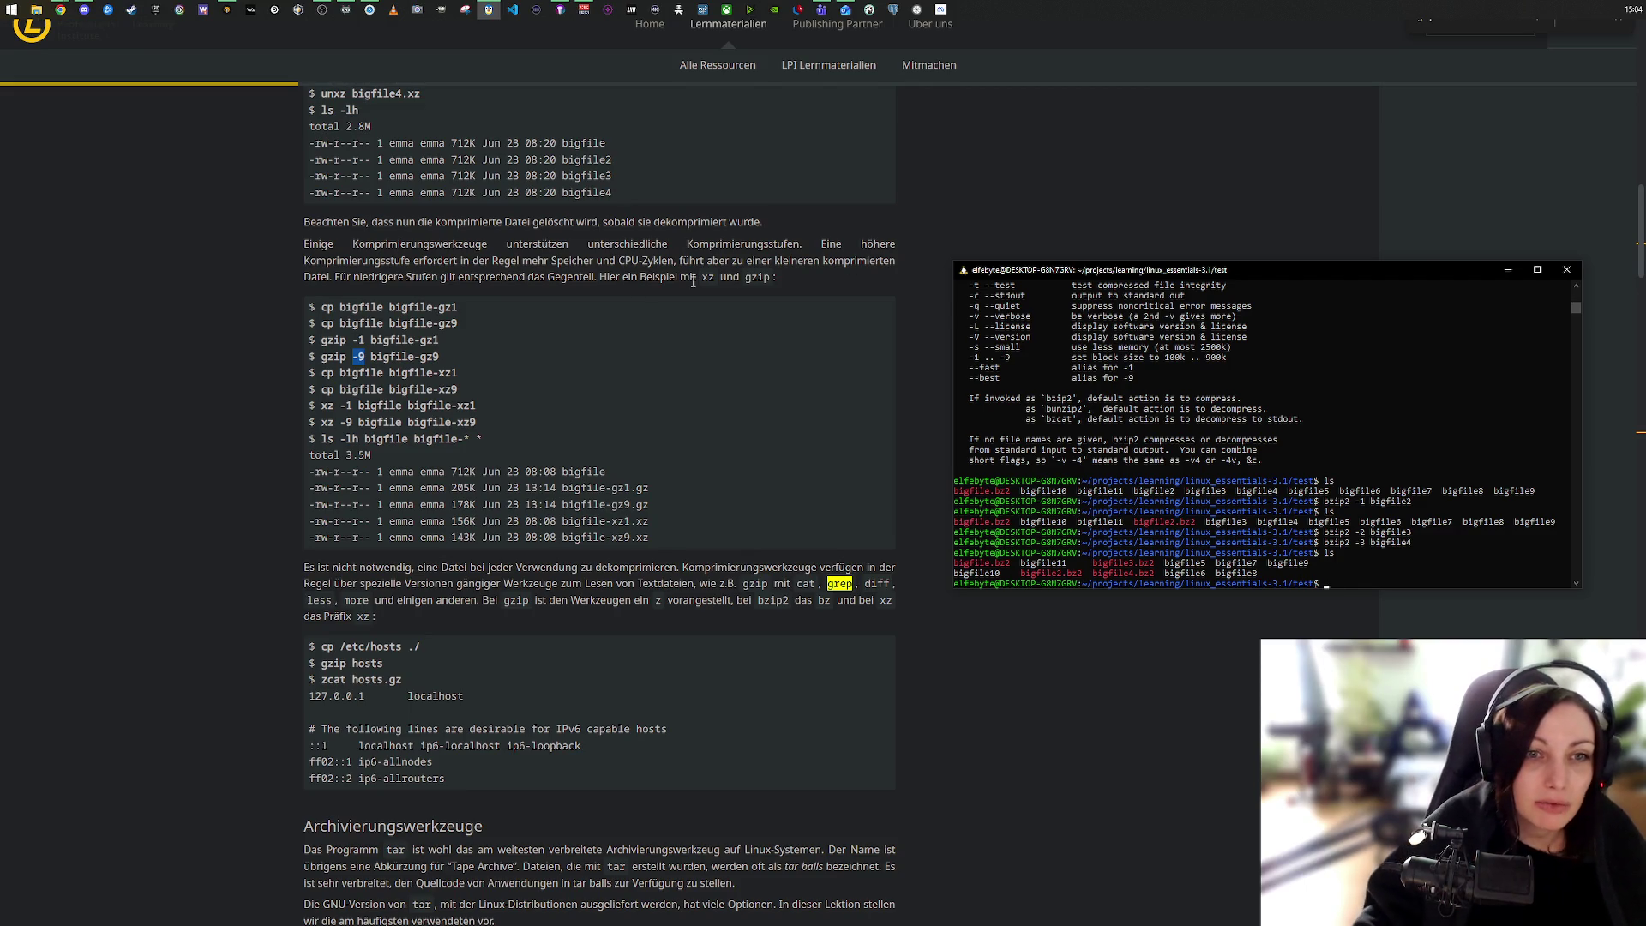
left_click_drag(370, 356, 441, 358)
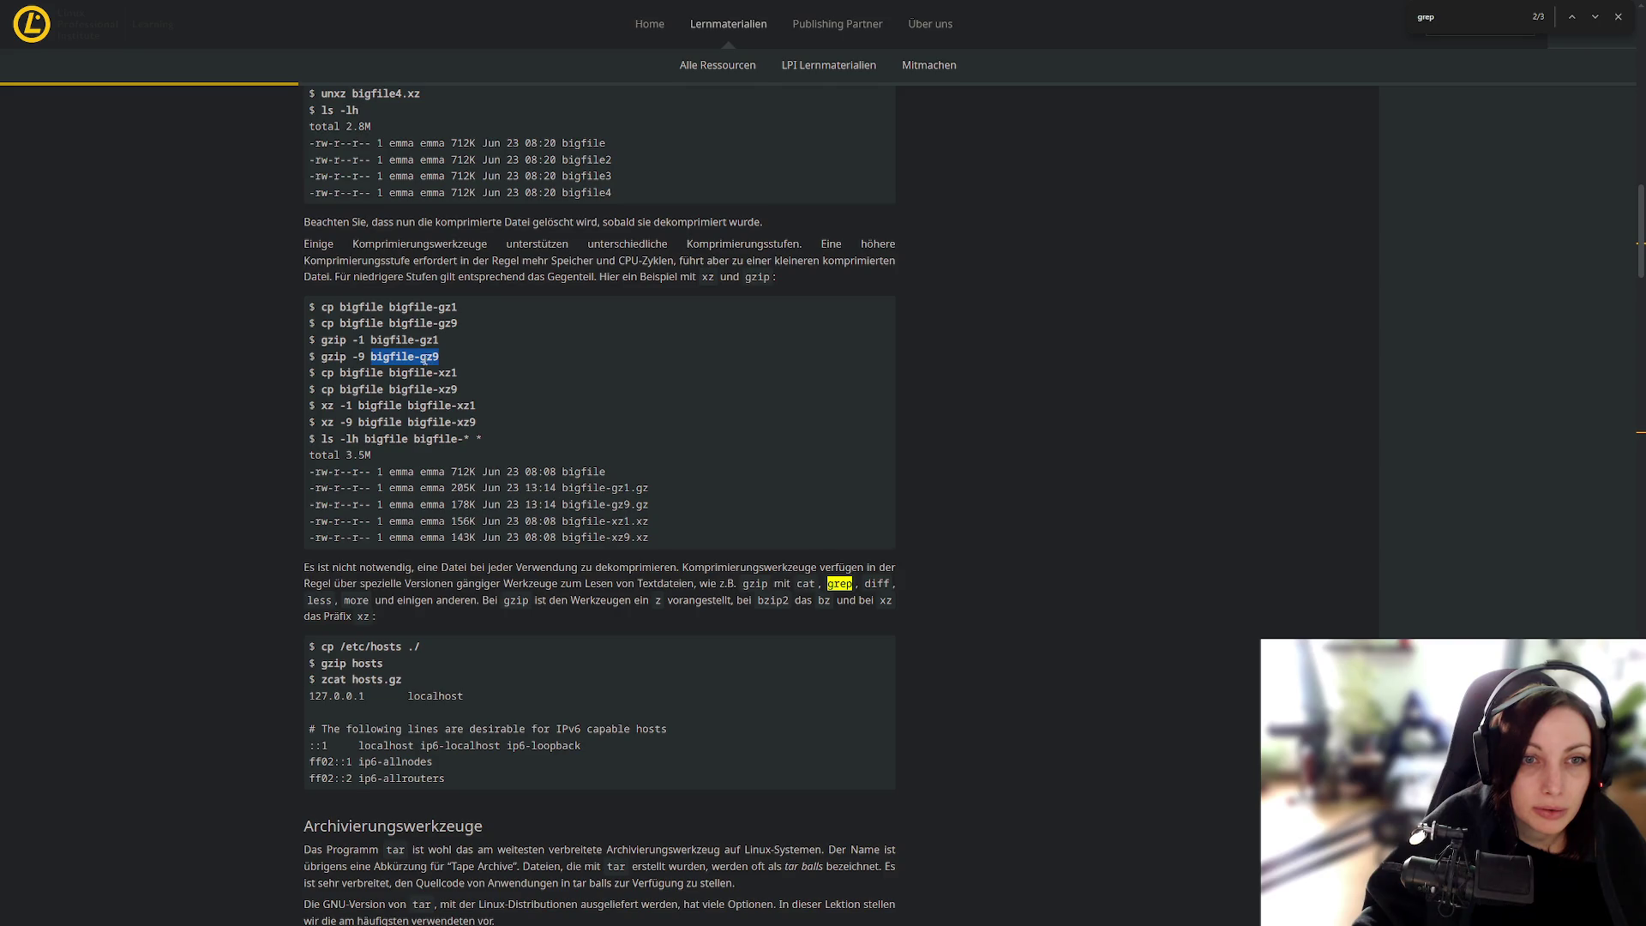
left_click(408, 361)
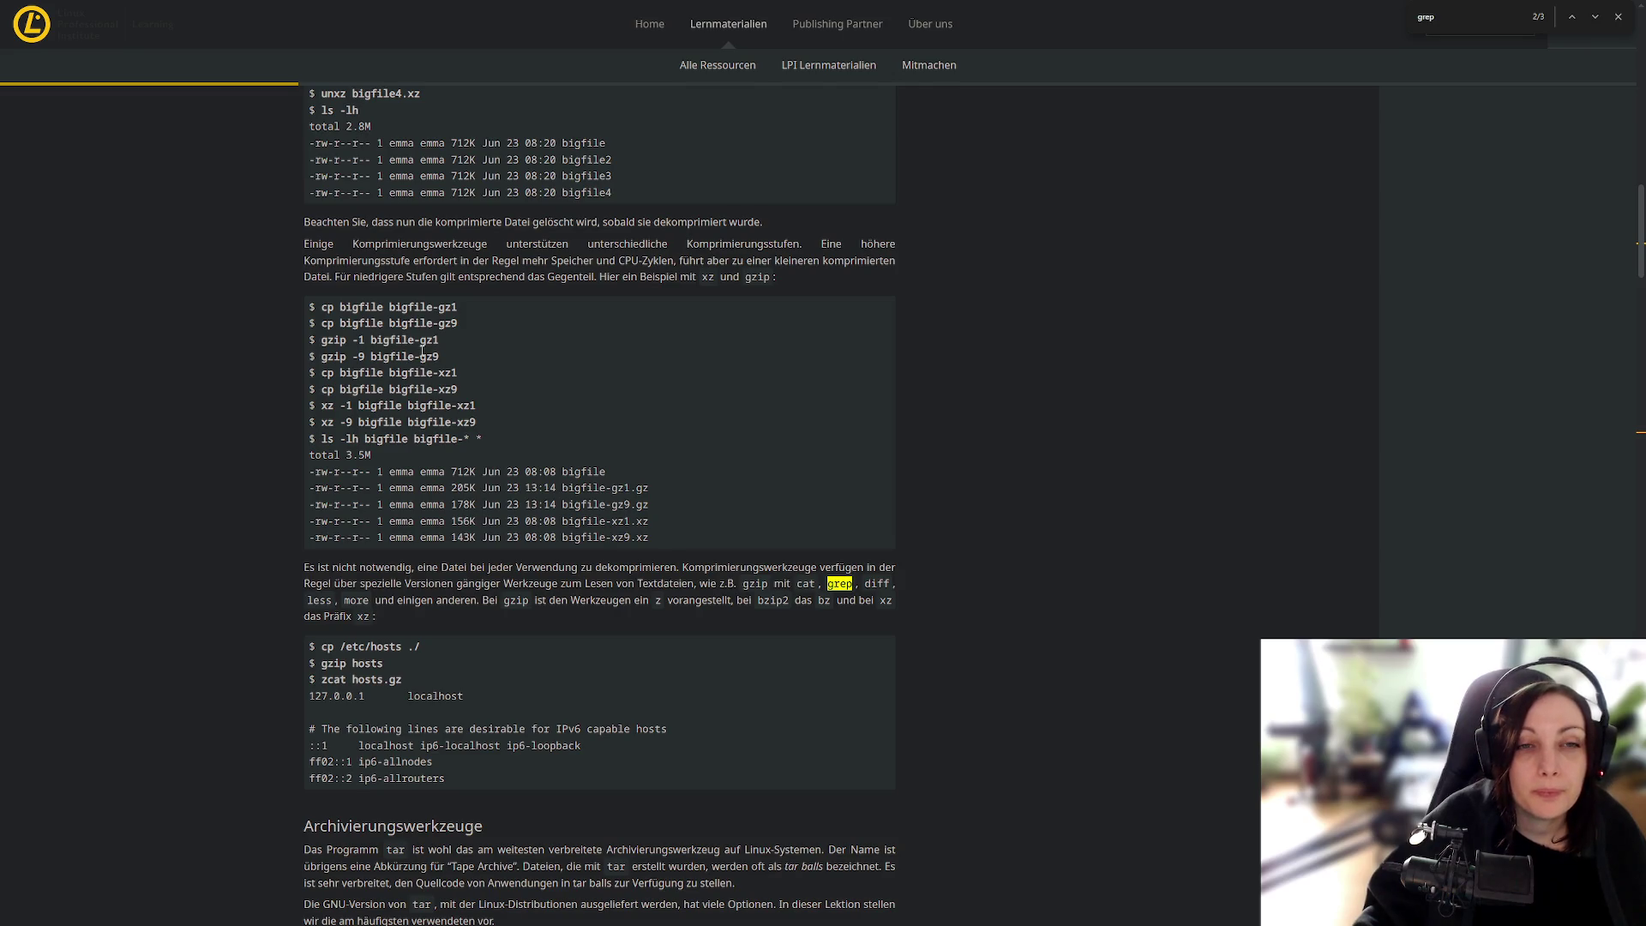
mouse_move(389, 309)
left_mouse_down()
mouse_move(463, 308)
mouse_move(442, 331)
left_mouse_up()
left_click(423, 339)
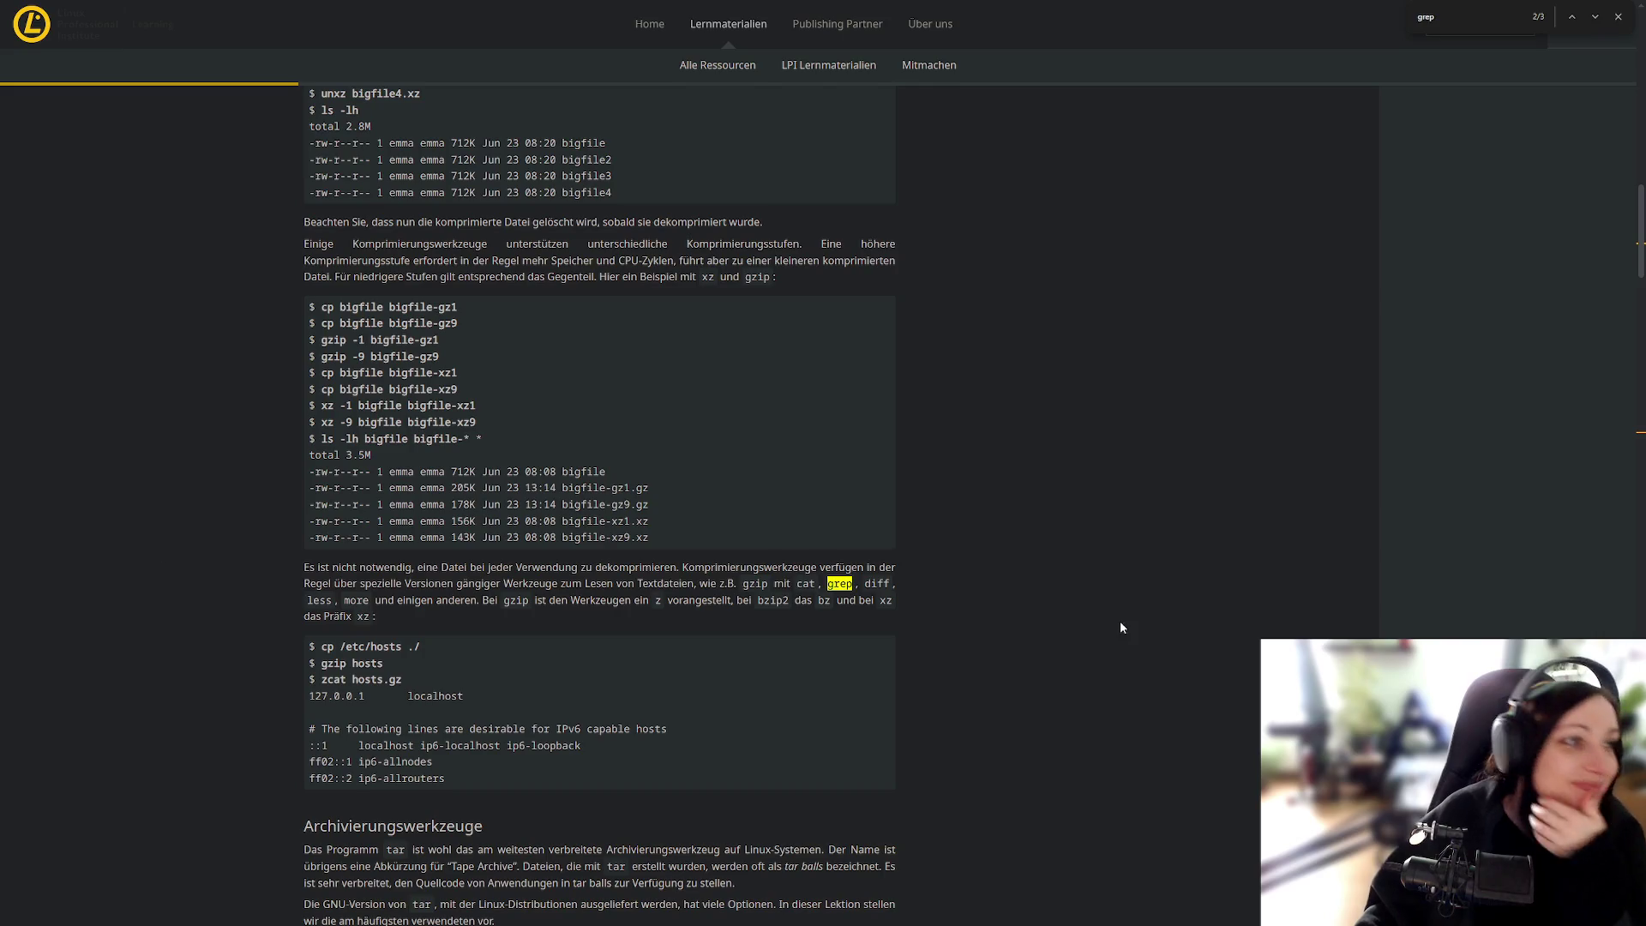
key("alt+Tab")
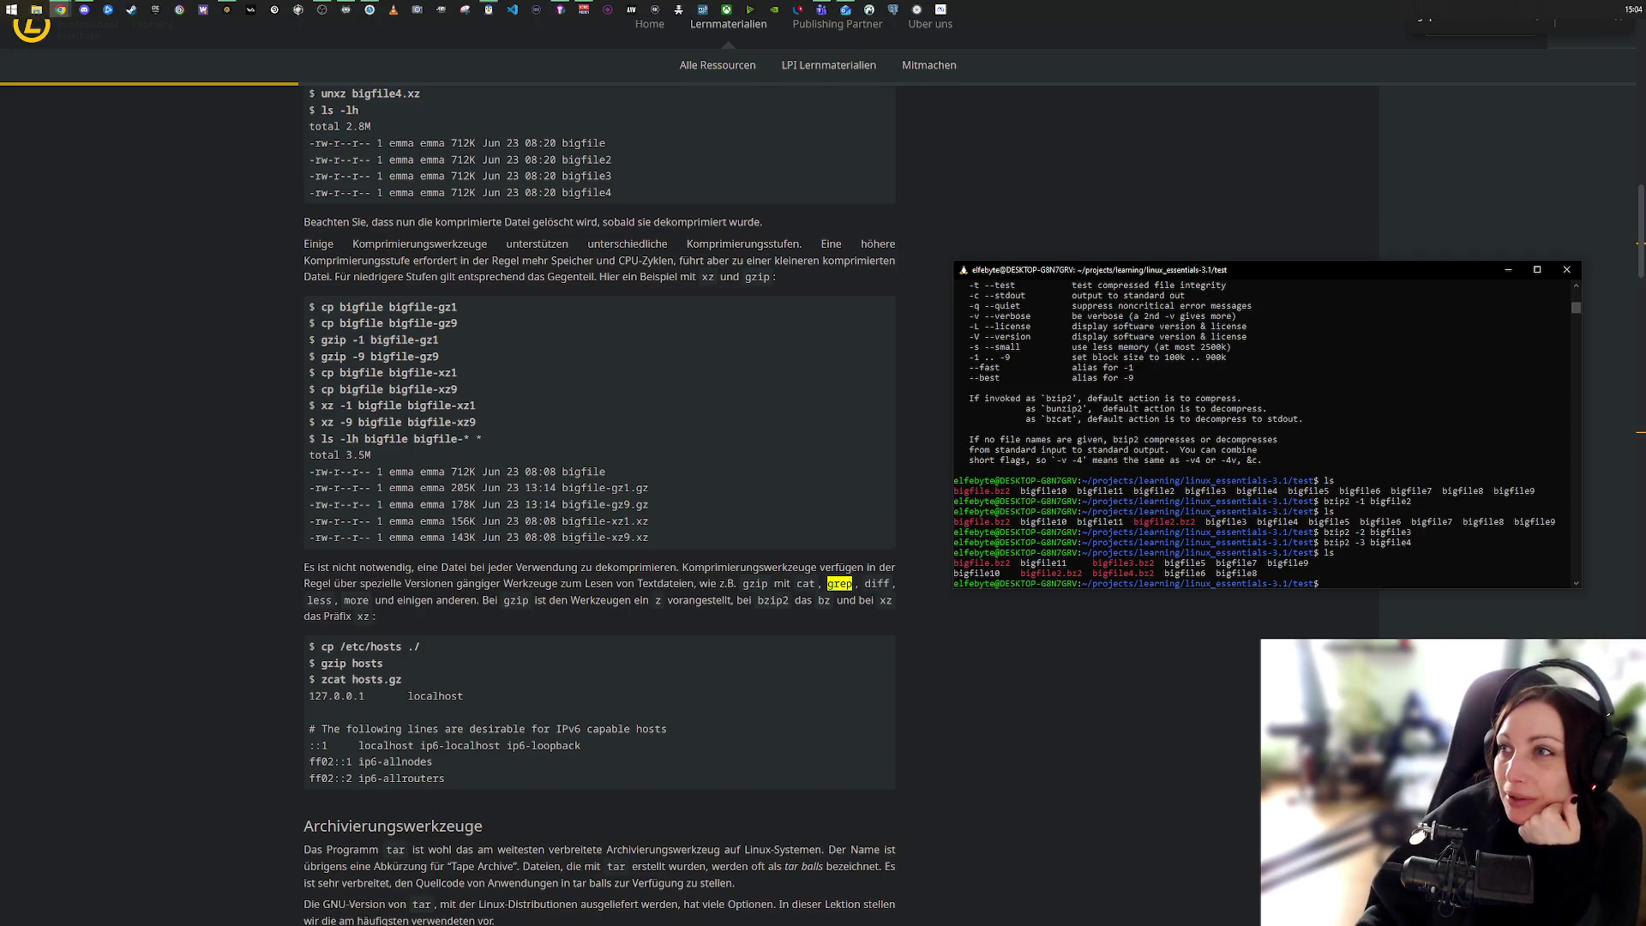
Step: Compress bigfile5 with bzip2 -4 and bigfile6 with bzip2 -5
left_click(1331, 586)
key("Up")
key("Up")
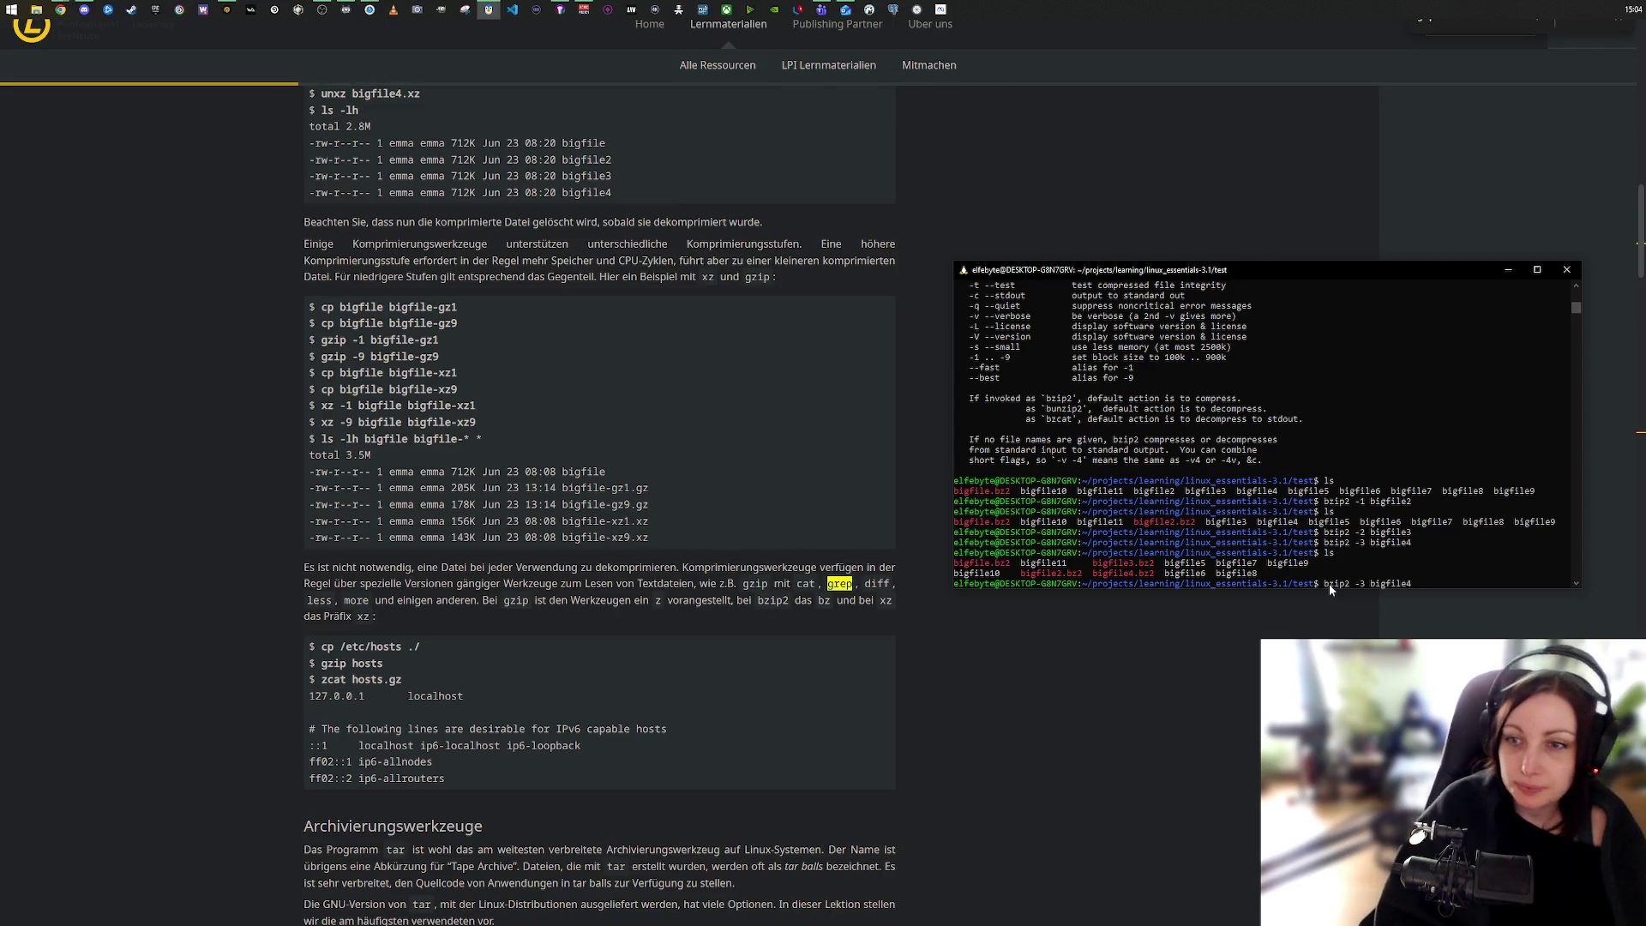
key("BackSpace")
type("5")
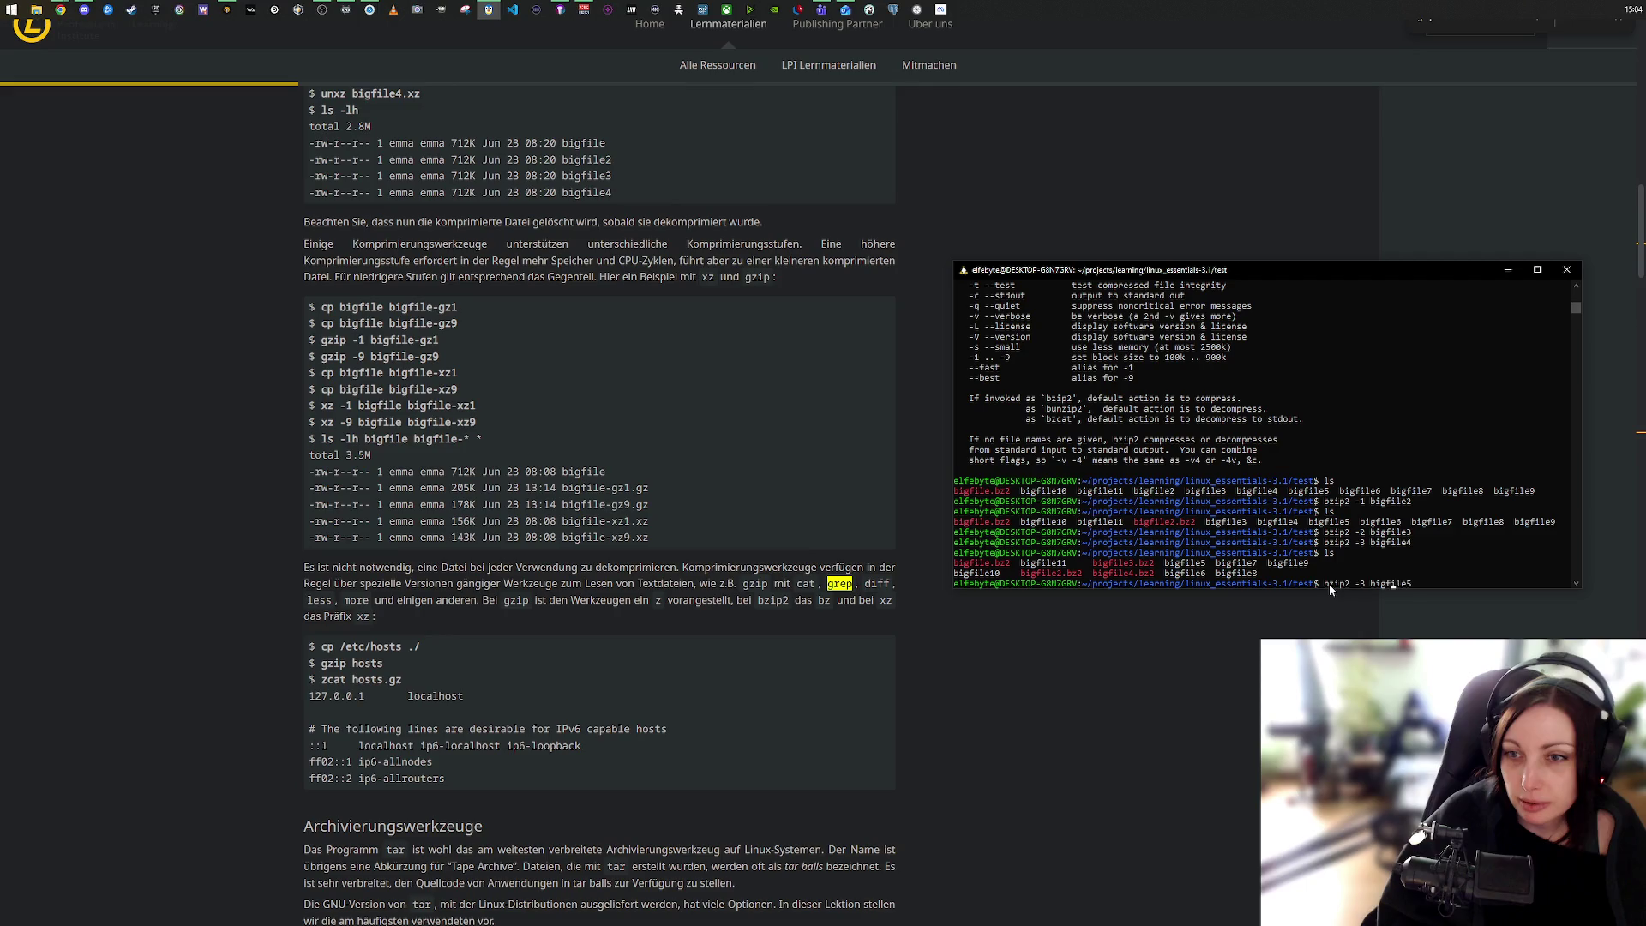
key("Delete")
type("4")
key("Return")
key("Up")
key("BackSpace")
type("6")
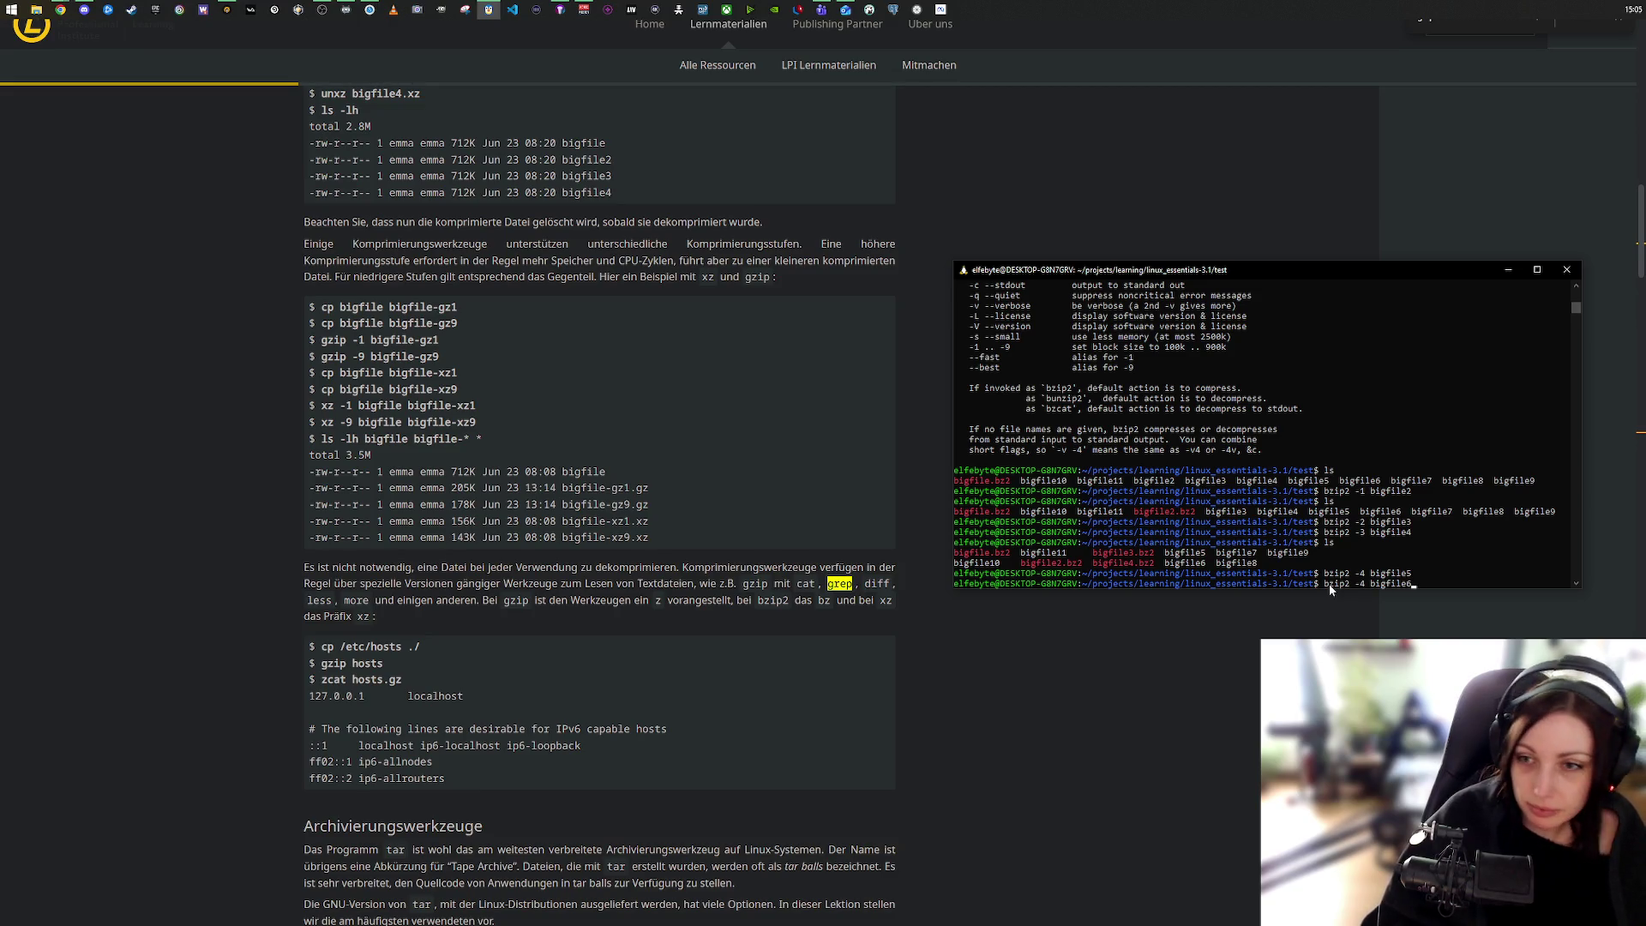
key("Delete")
type("5")
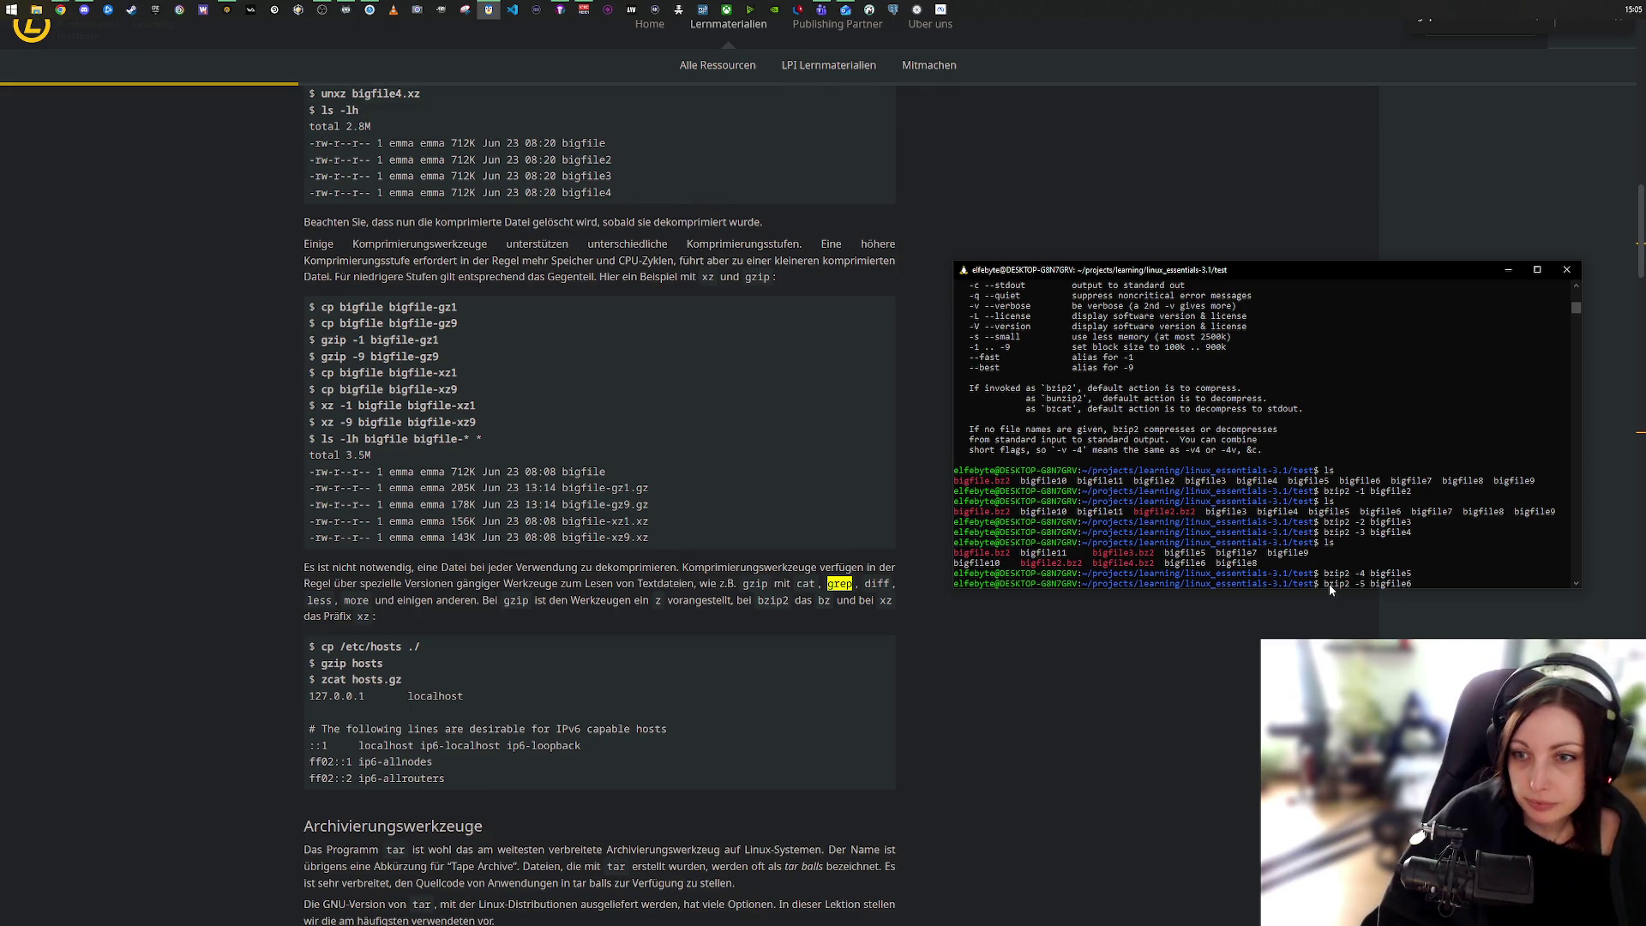
key("Return")
Step: Compress bigfile7 with bzip2 -6 and bigfile8 with bzip2 -7
key("Up")
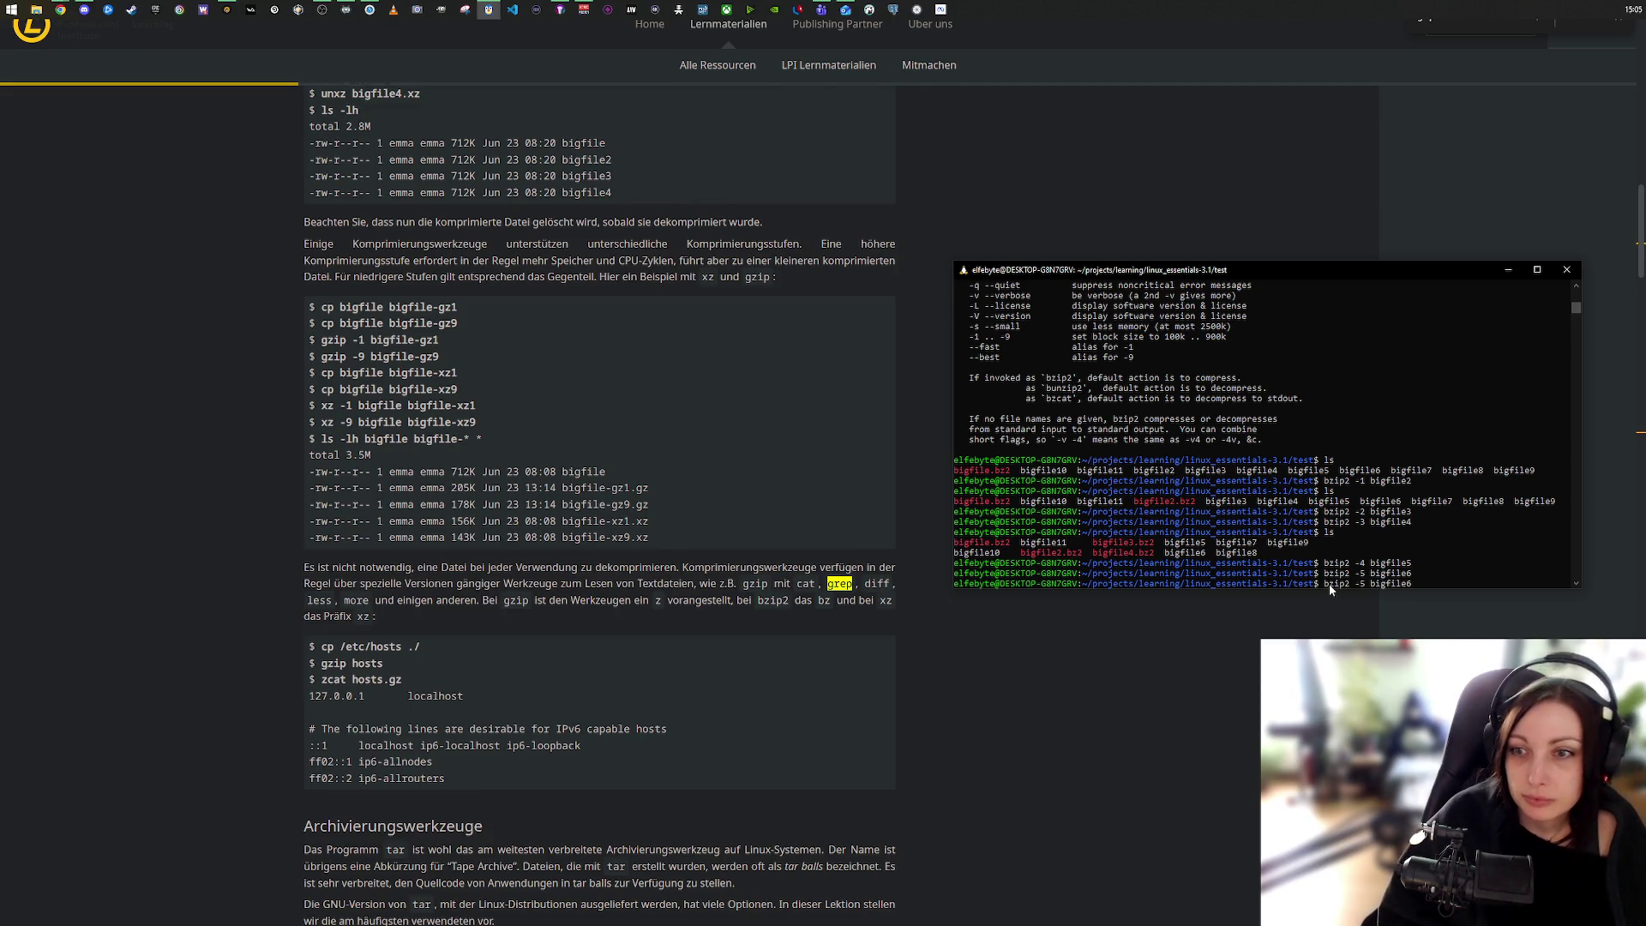
type("7")
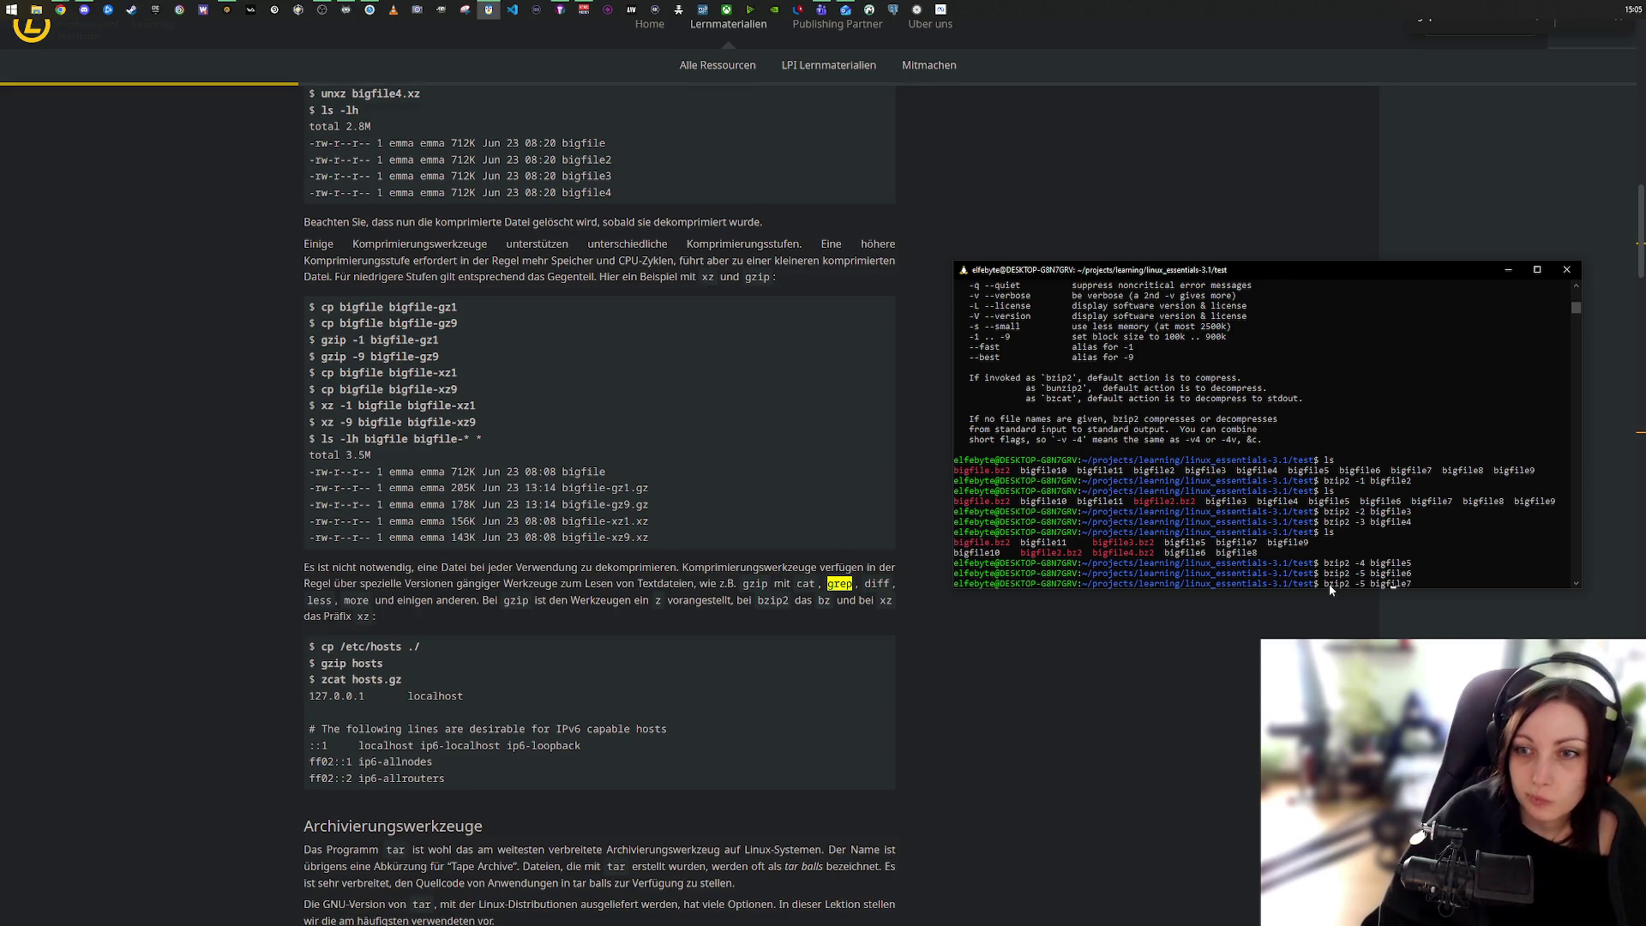
key("Delete")
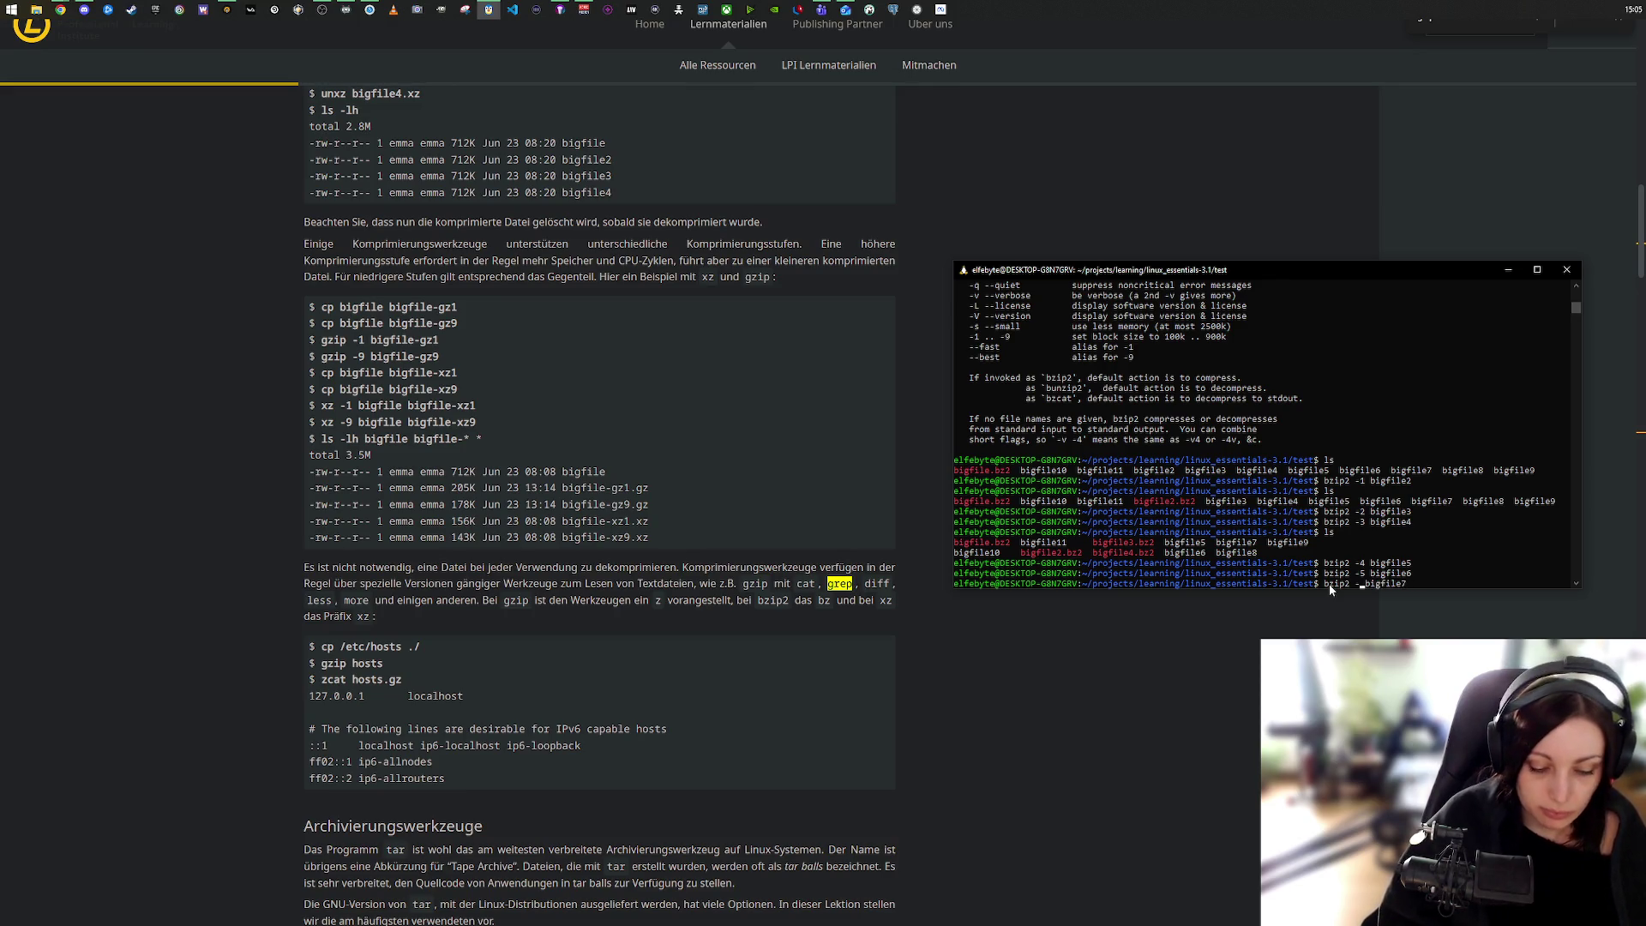
type("6")
key("Return")
key("Up")
key("BackSpace")
type("8")
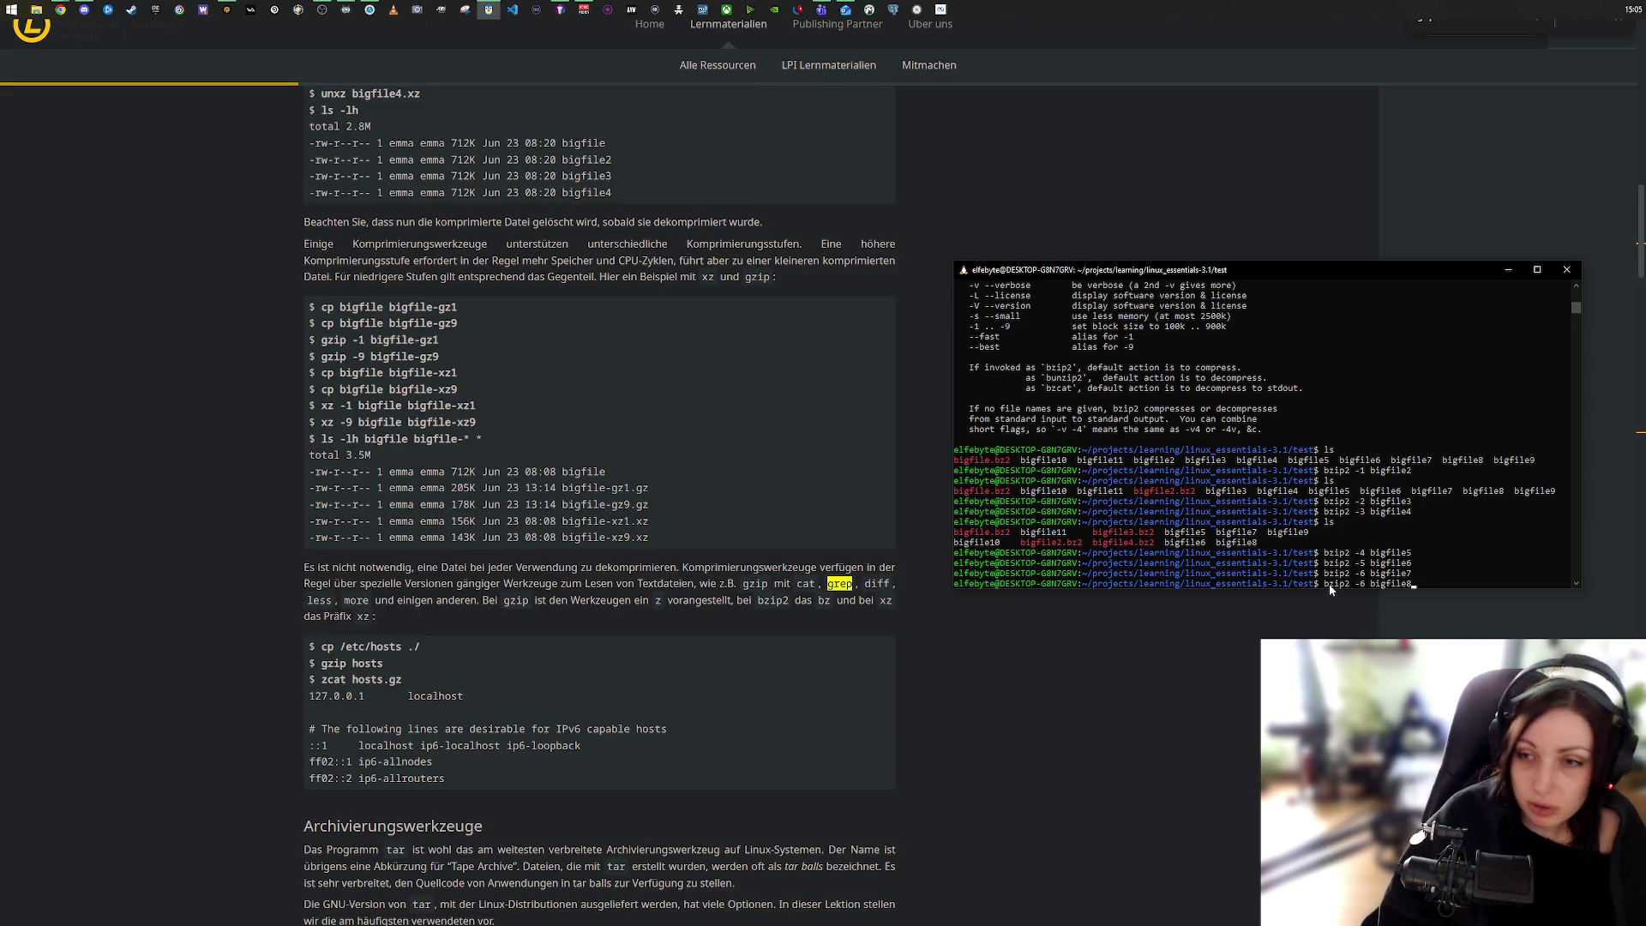
key("BackSpace")
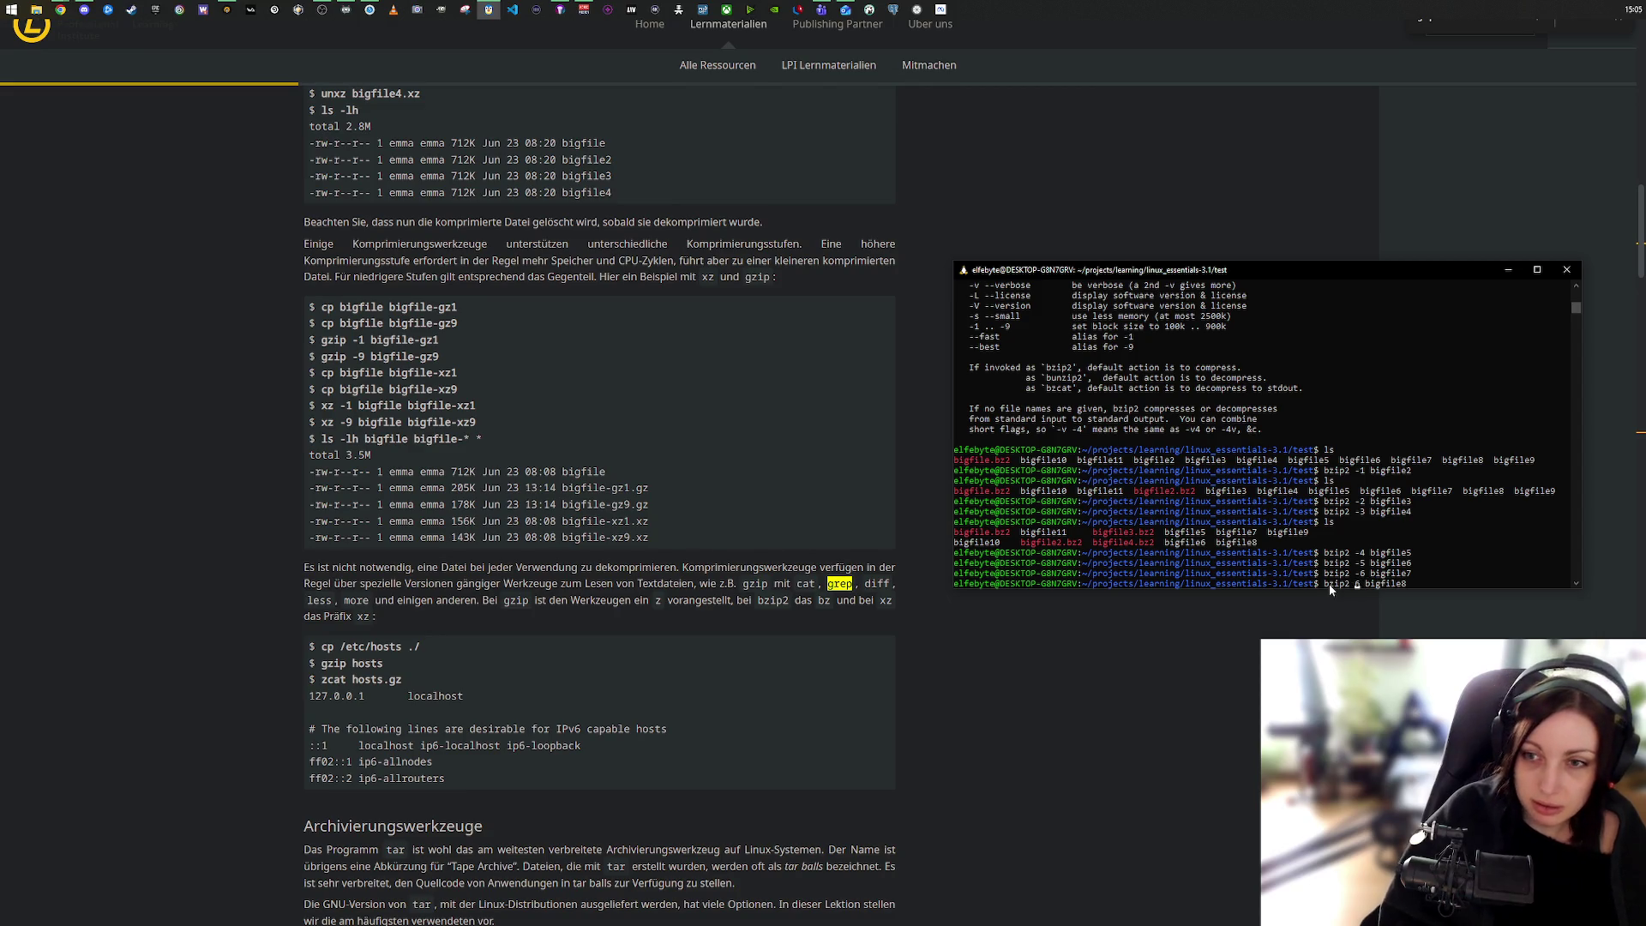
type("-")
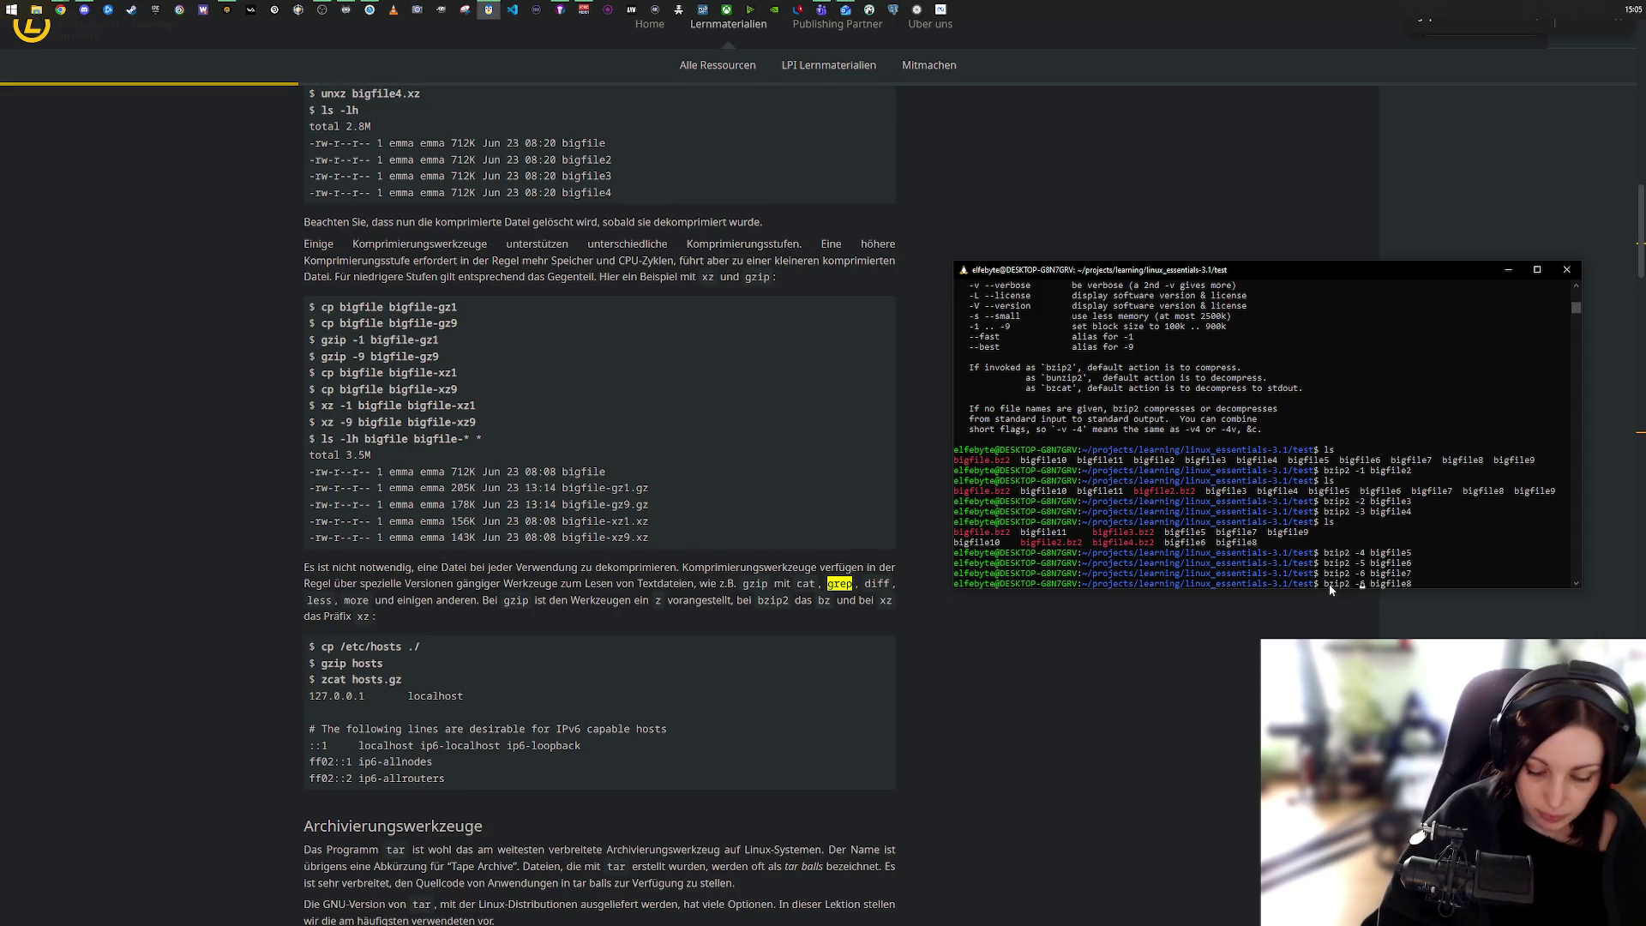
key("Delete")
type("7")
key("Return")
Step: Compress bigfile9 at level 8 and bigfile10 at level 9, then run ls -lh
key("Up")
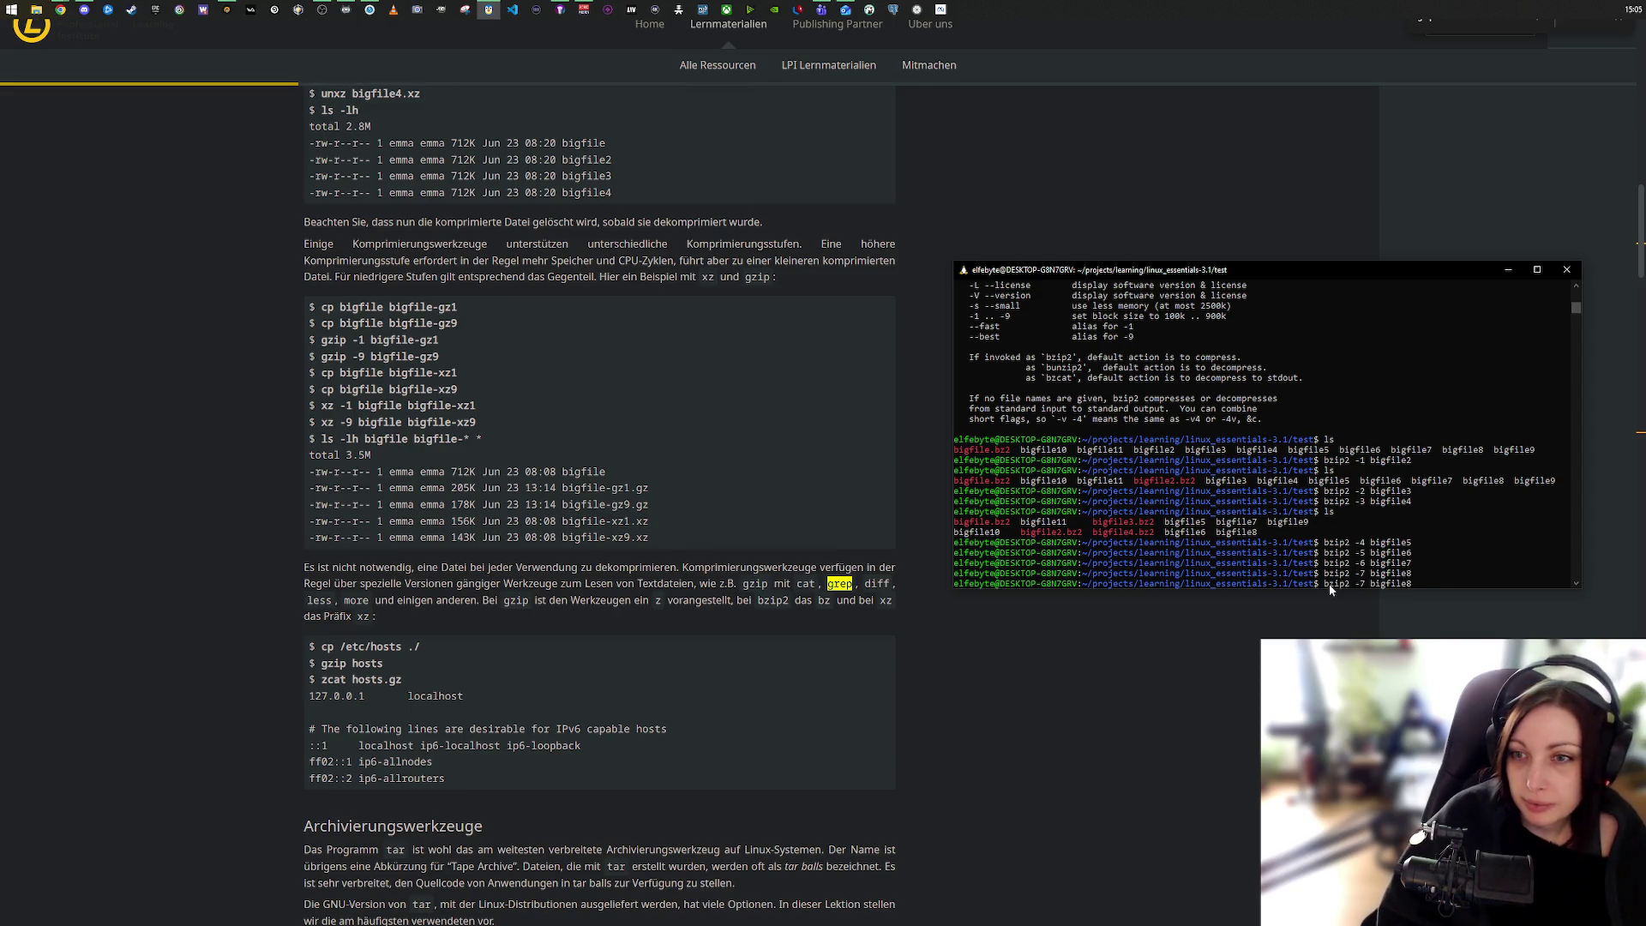
type("9")
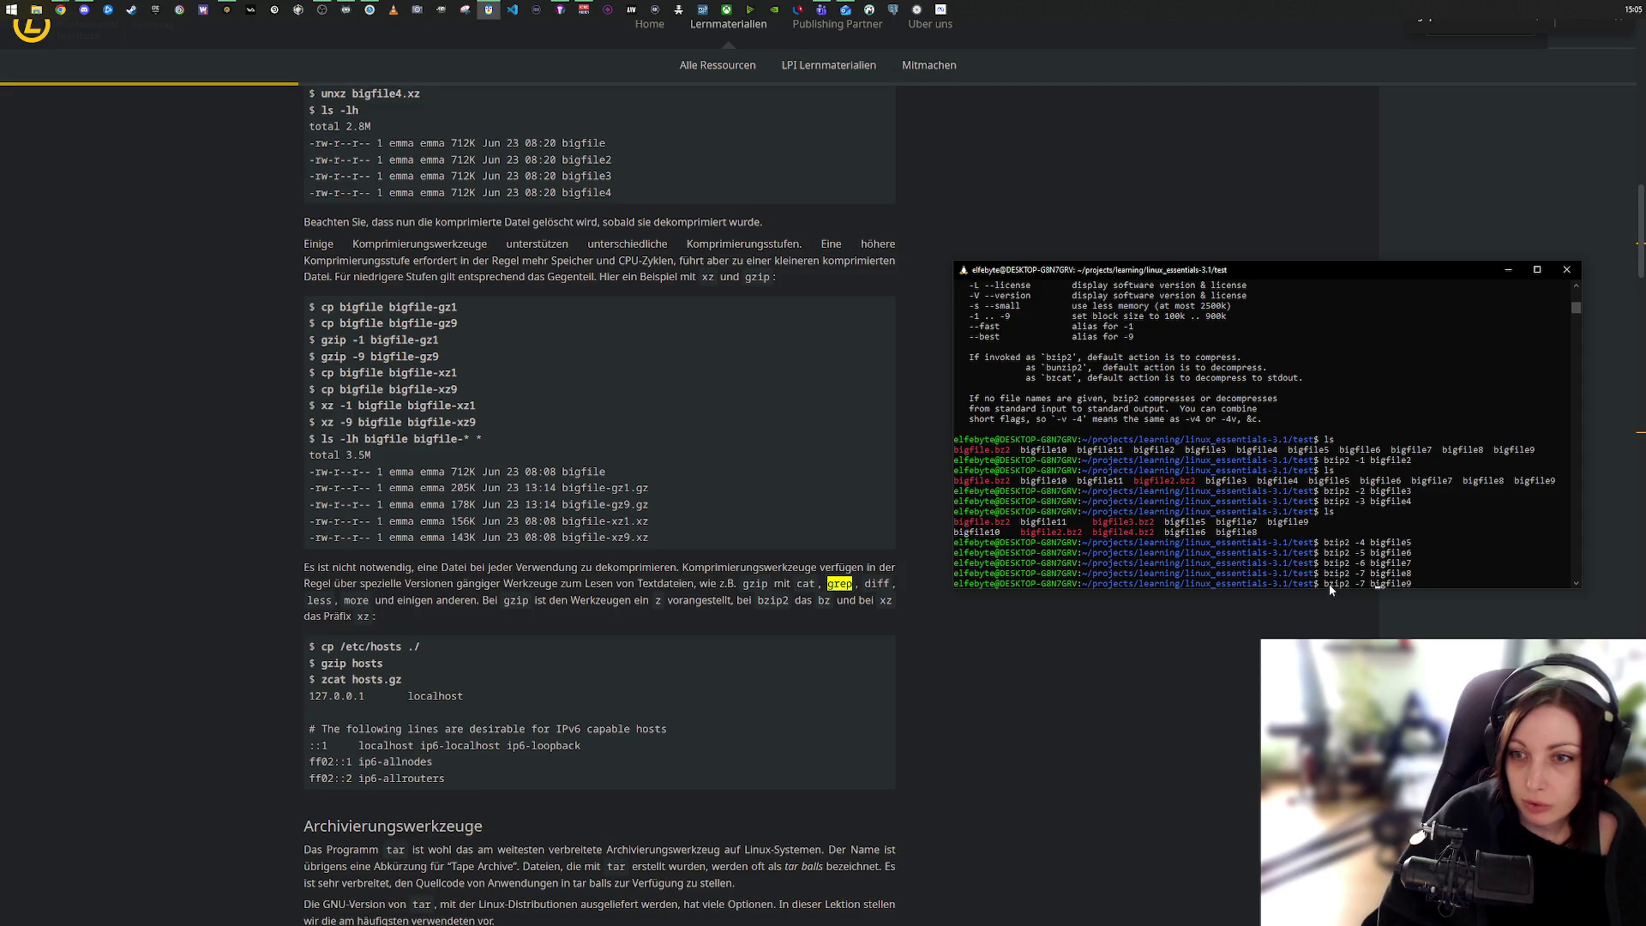
type("8")
key("Delete")
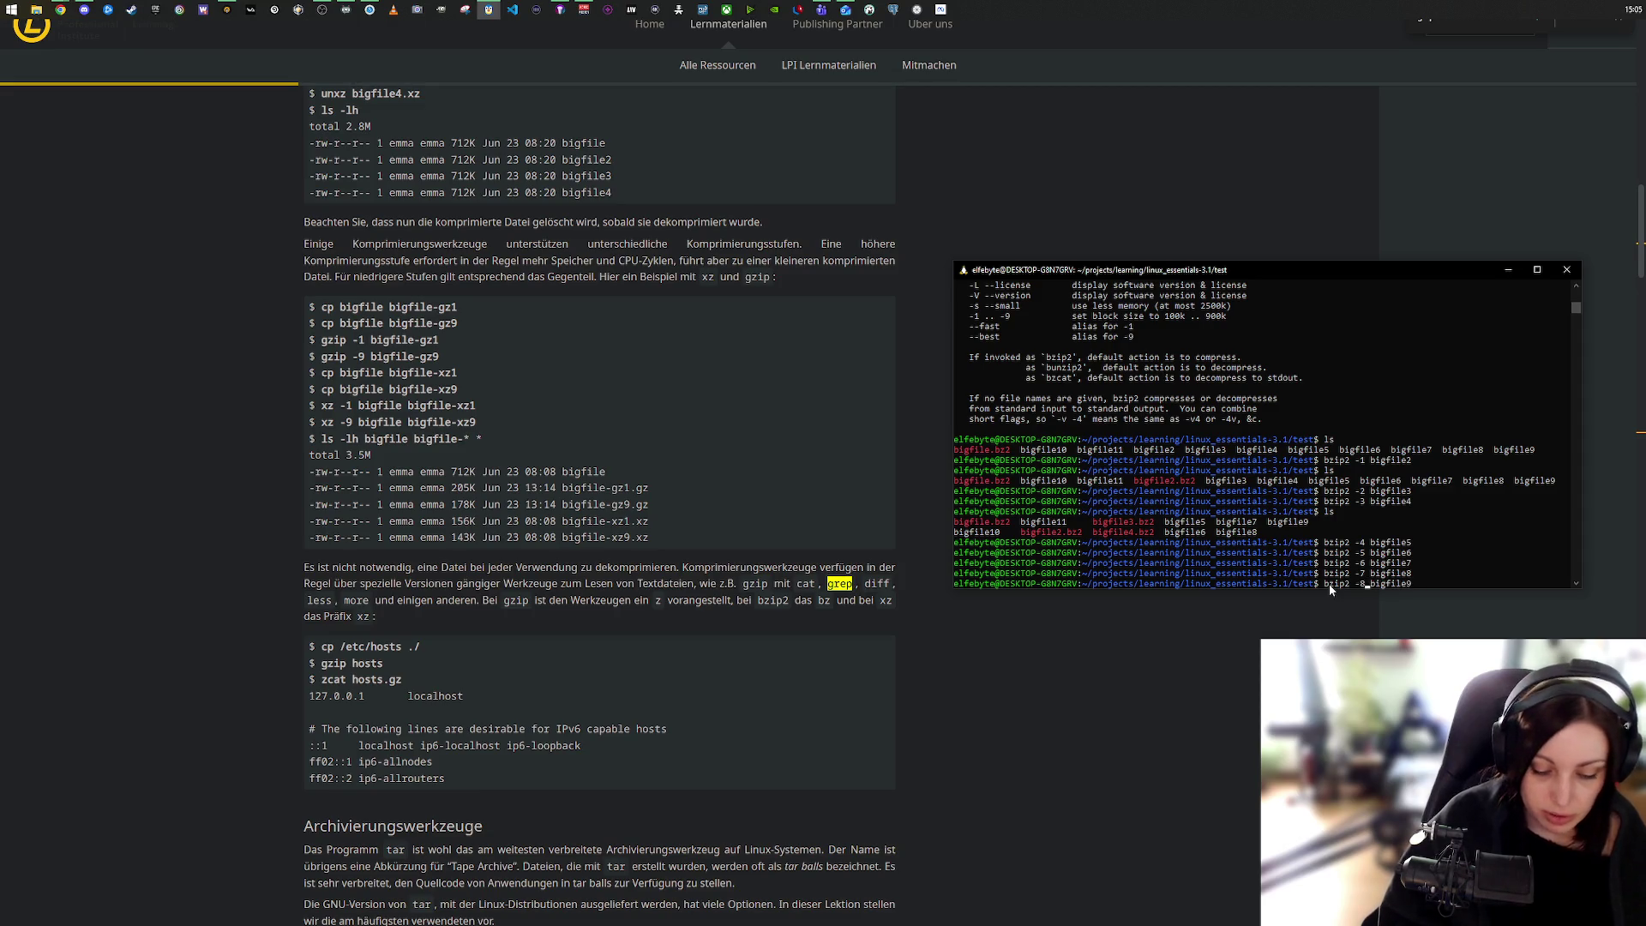
key("Return")
key("Up")
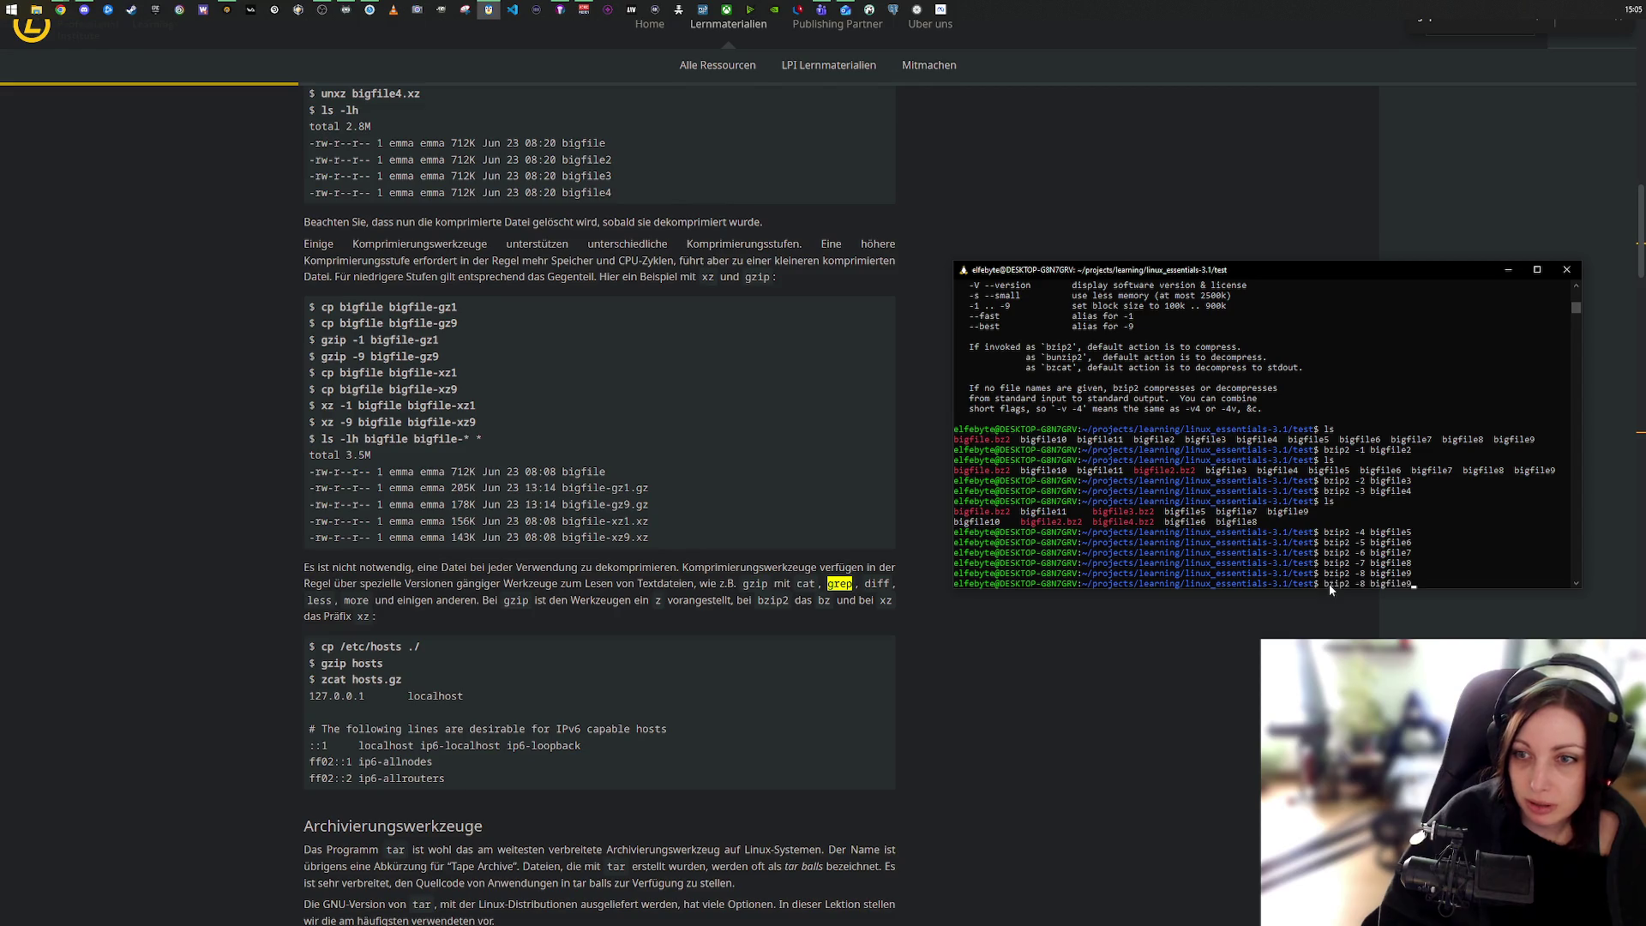
key("BackSpace")
type("10")
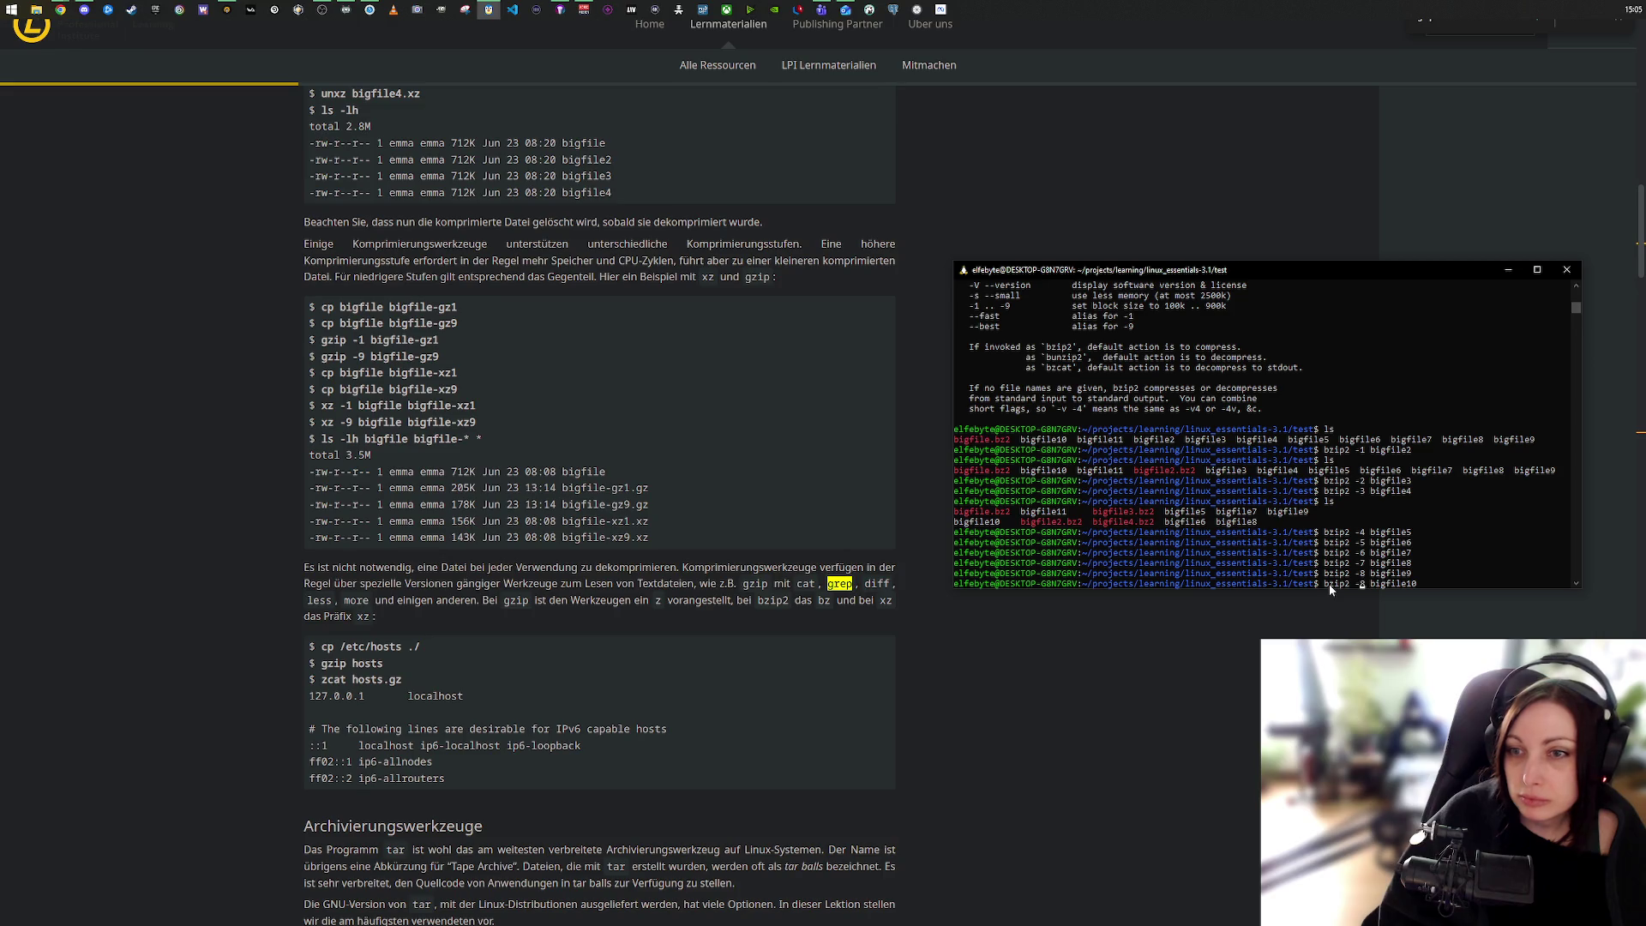
key("Delete")
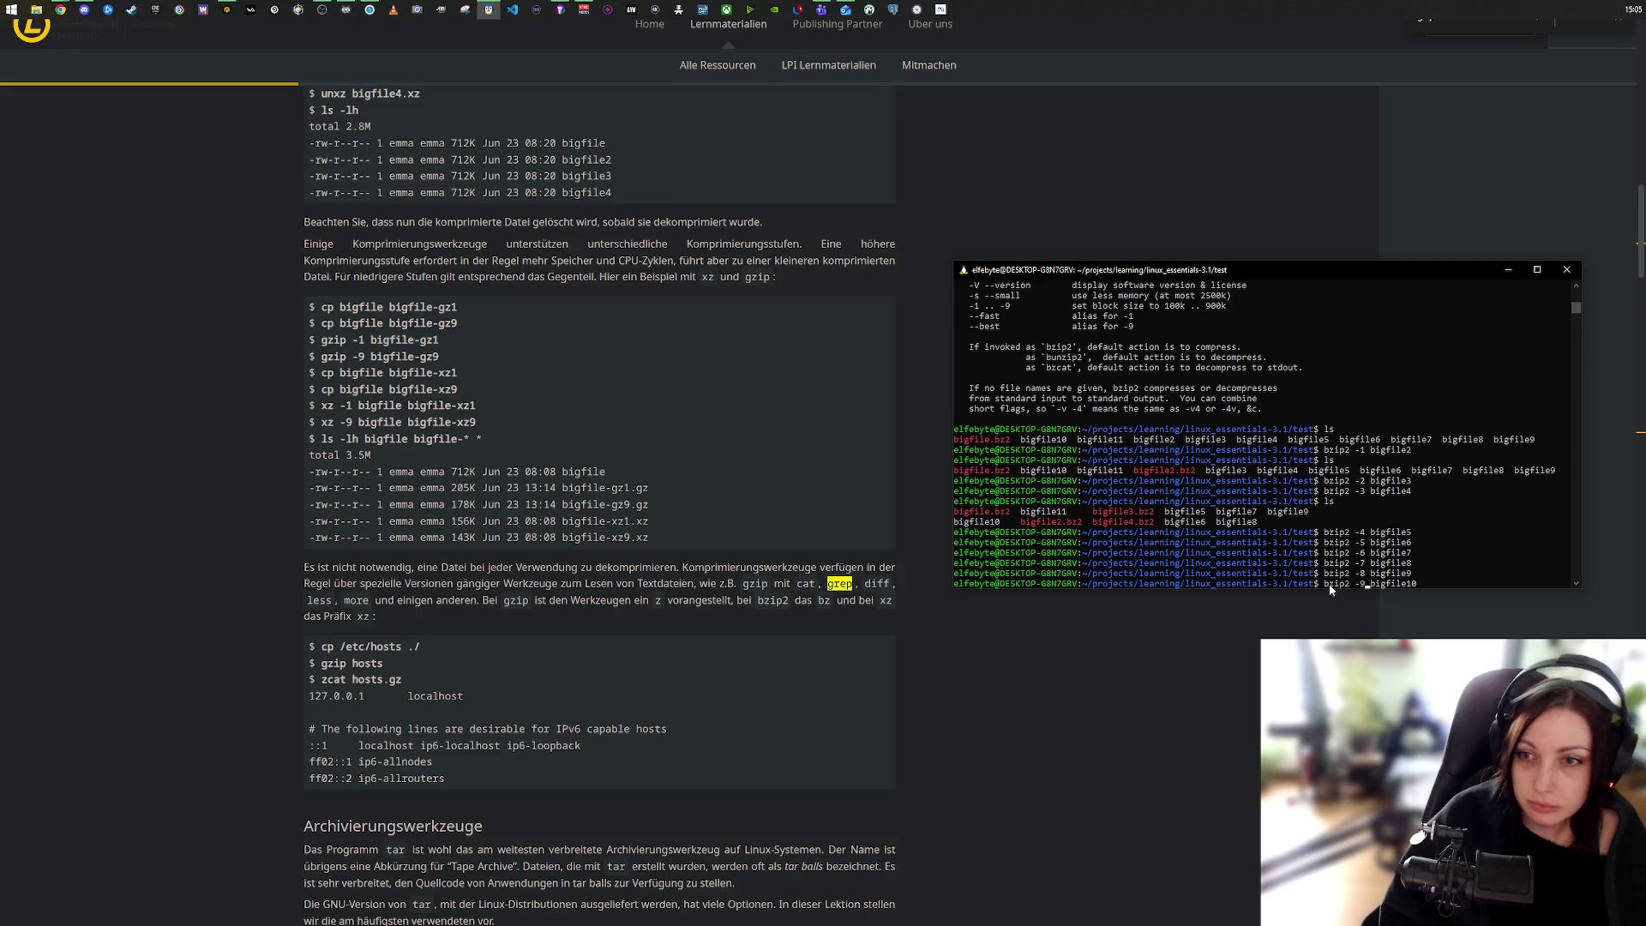
key("Return")
type("ls -l")
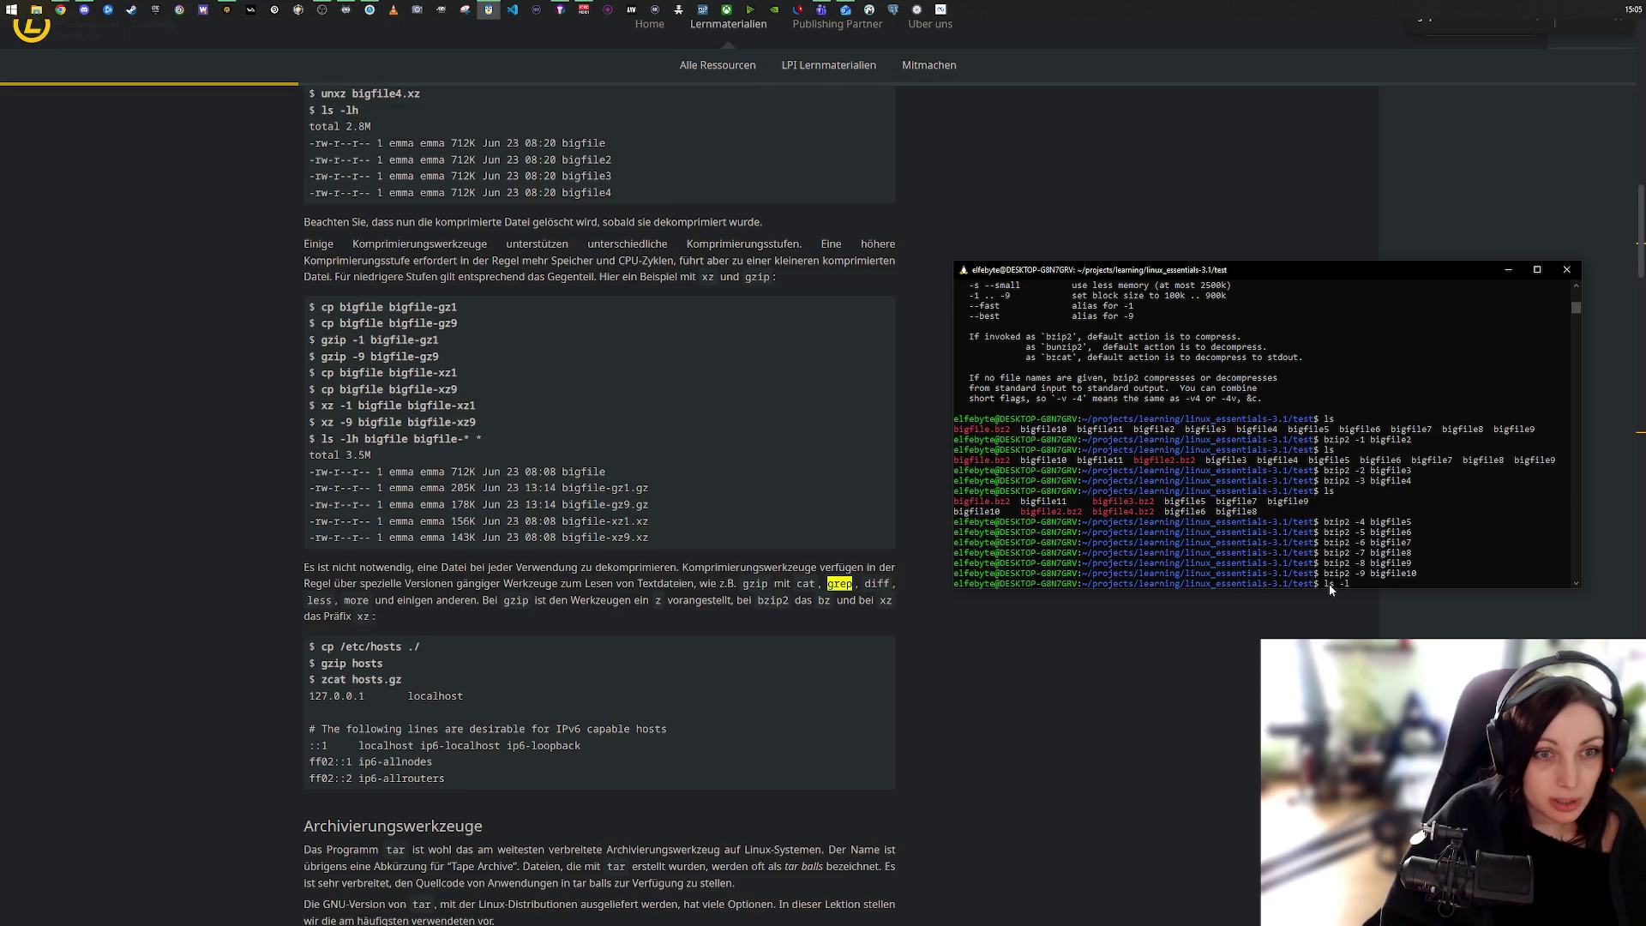
type("h")
key("Return")
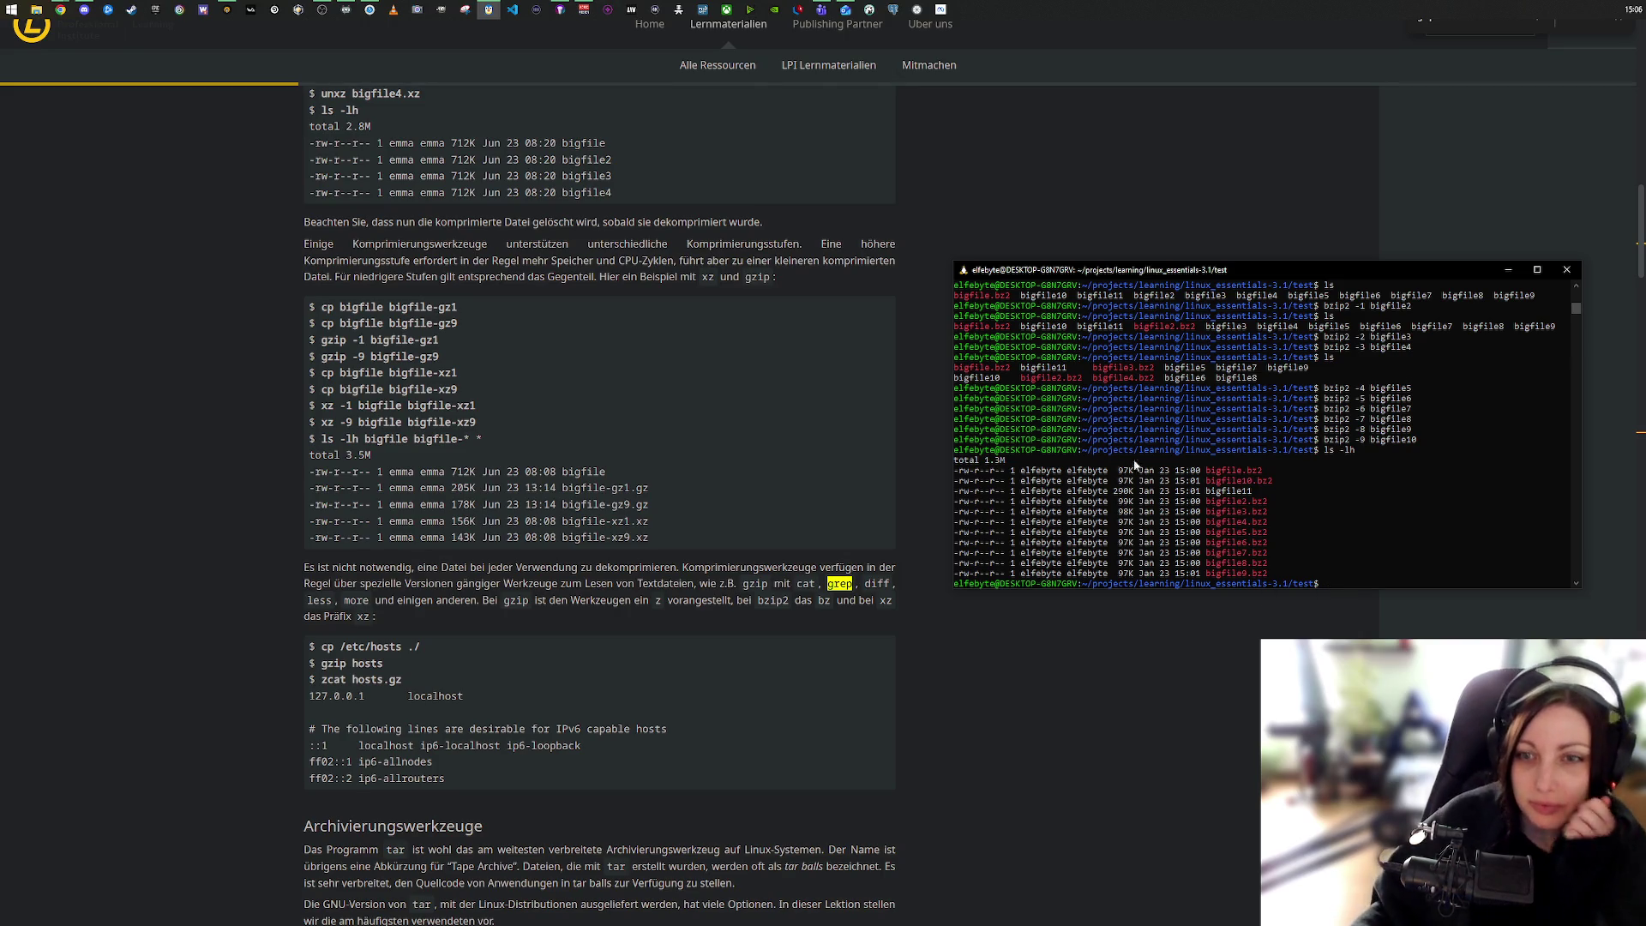
left_click(1124, 502)
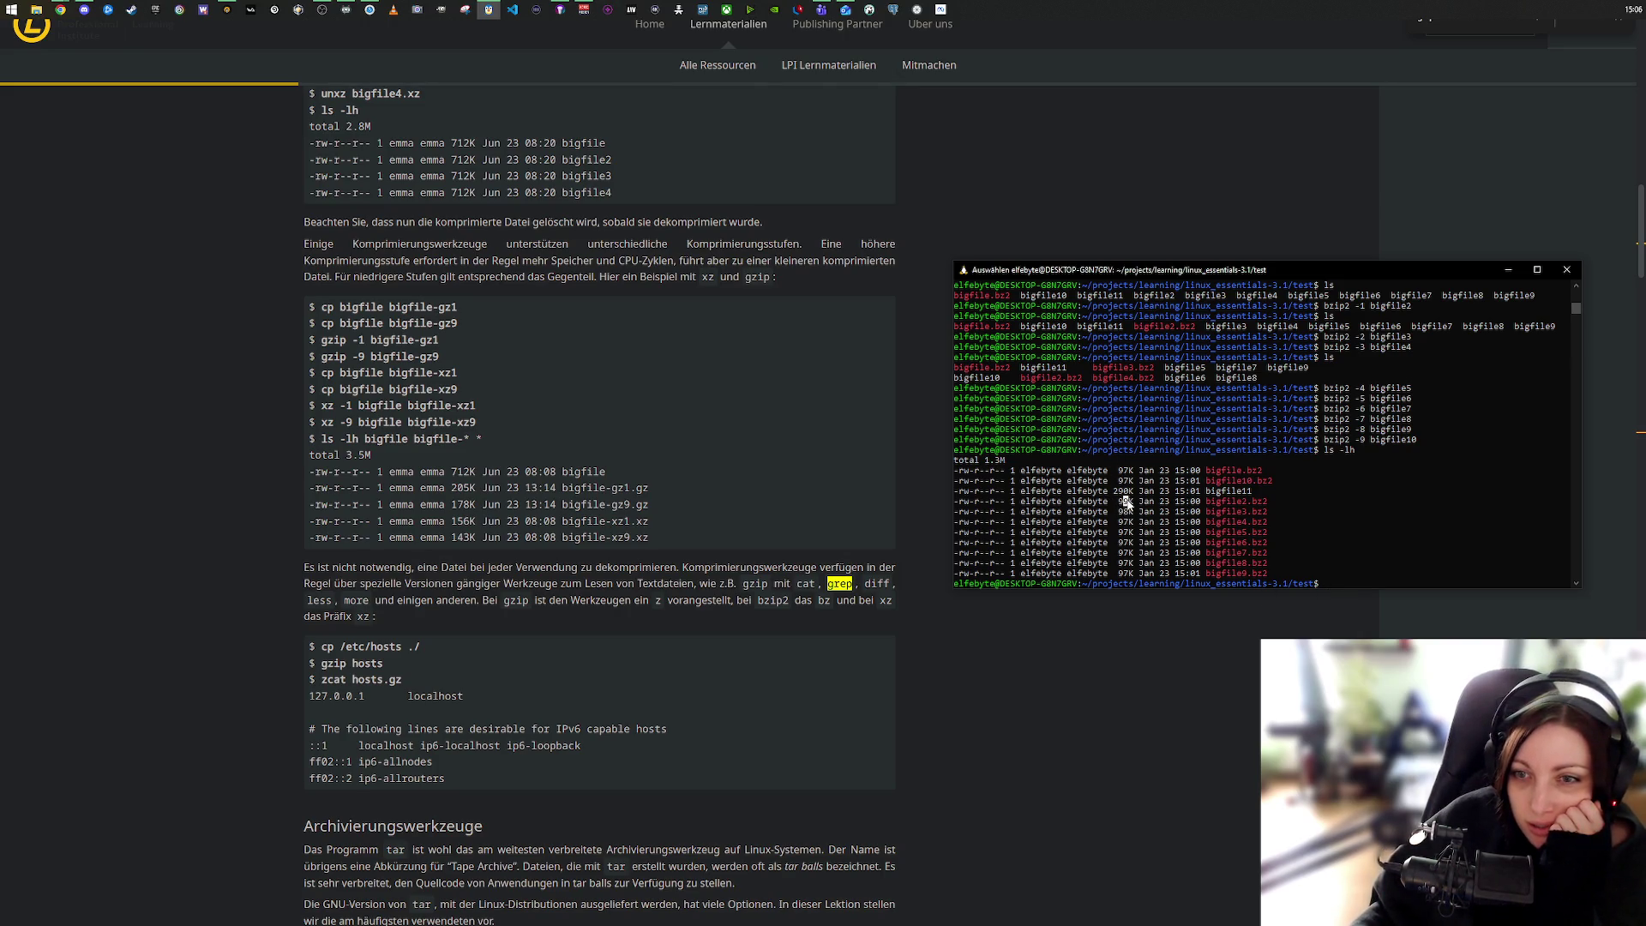
left_click(1259, 481)
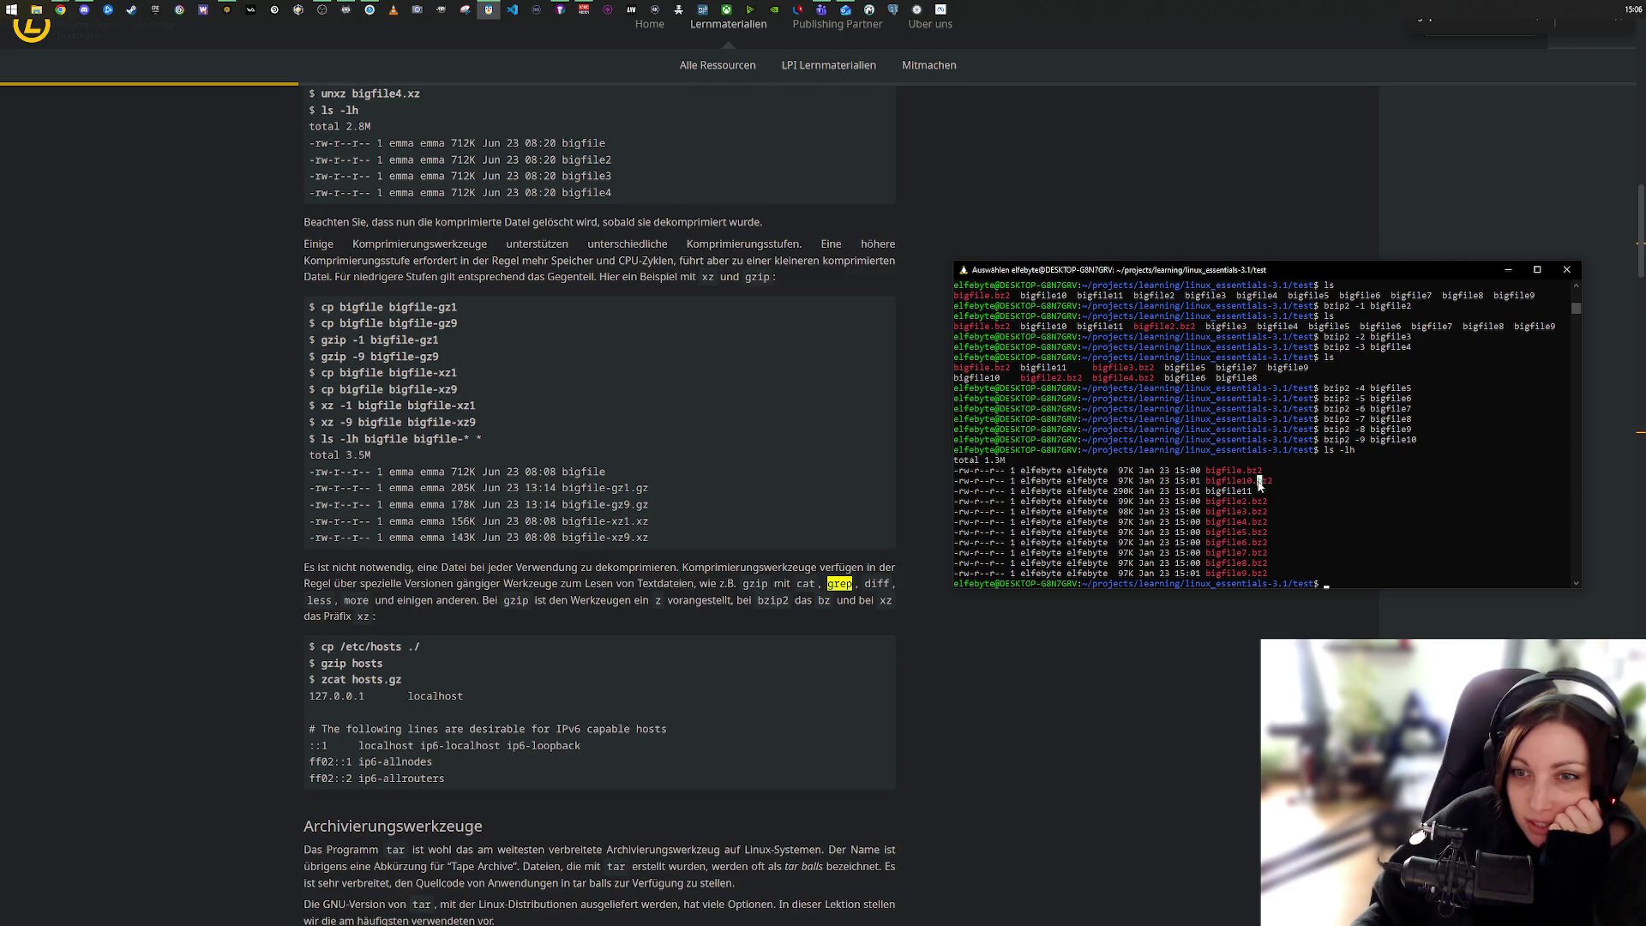
left_click(1124, 481)
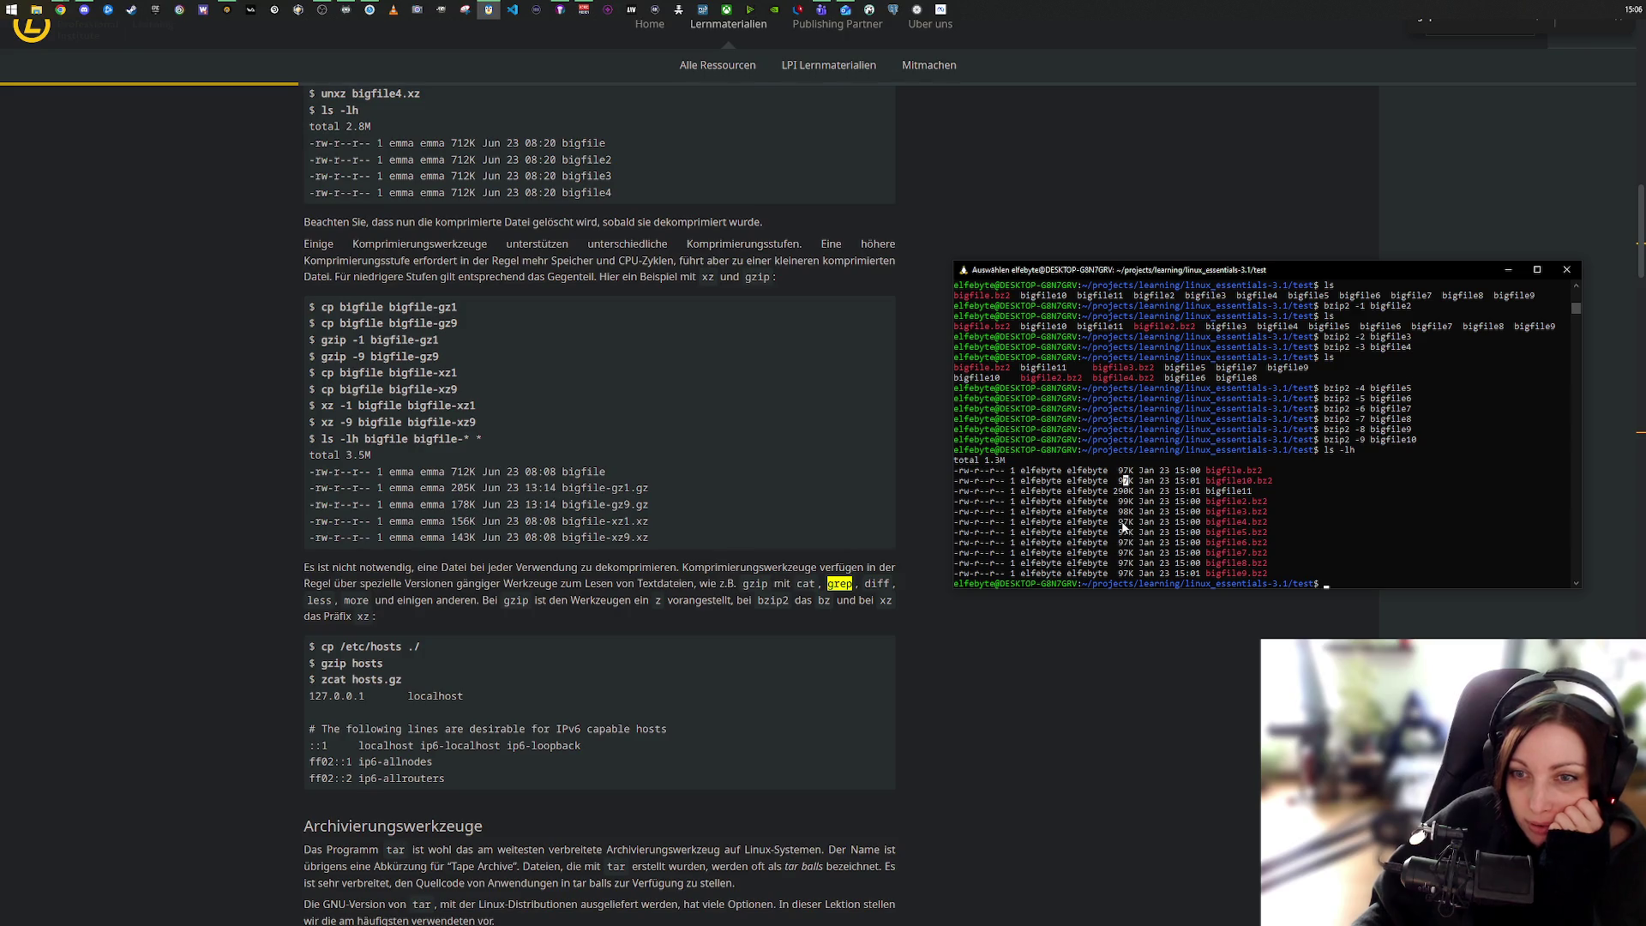
left_click(1125, 502)
left_click(1125, 522)
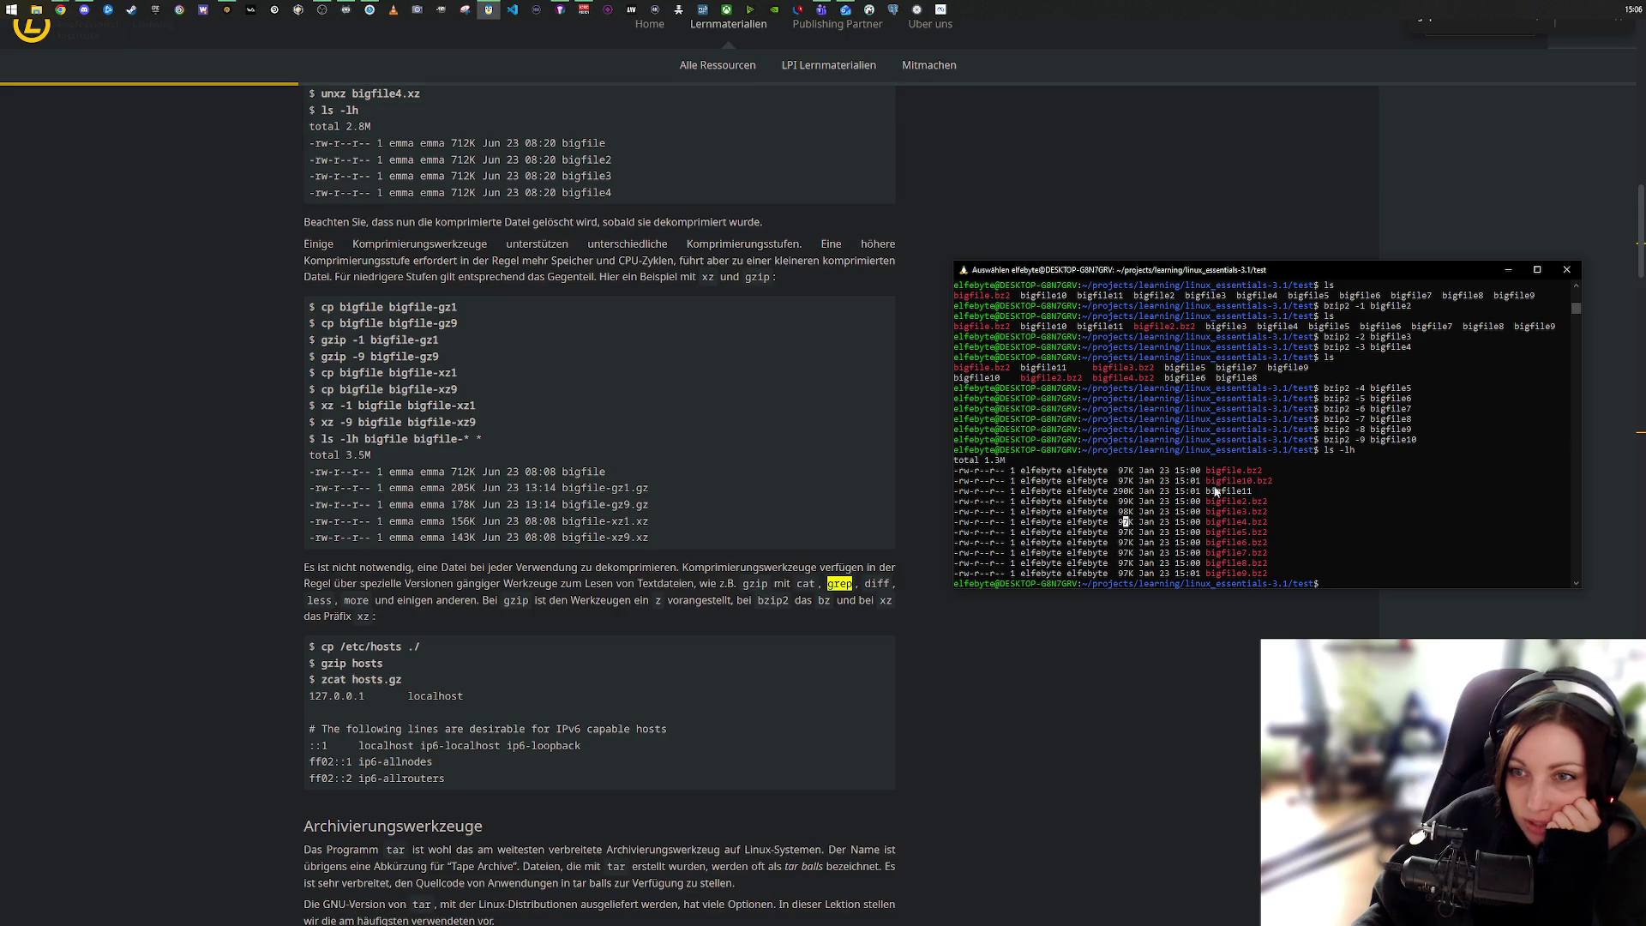
left_click(1360, 348)
left_click_drag(1125, 522, 1131, 573)
left_click_drag(1134, 491, 1127, 471)
left_click(1127, 484)
left_click(1130, 512)
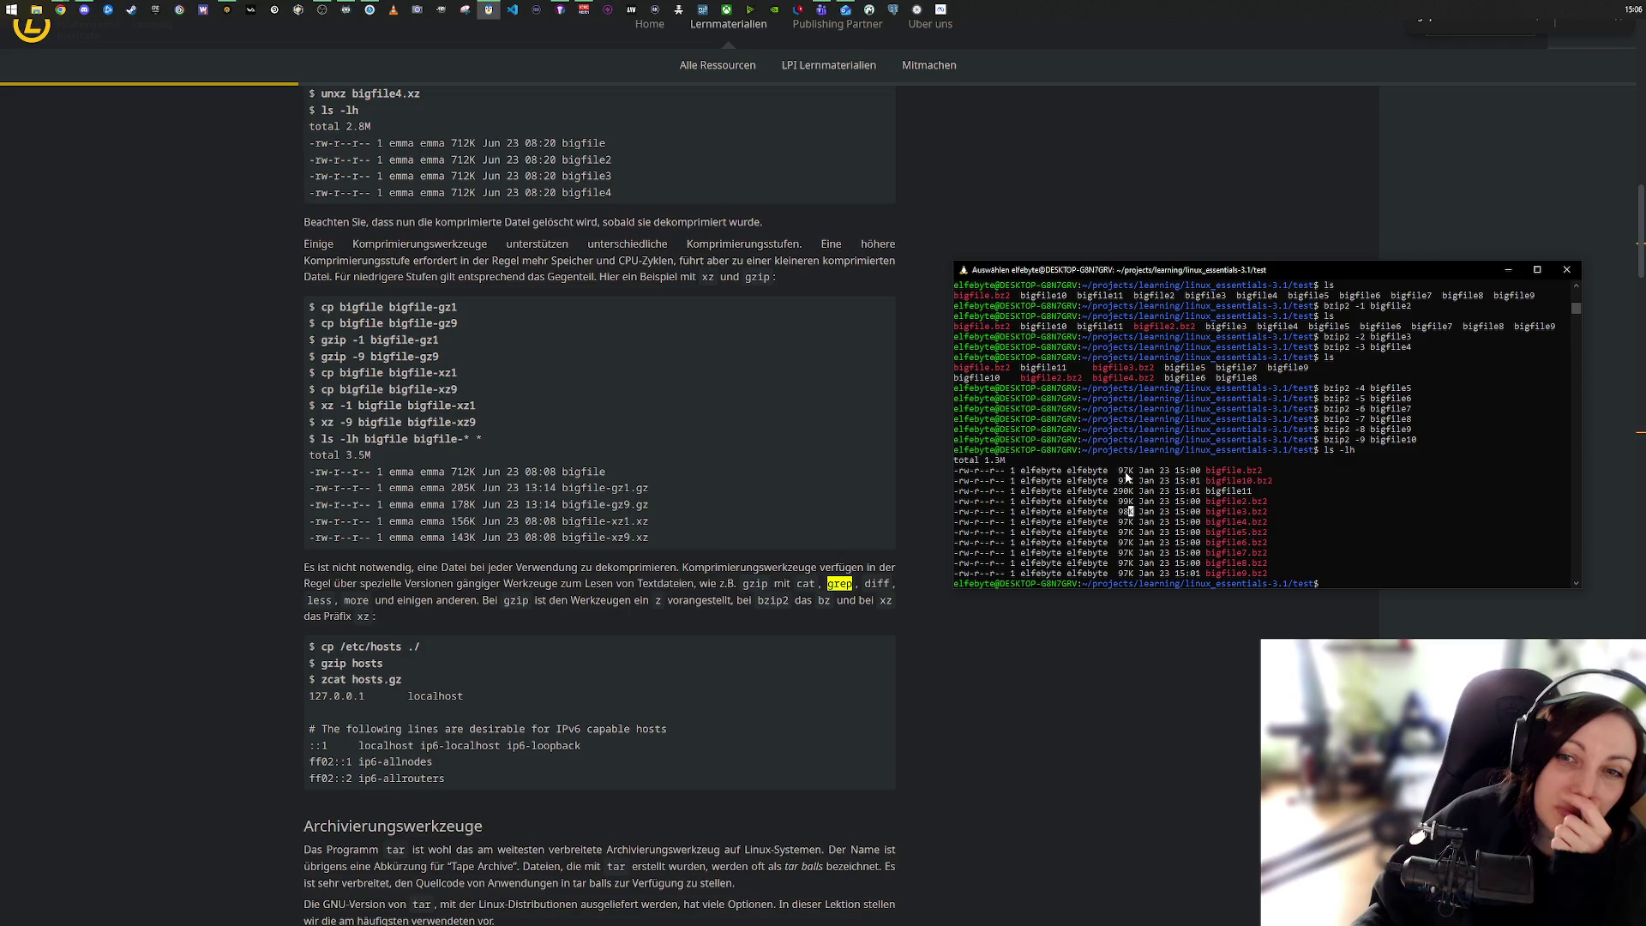
left_click_drag(1207, 471, 1268, 470)
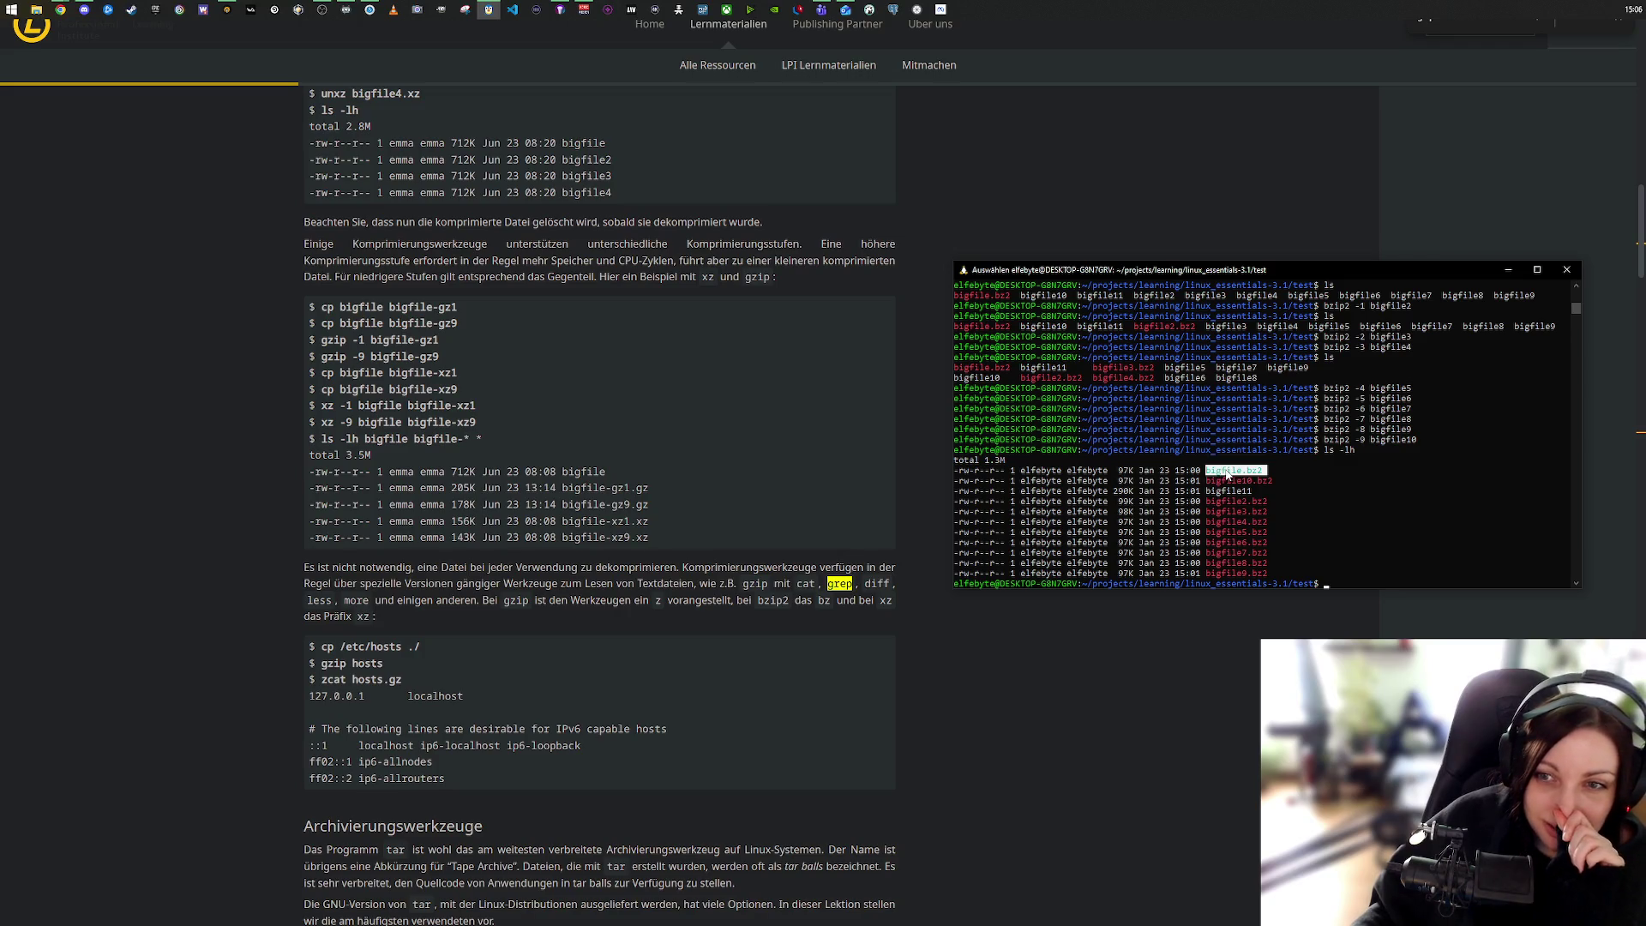
left_click(1123, 471)
left_click_drag(1120, 521, 1129, 579)
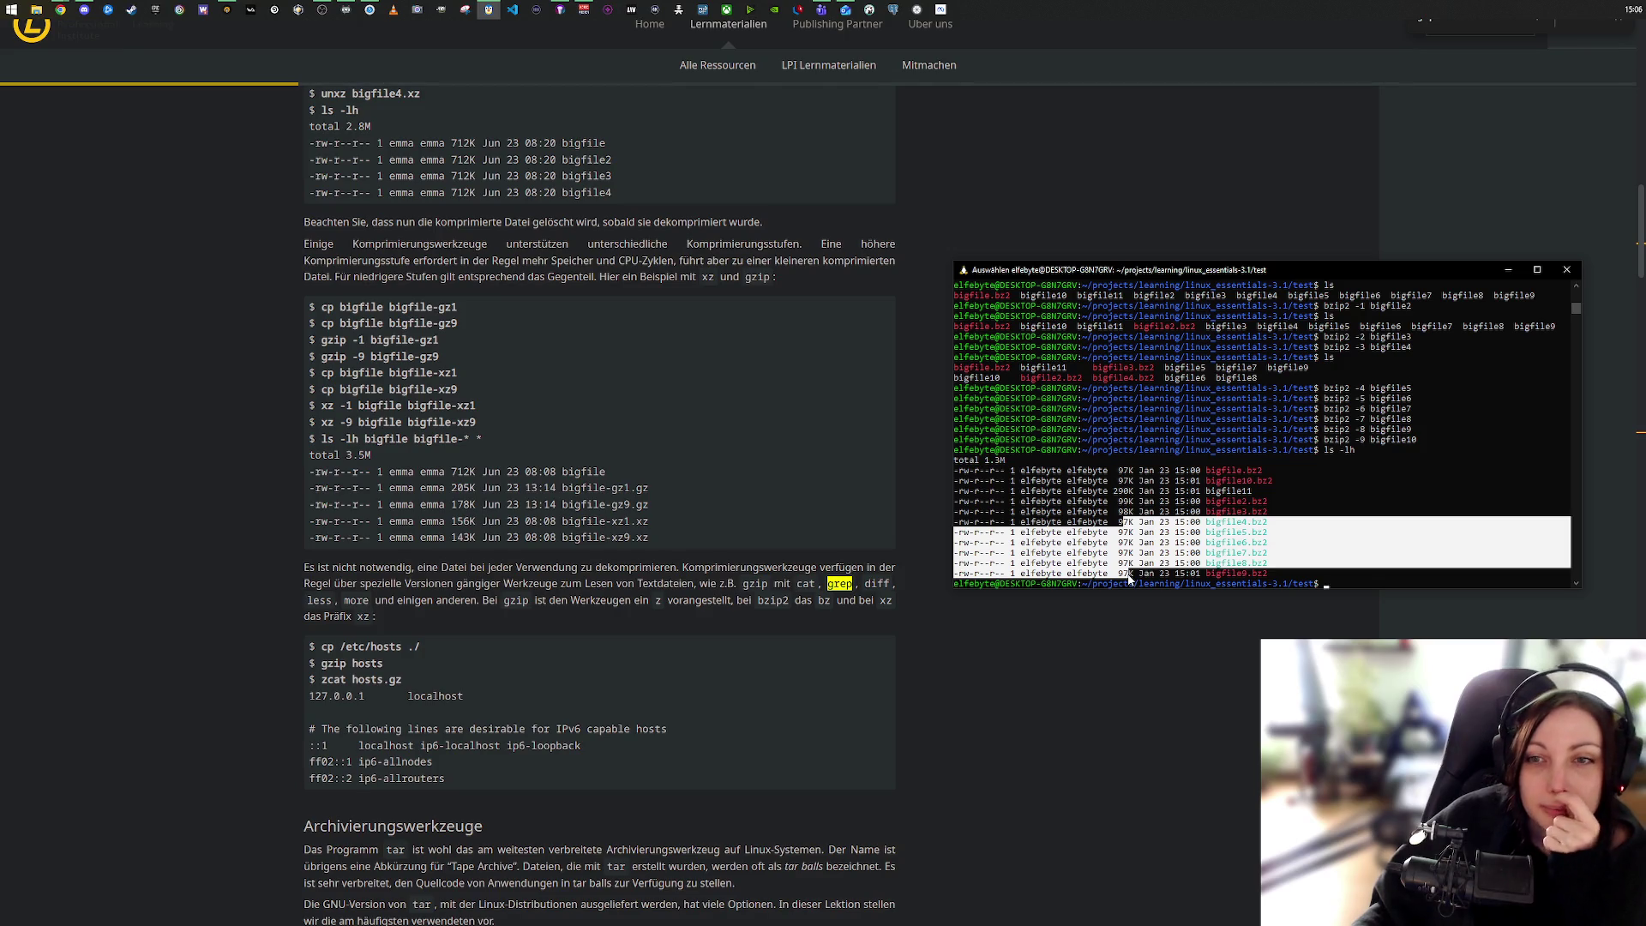
left_click(1117, 480)
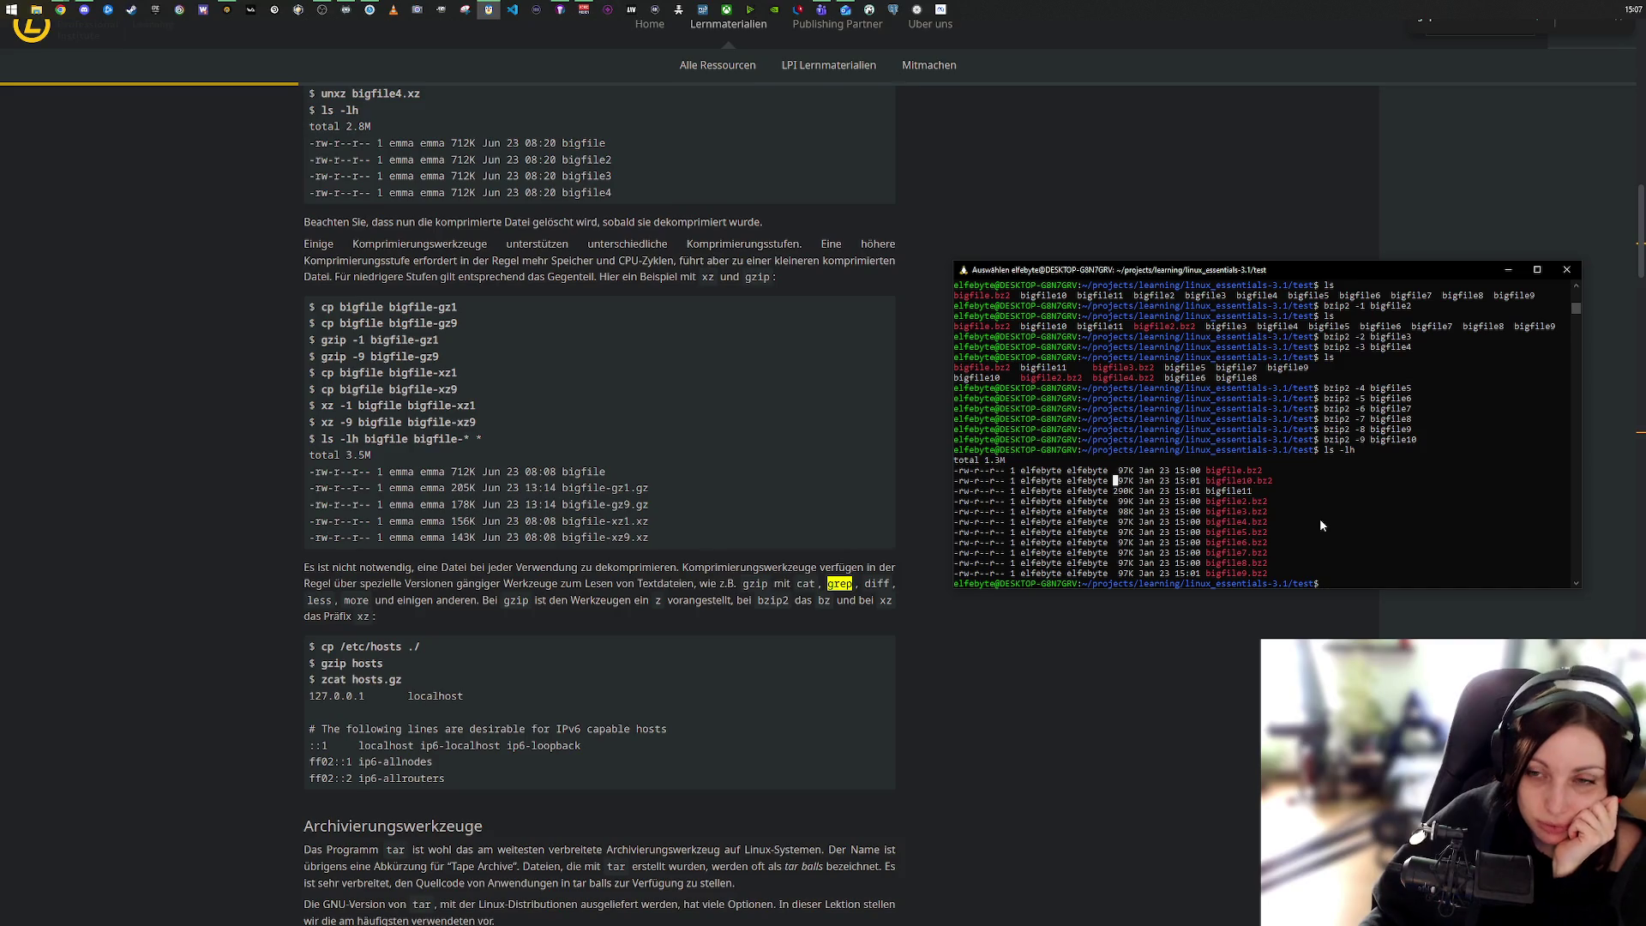
mouse_move(1271, 581)
left_mouse_down()
mouse_move(1081, 487)
mouse_move(962, 468)
mouse_move(1286, 573)
left_mouse_up()
left_click(1305, 565)
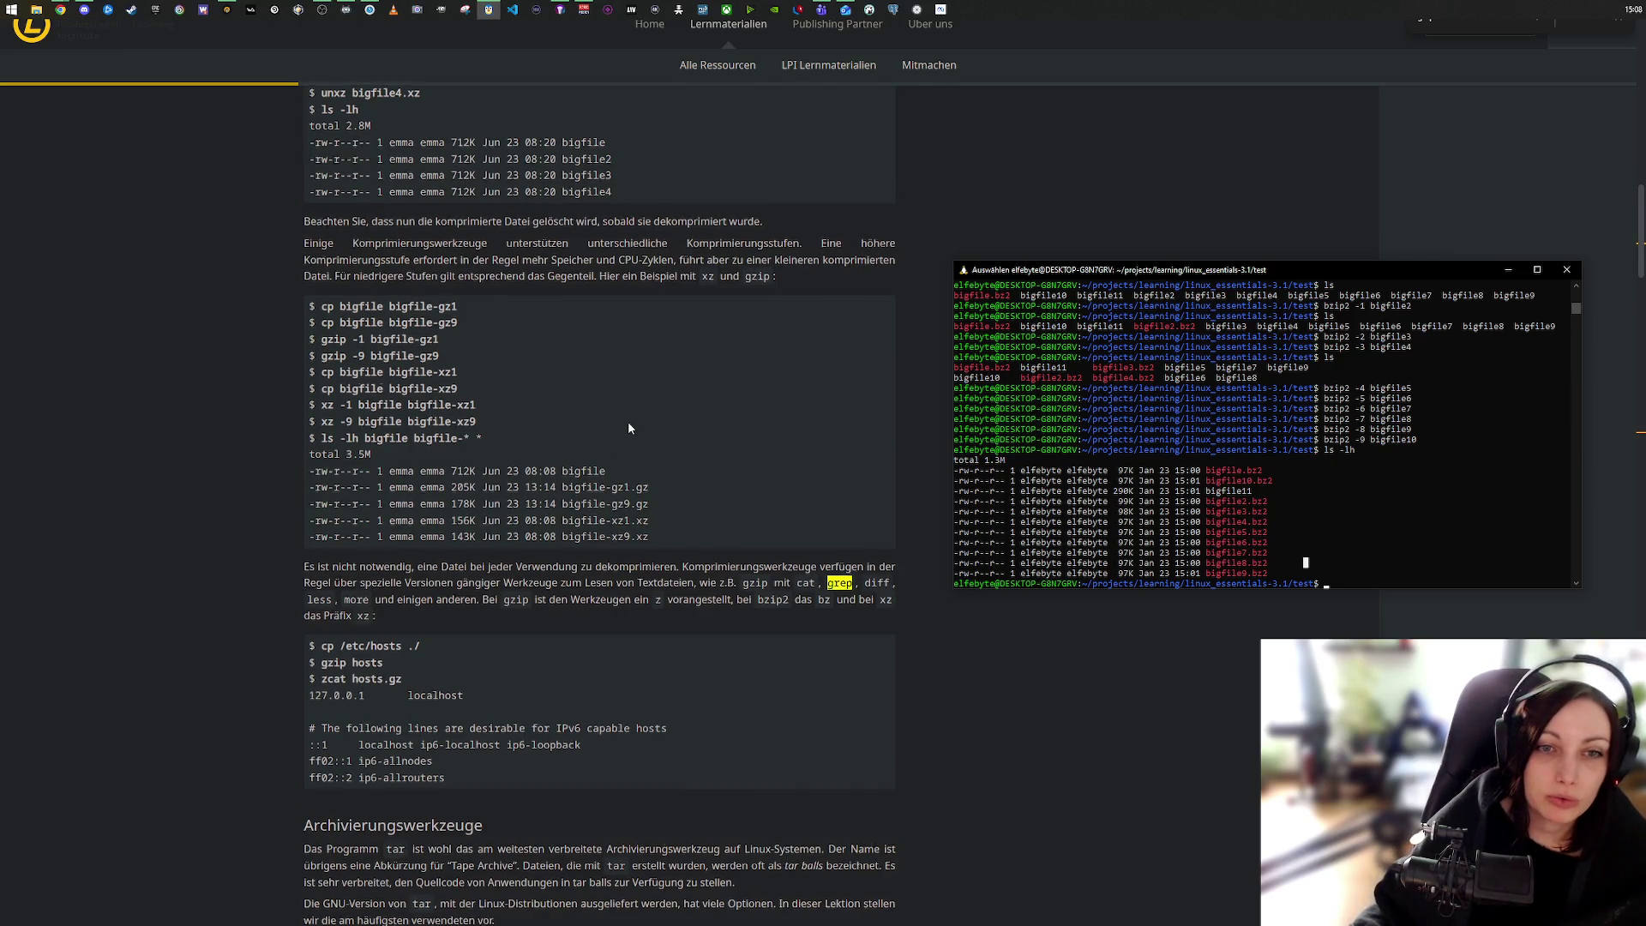
Step: Scroll the lesson page and highlight the zip compression levels -1 to -9
scroll(628, 428, "down", 10)
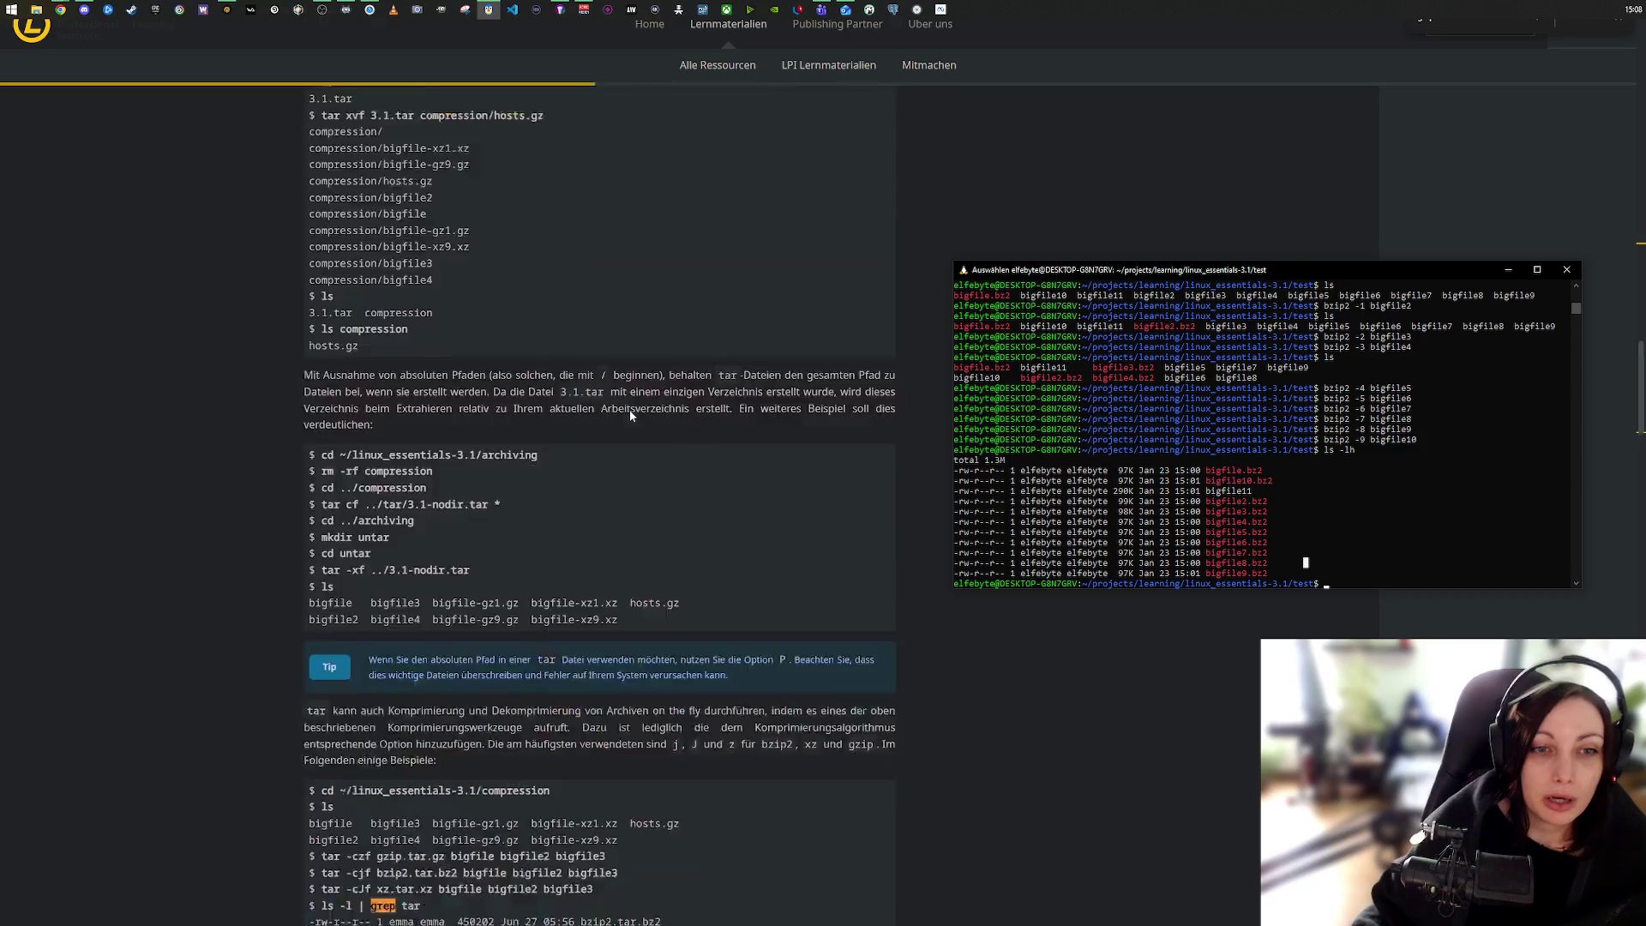
scroll(630, 414, "down", 8)
scroll(630, 414, "down", 20)
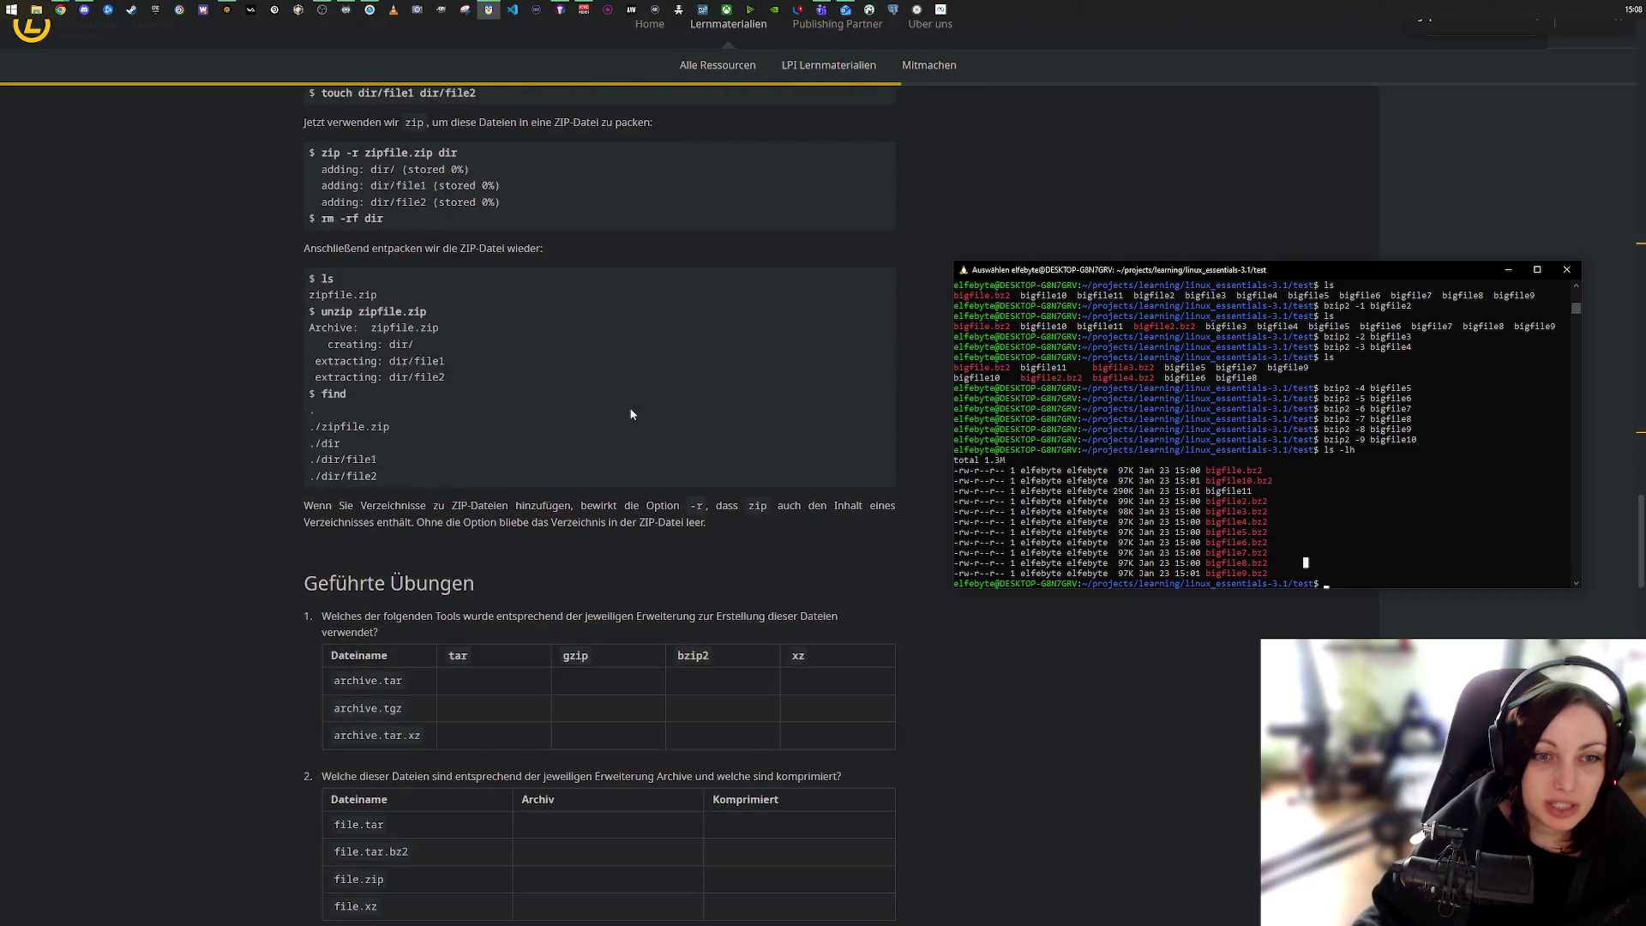
scroll(630, 414, "down", 12)
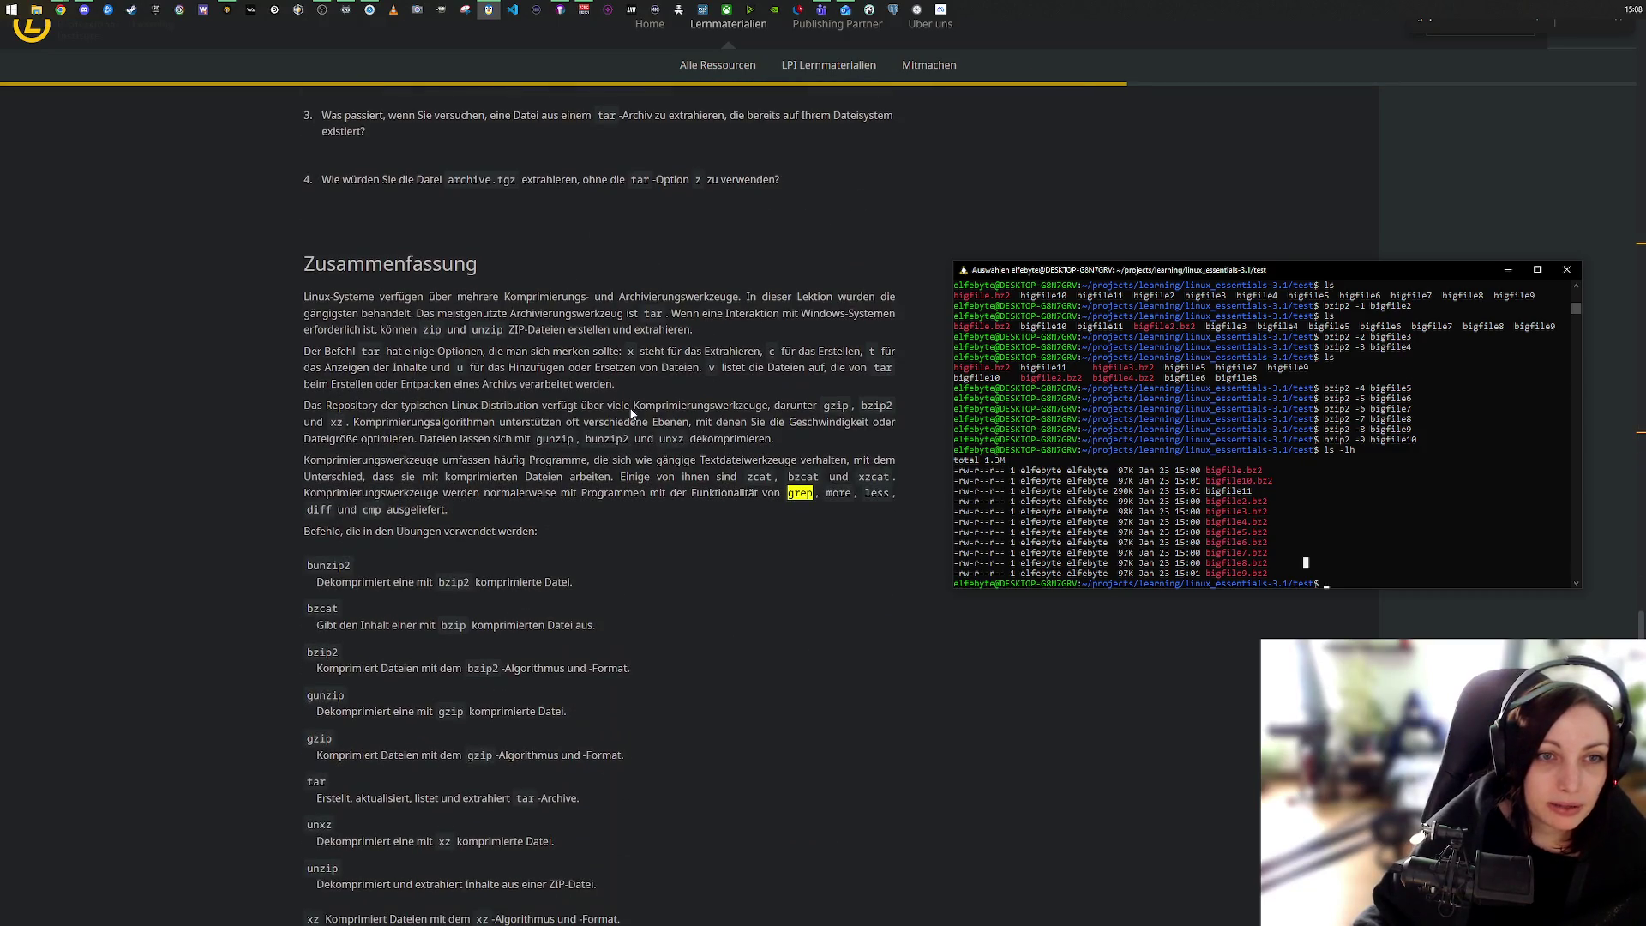
scroll(631, 414, "down", 5)
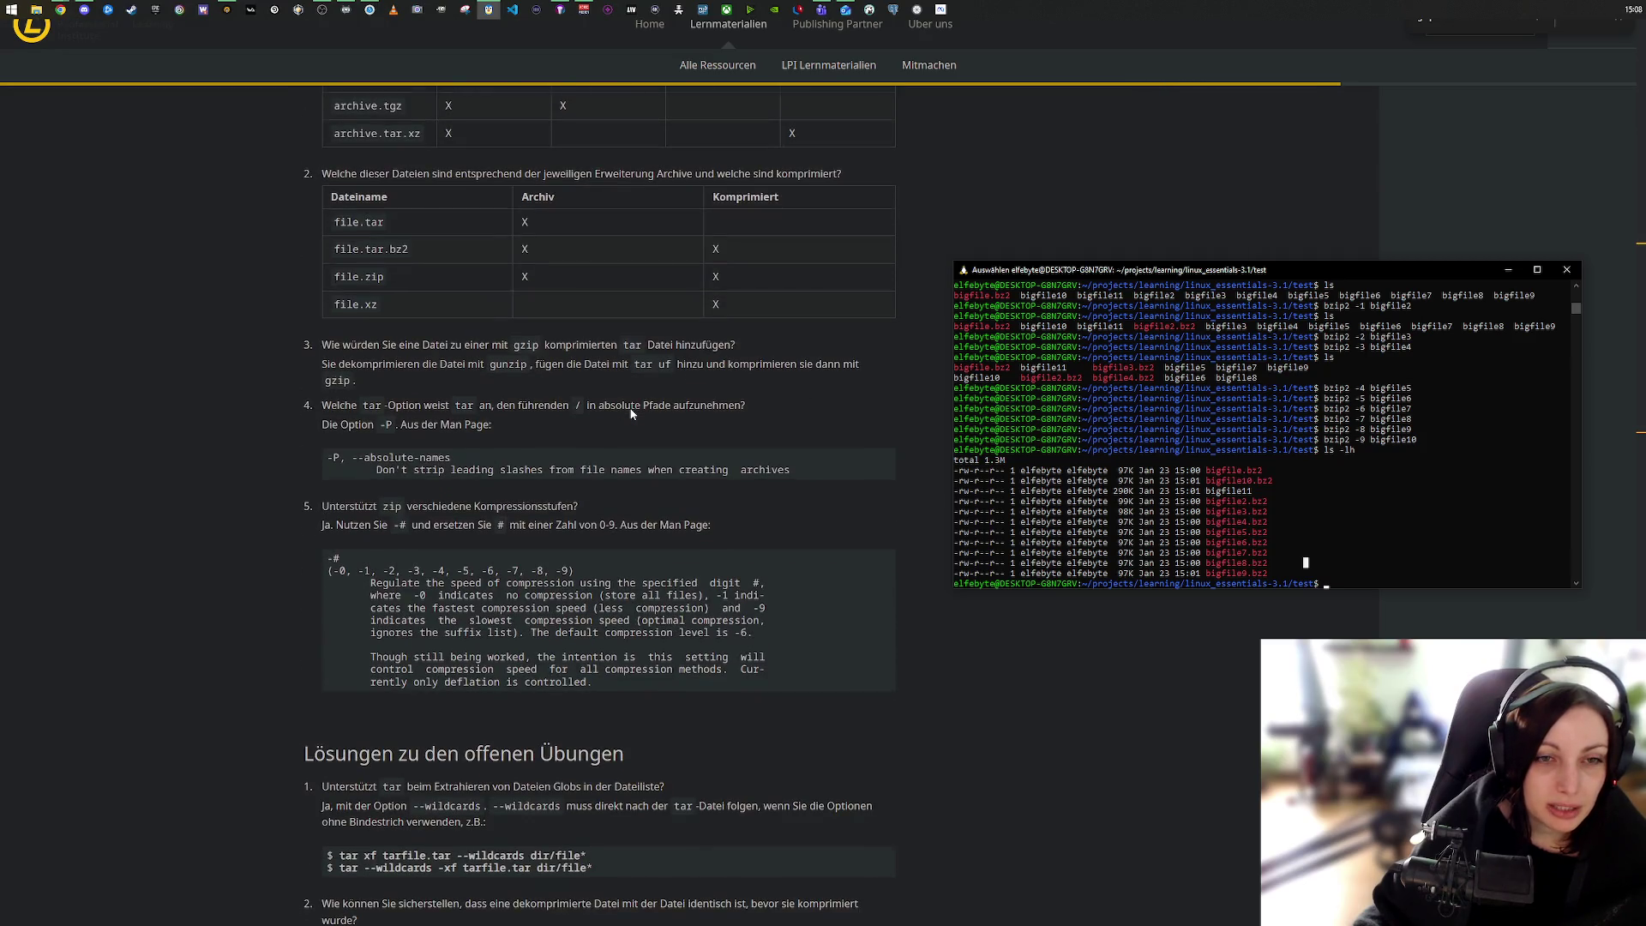
left_click_drag(329, 571, 579, 573)
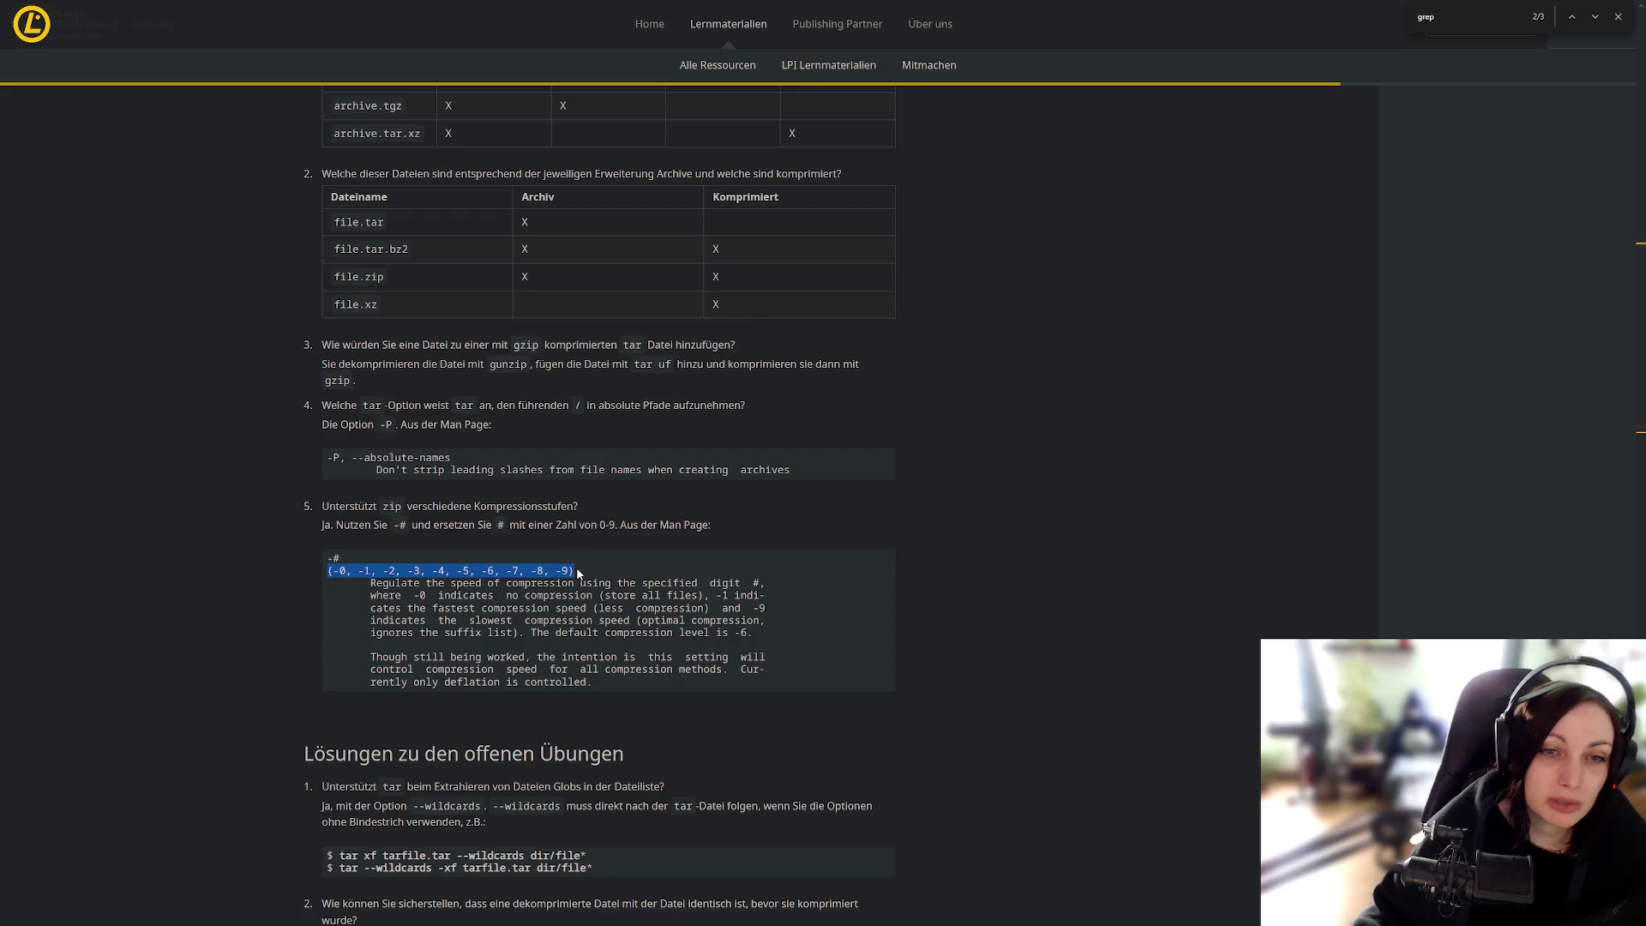
left_click_drag(357, 571, 575, 572)
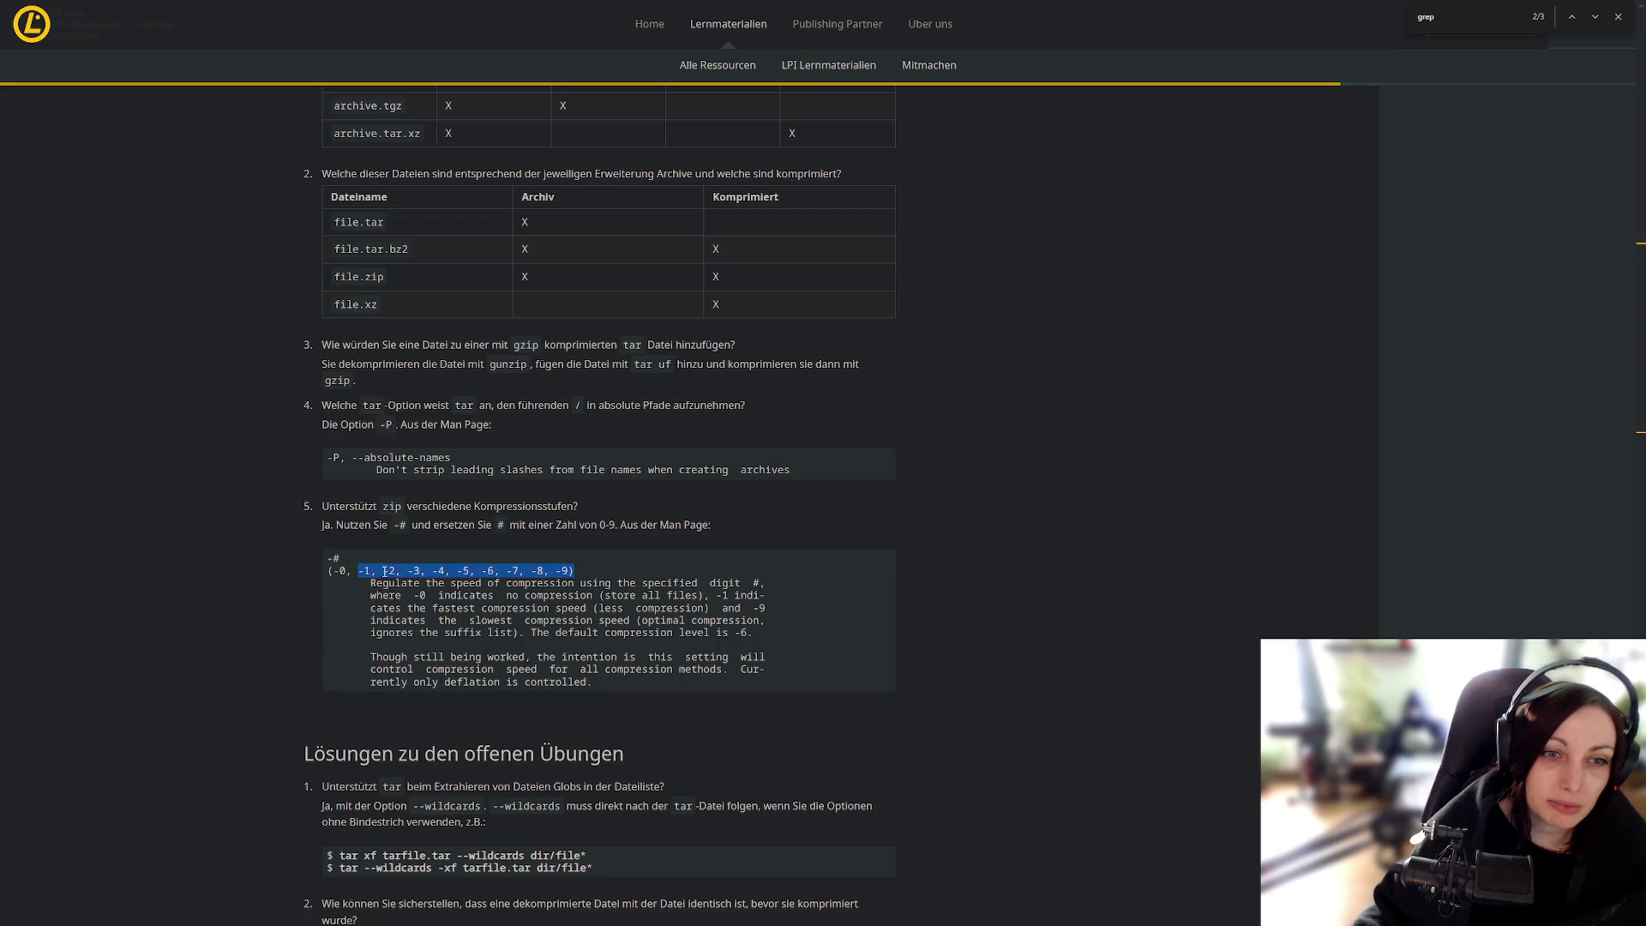
Step: Scroll down to the solutions for the open exercises, ending with gunzip archive.tgz
left_click_drag(341, 561, 328, 562)
scroll(448, 540, "down", 3)
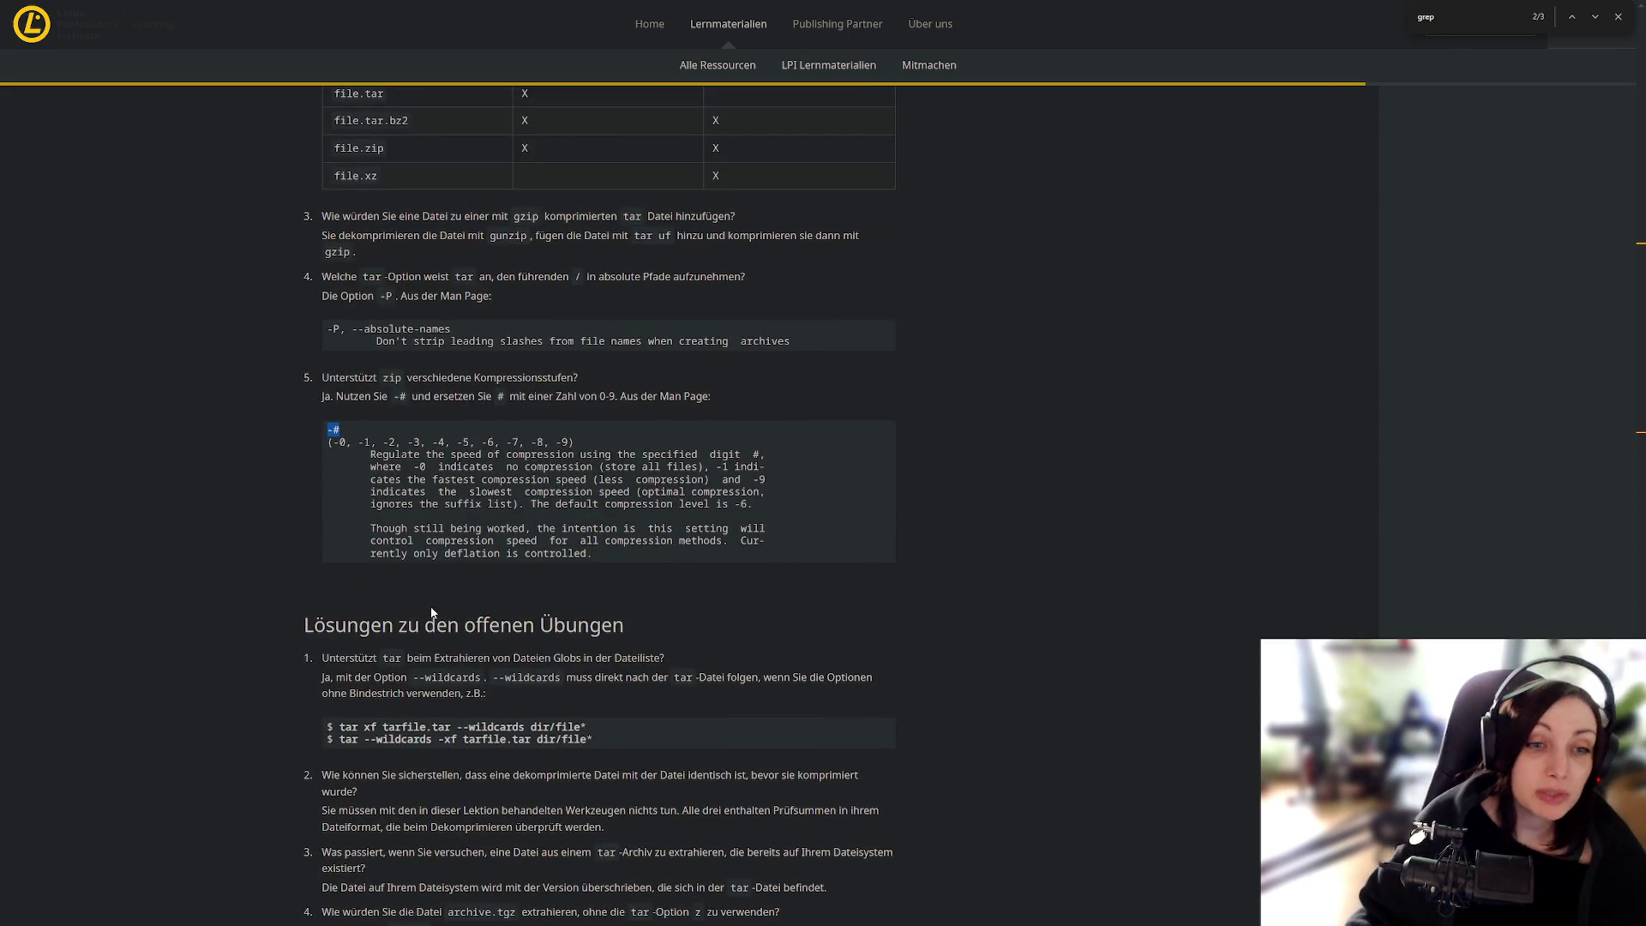
scroll(424, 592, "down", 3)
scroll(425, 591, "down", 4)
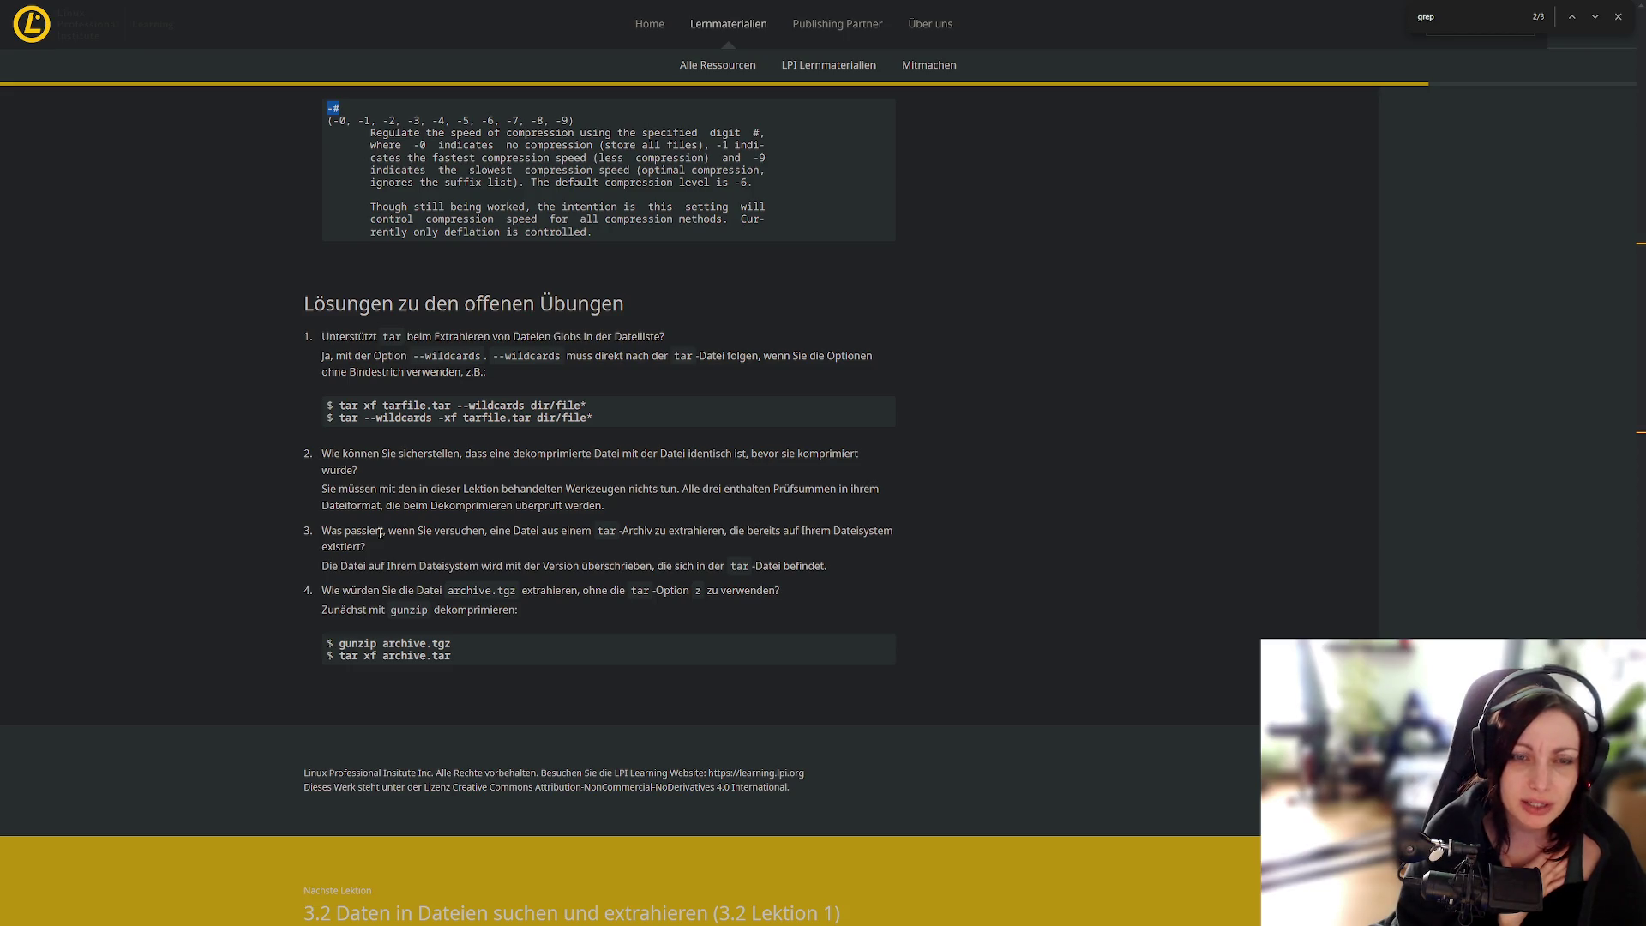
Step: Highlight the wildcards in the two tar commands, then return to the guided-exercise solution tables
double_click(586, 404)
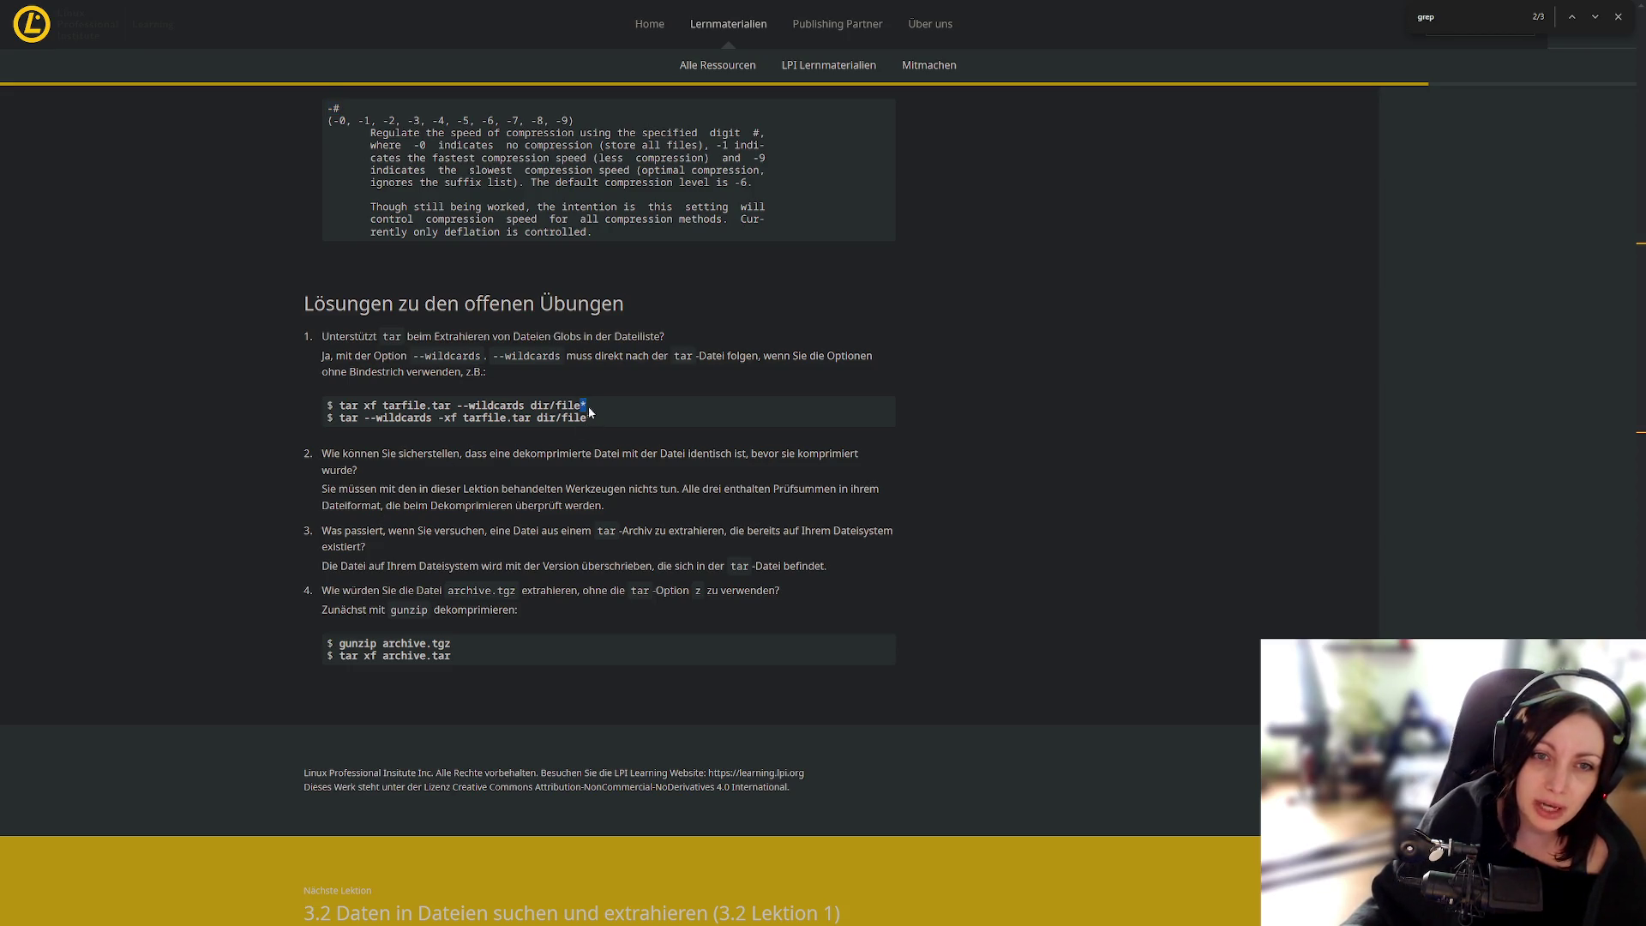
double_click(591, 417)
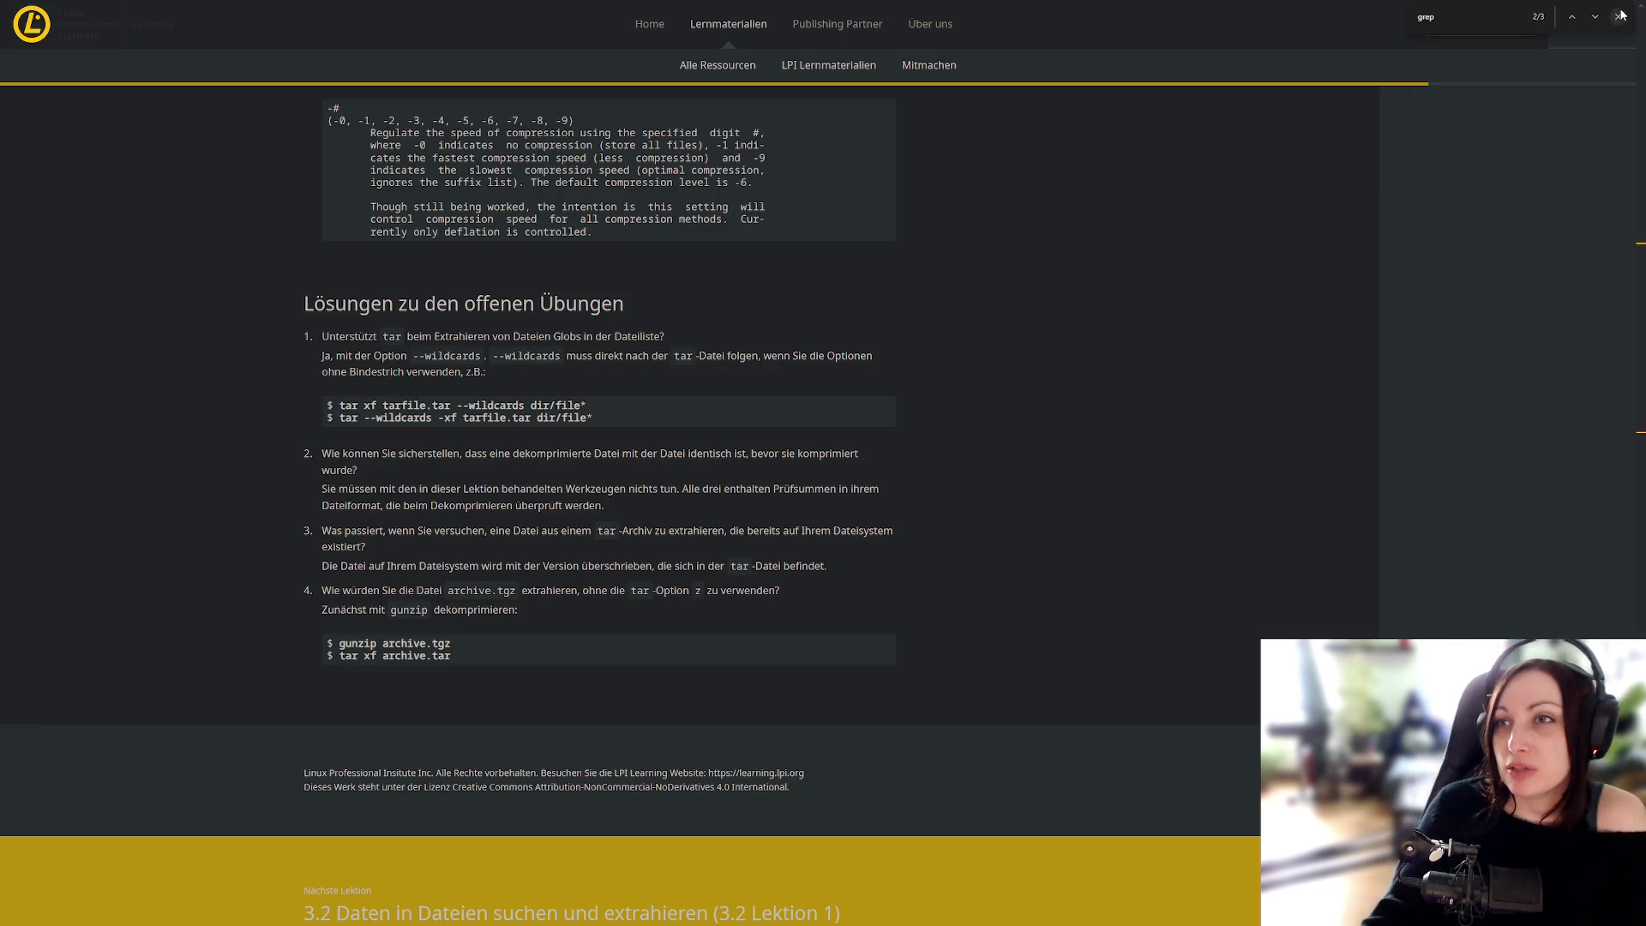
scroll(1363, 435, "down", 5)
scroll(1360, 435, "up", 5)
scroll(1356, 436, "down", 5)
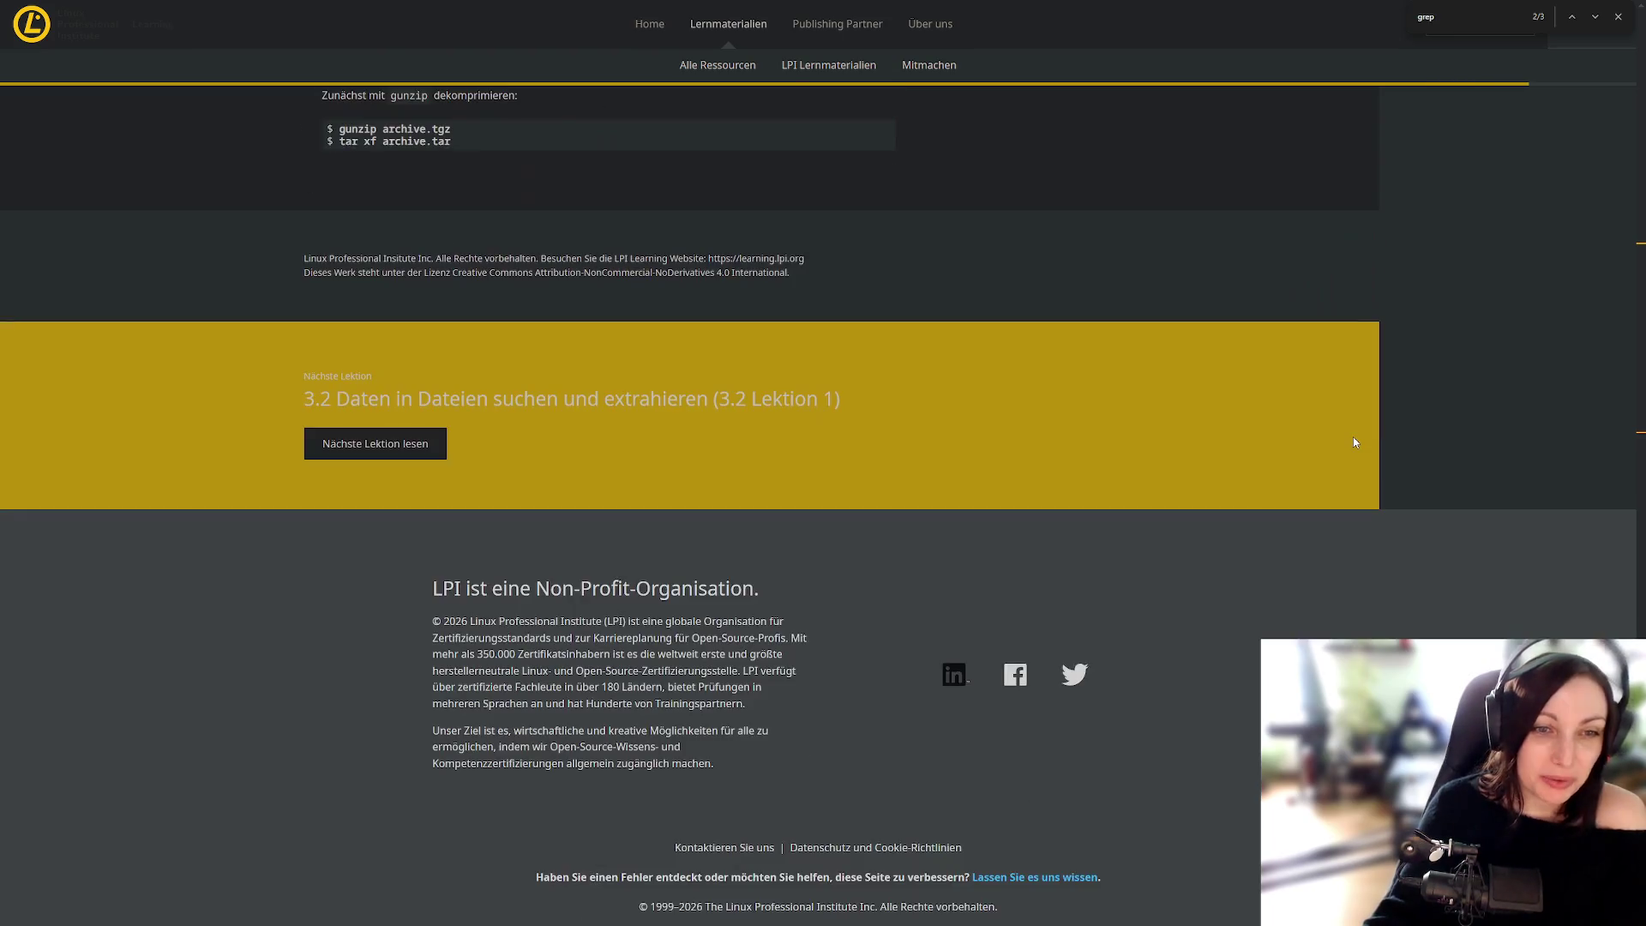
scroll(1353, 441, "up", 10)
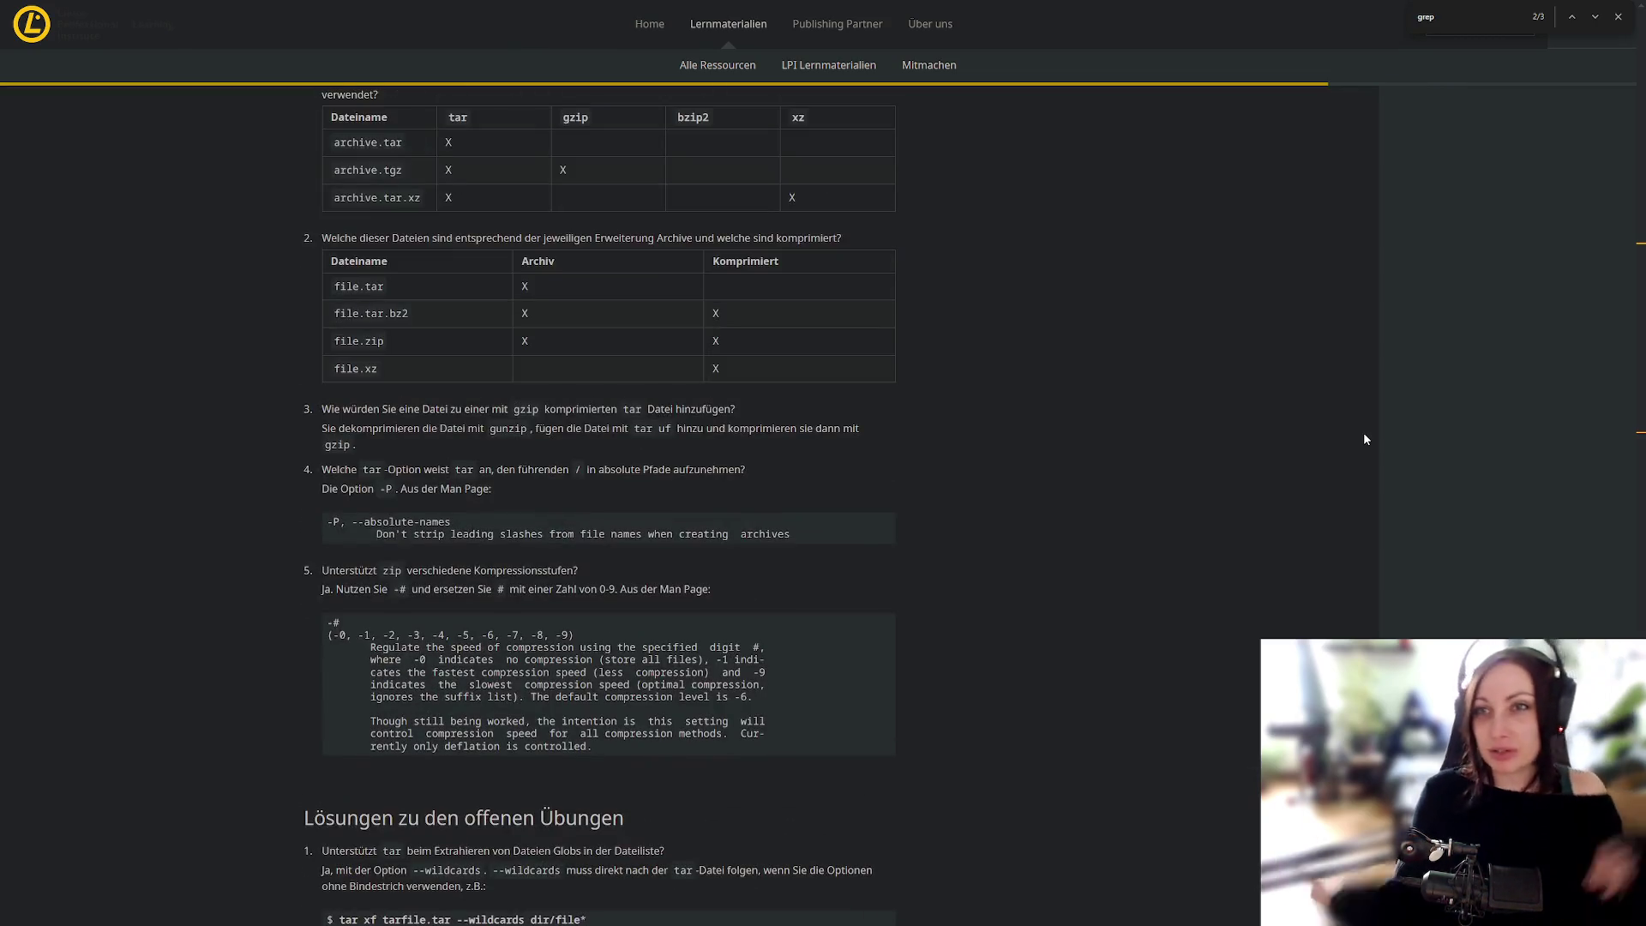